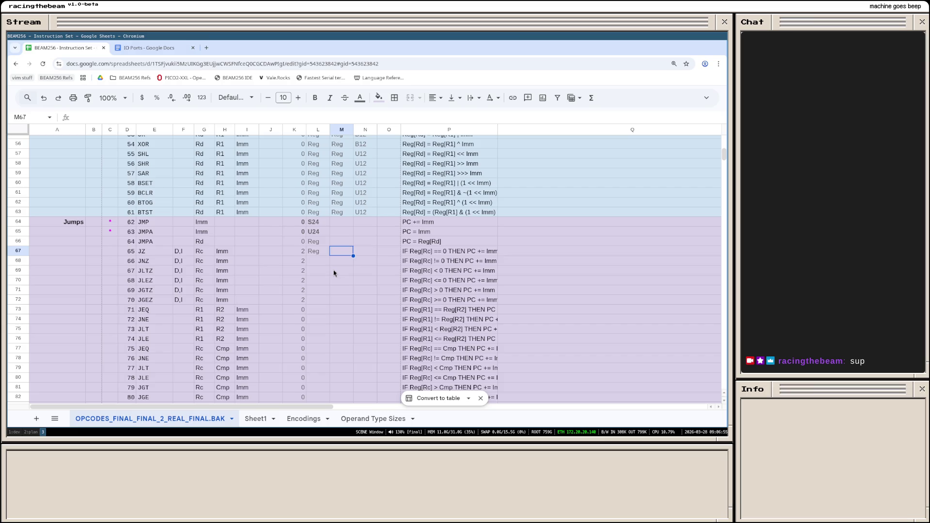
type("S16")
Step: Give the JZ row sizes Reg and S16 and fill them down through the JGEZ row
key("Return")
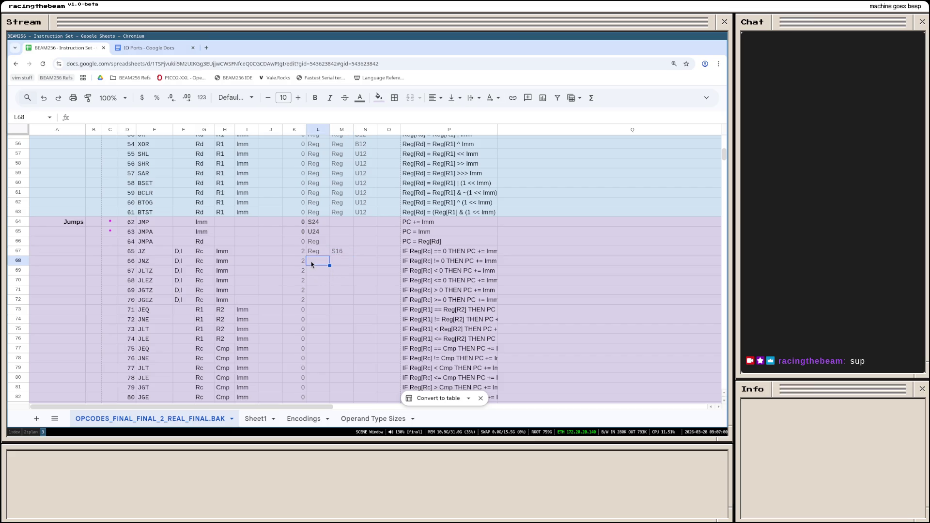
mouse_move(318, 250)
left_mouse_down()
mouse_move(337, 252)
mouse_move(355, 296)
left_mouse_up()
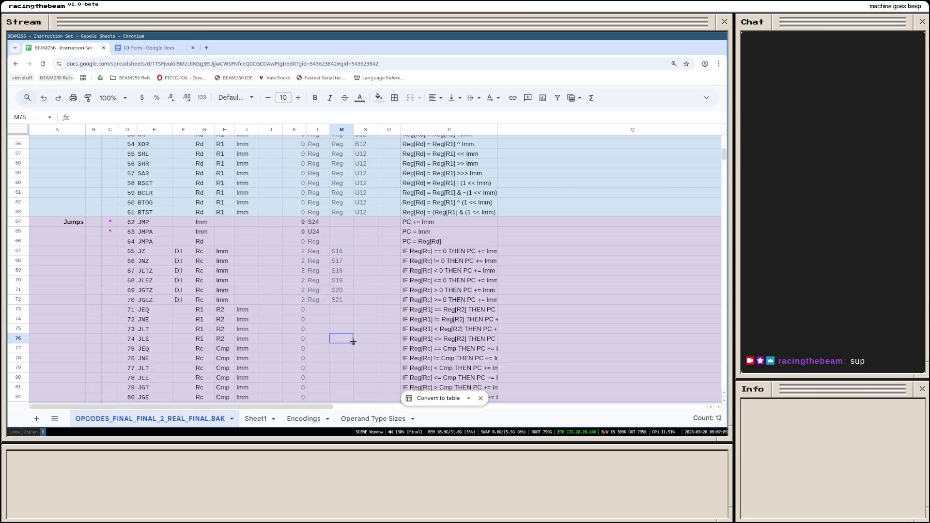
left_click(317, 311)
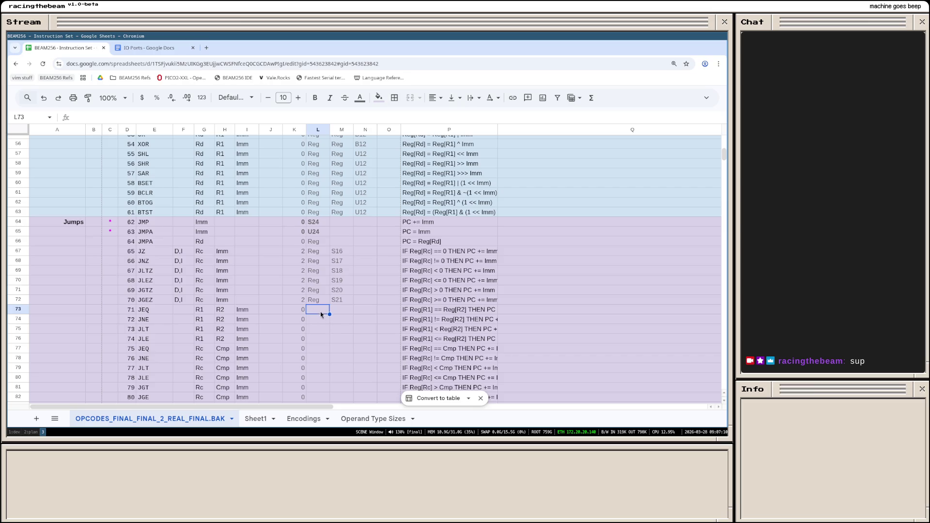
type("Reg")
key("Tab")
type("Reg")
Step: Correct the second size to S16 for JNZ through JGEZ by pasting row by row
left_click(341, 253)
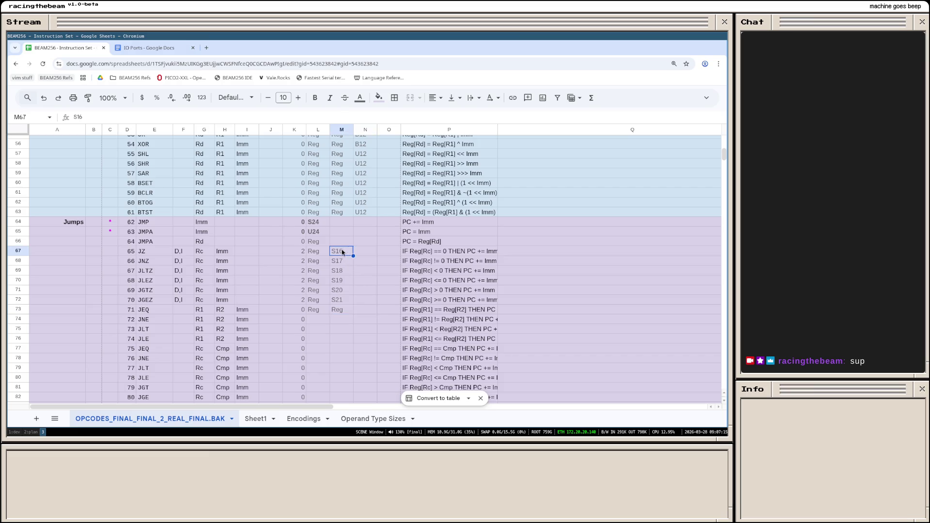
left_click(347, 262)
type("16")
key("Return")
key("ctrl+v")
key("Down")
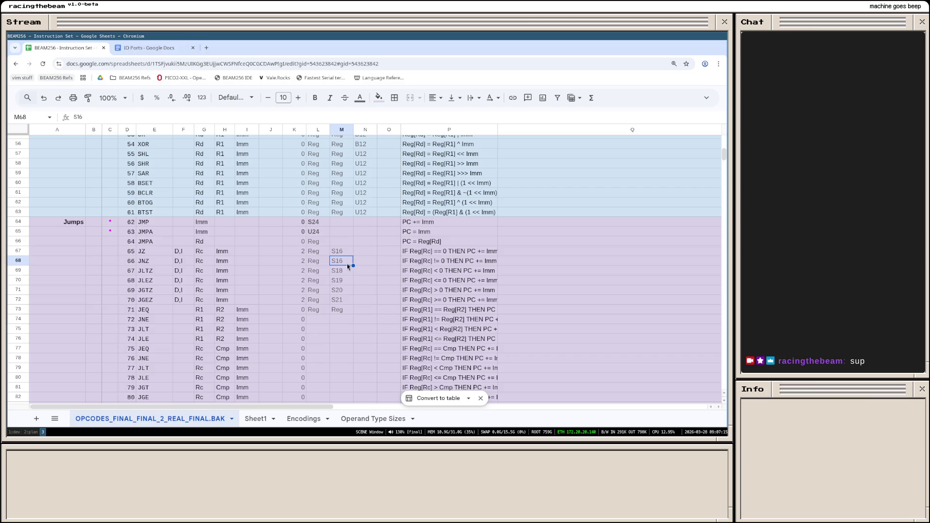
type("S16")
key("Down")
type("S16")
key("Down")
type("S16")
key("Down")
key("Down")
Step: Enter Reg, Reg, S12 as the JEQ row's three sizes
key("Up")
key("Left")
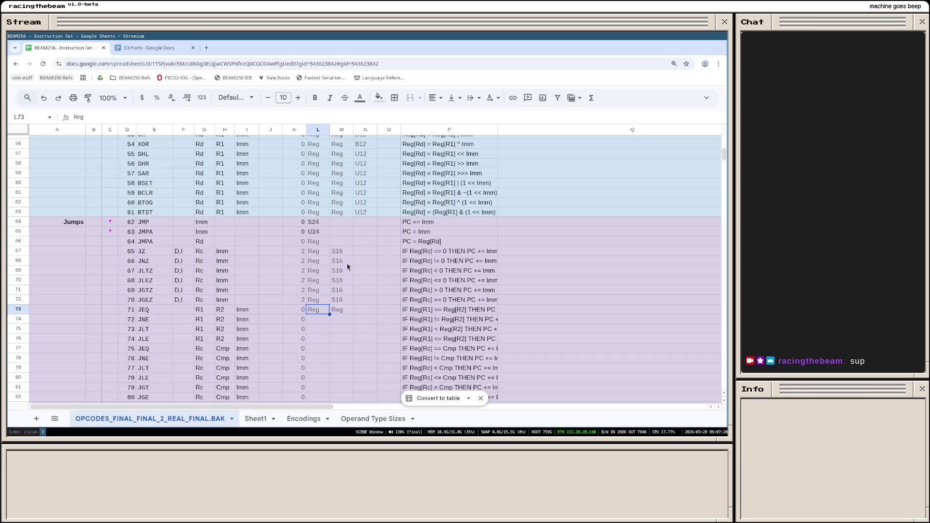
key("Right")
key("Right")
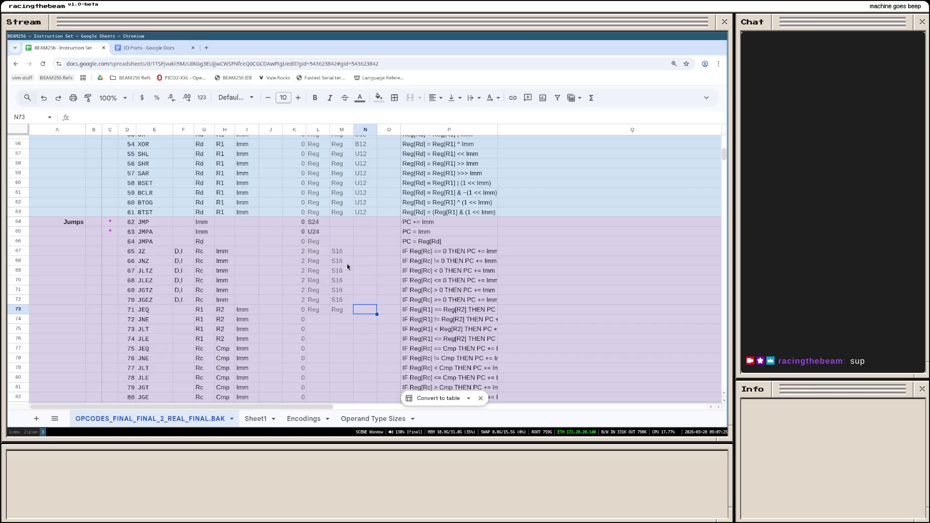
type("S")
type("12")
key("Return")
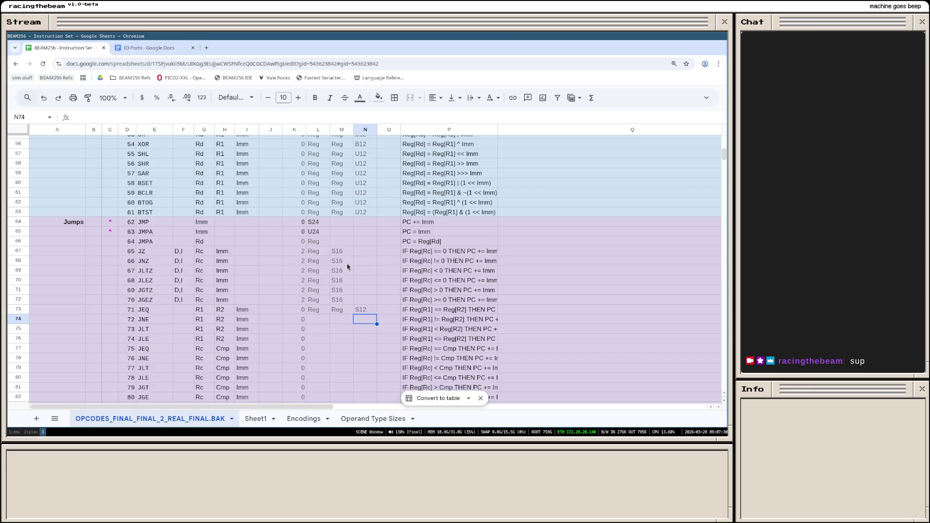
scroll(382, 277, "down", 2)
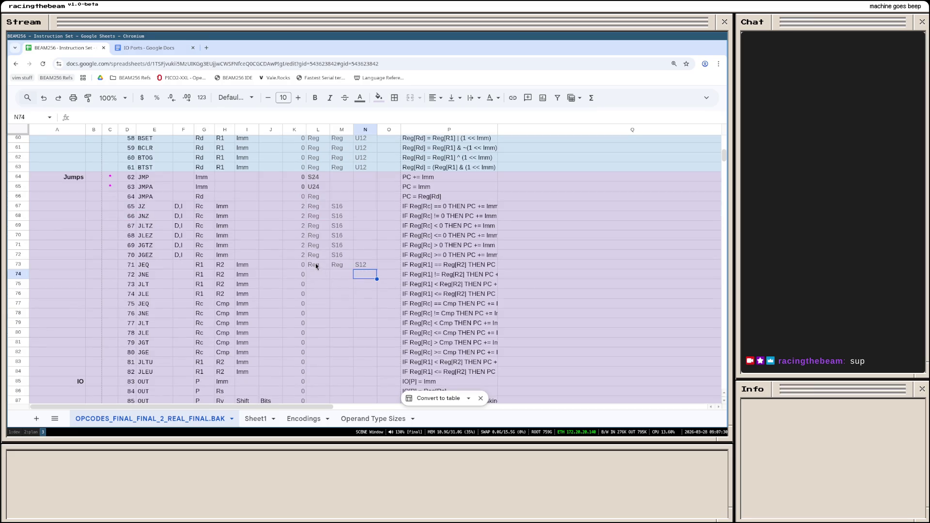
Step: Copy the JEQ sizes Reg, Reg, S12 onto the JNE, JLT and JLE rows
left_click(315, 264)
left_click(363, 264, "shift")
key("ctrl+c")
left_click(318, 283)
key("ctrl+v")
key("ctrl+v")
left_click(320, 293)
key("ctrl+v")
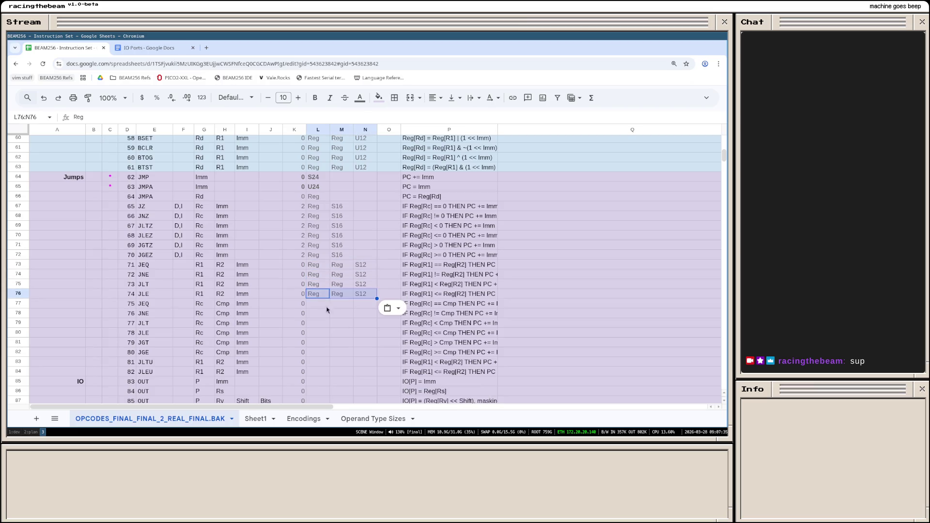
left_click(350, 326)
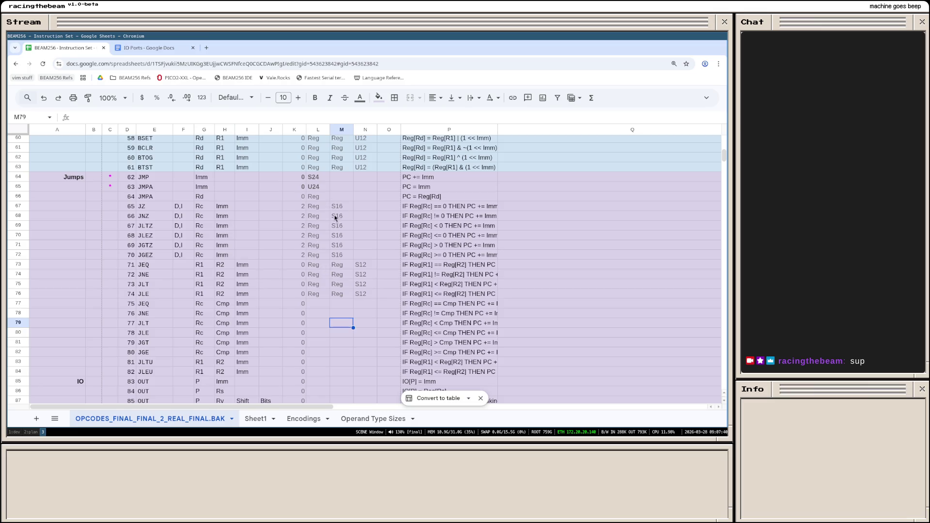
Step: Enter Reg, S9, S9 as the Cmp JEQ row's sizes
left_click(316, 303)
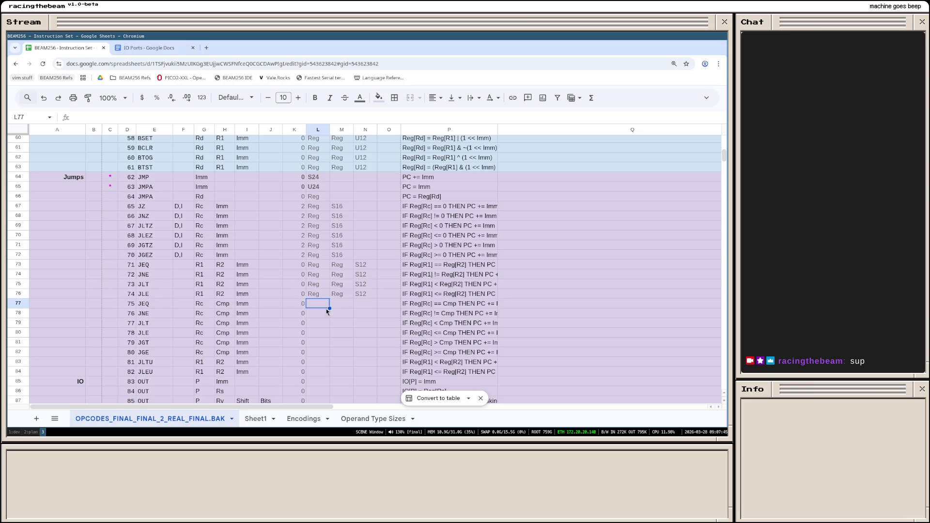
key("Down")
key("Down")
key("Up")
key("Up")
type("Reg")
key("Tab")
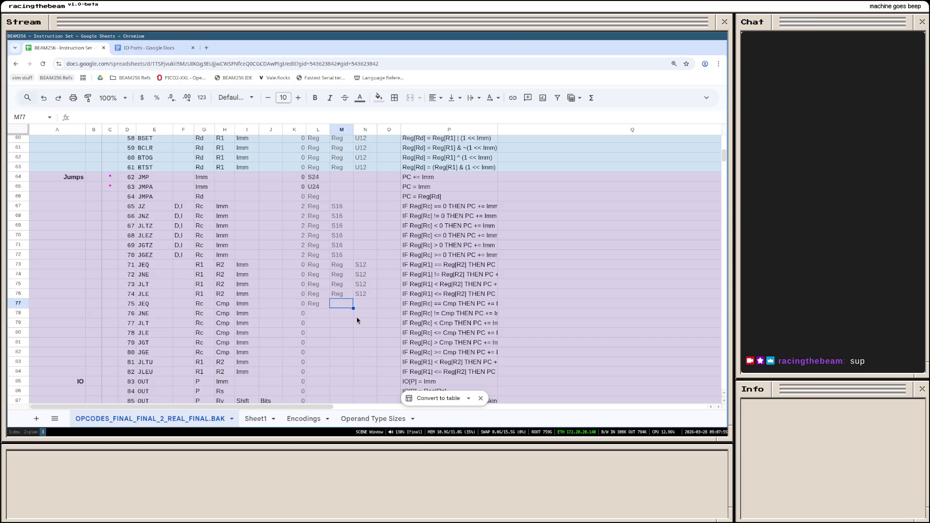
type("S8")
key("BackSpace")
type("9")
key("Tab")
type("S9")
key("Return")
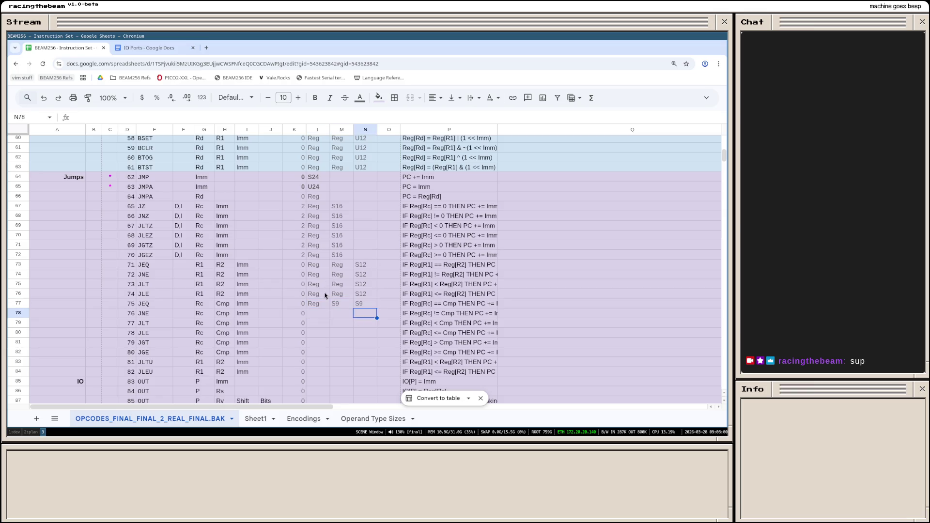
Step: Paste the Reg, S9, S9 sizes onto the remaining five Cmp jump rows
left_click_drag(318, 304, 360, 309)
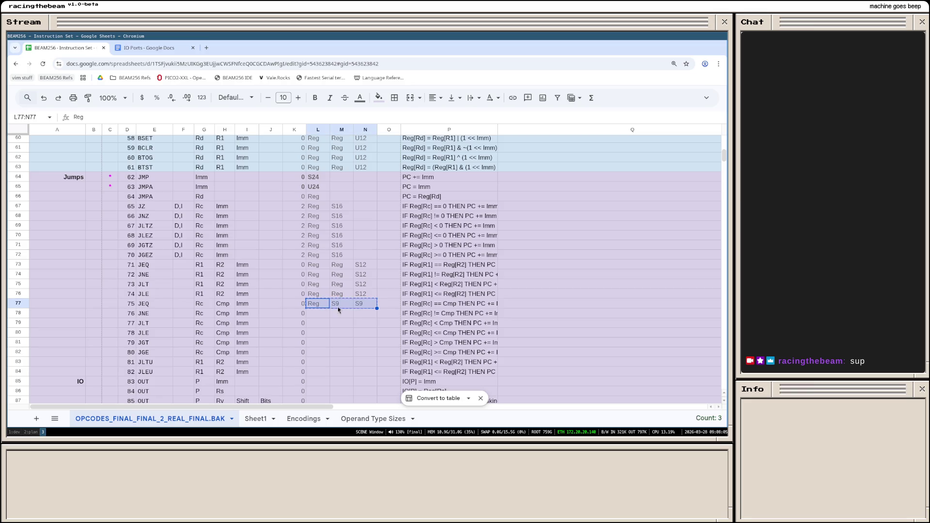
left_click(322, 311)
key("ctrl+v")
key("ctrl+v")
left_click(324, 335)
key("ctrl+v")
key("ctrl+v")
left_click(326, 352)
key("ctrl+v")
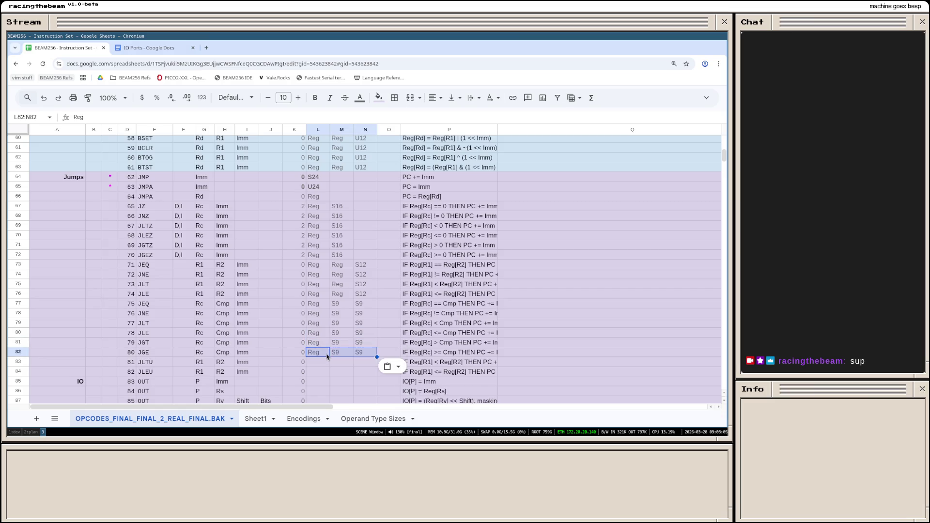
scroll(340, 337, "down", 3)
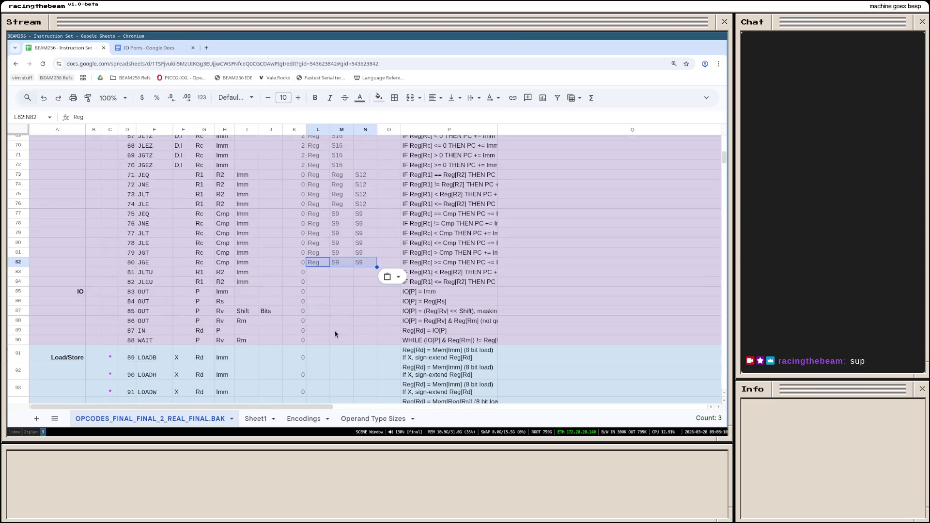
Step: Give JLTU the sizes Reg, Reg, S12 and copy them onto the JLEU row
left_click(319, 273)
type("Reg")
key("Tab")
type("Reg")
key("Tab")
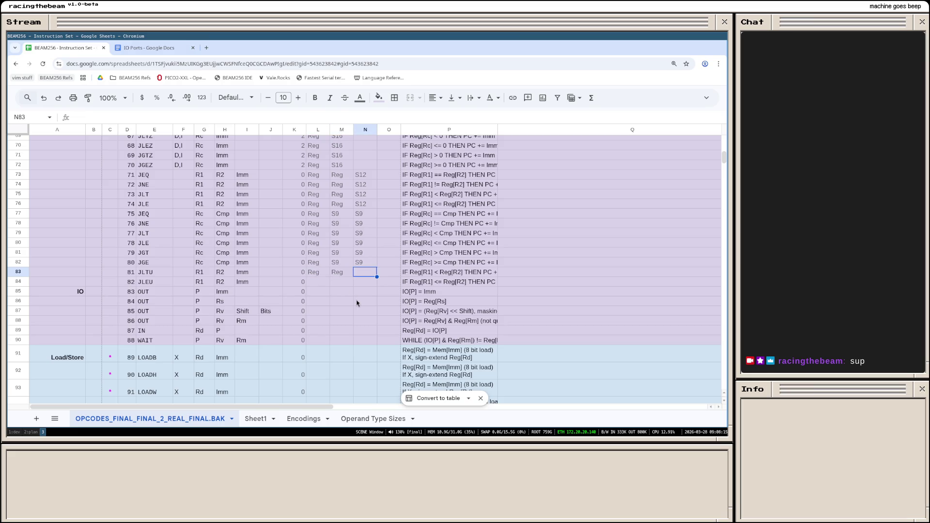
type("S12")
key("Return")
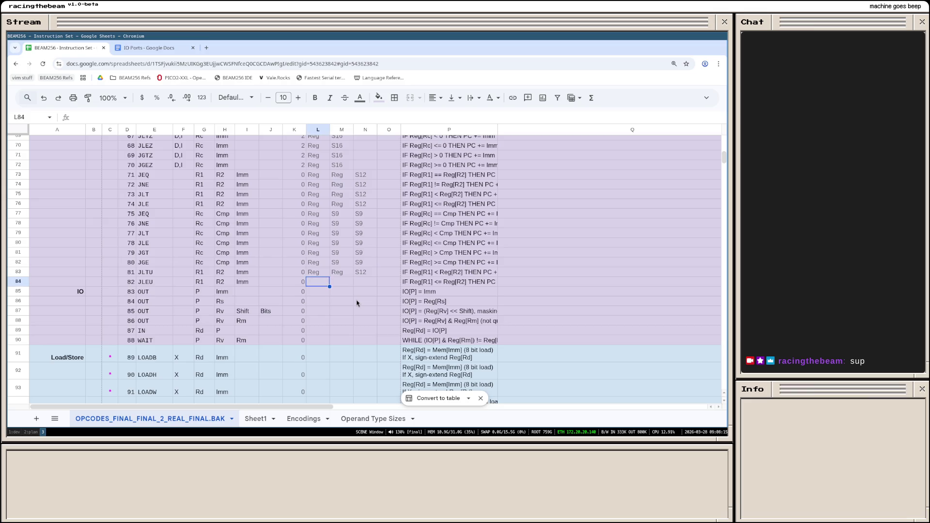
key("Up")
key("shift+Right")
key("shift+Right")
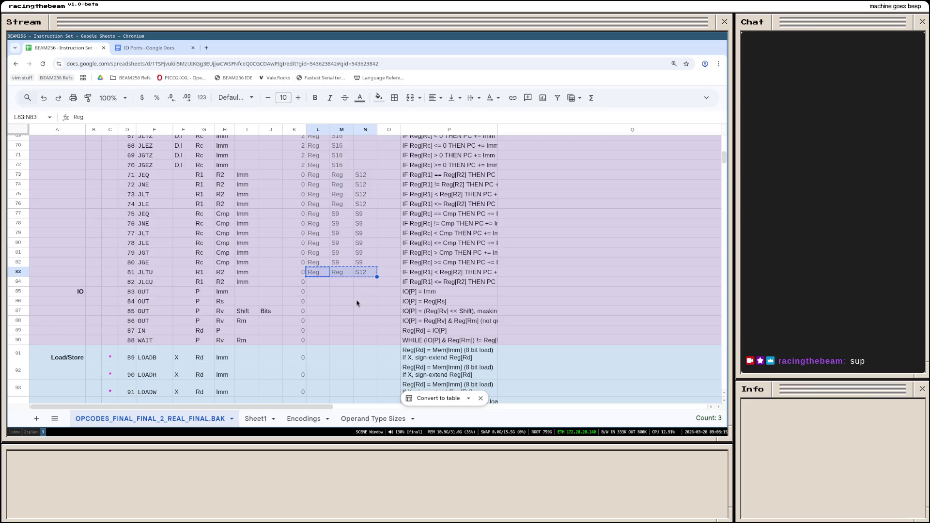
key("Down")
key("ctrl+v")
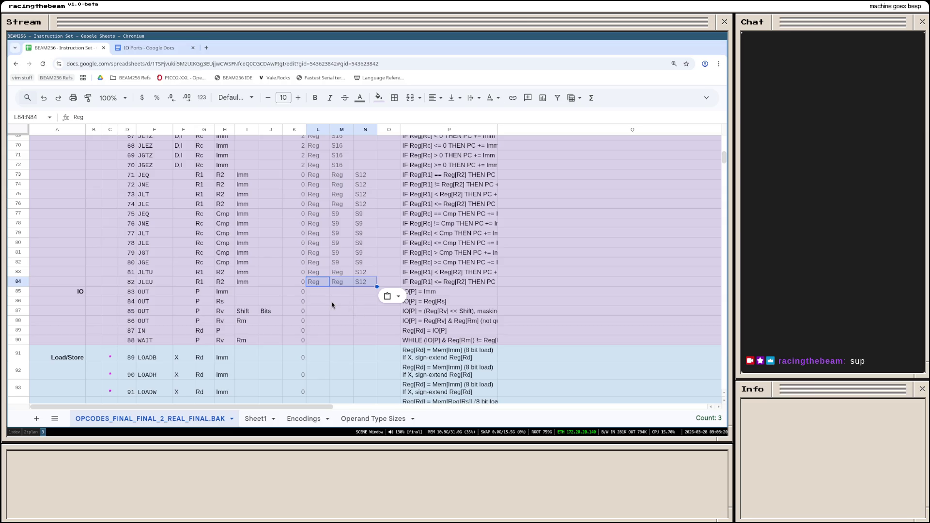
left_click(334, 305)
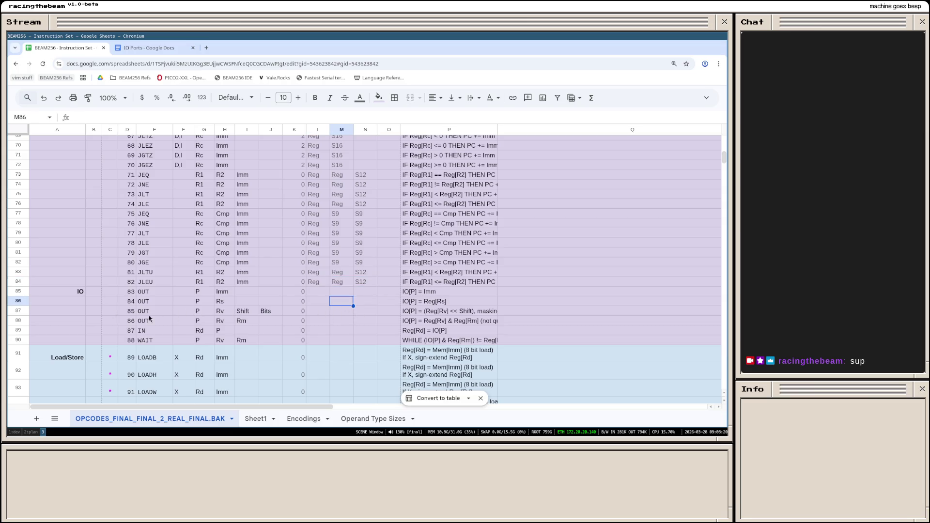
Step: Shade the IO section rows light blue, reapplying the fill once
left_click(26, 291)
left_click(24, 339, "shift")
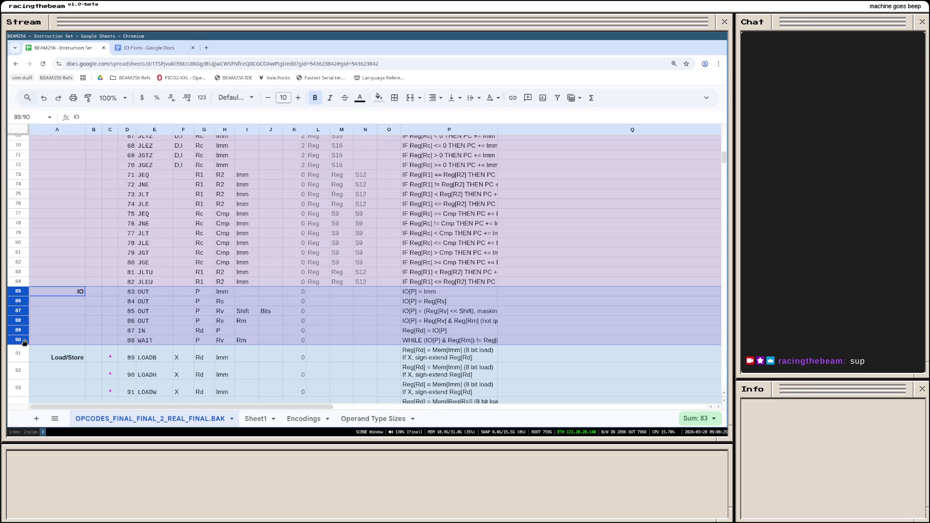
left_click(377, 101)
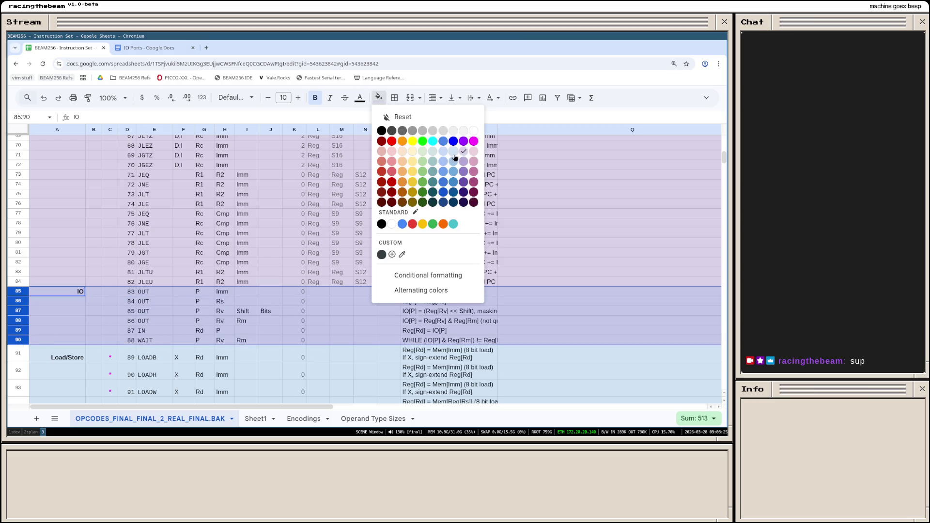
left_click(443, 151)
left_click(388, 252)
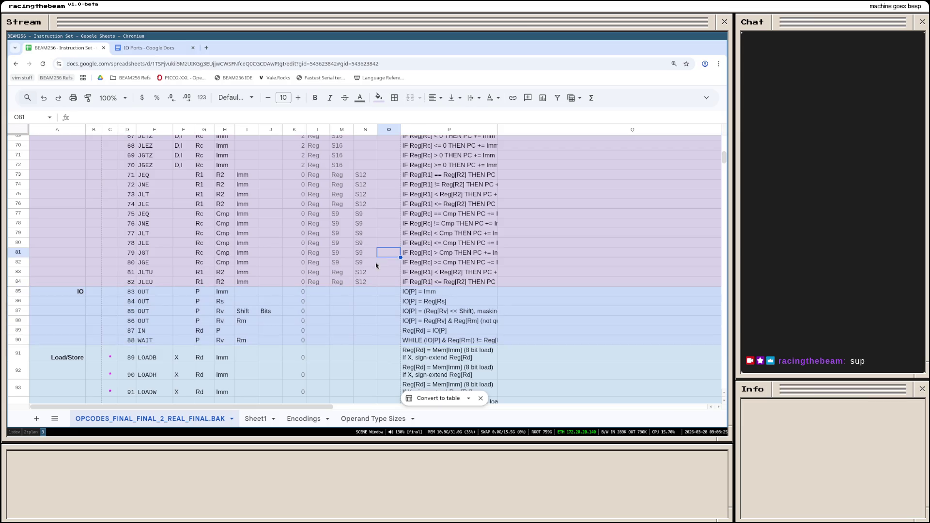
left_click(24, 291)
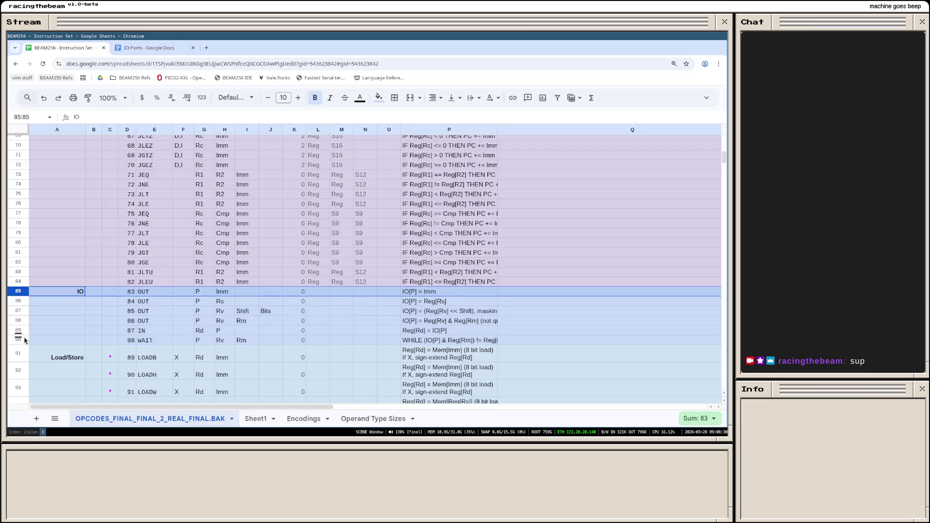
left_click(27, 339, "shift")
left_click(379, 97)
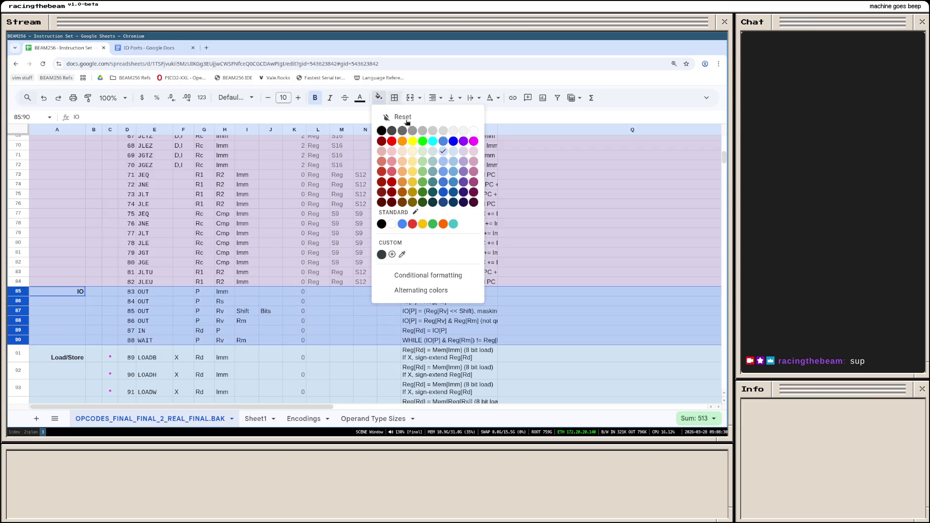
left_click(445, 156)
left_click(388, 185)
scroll(54, 297, "down", 3)
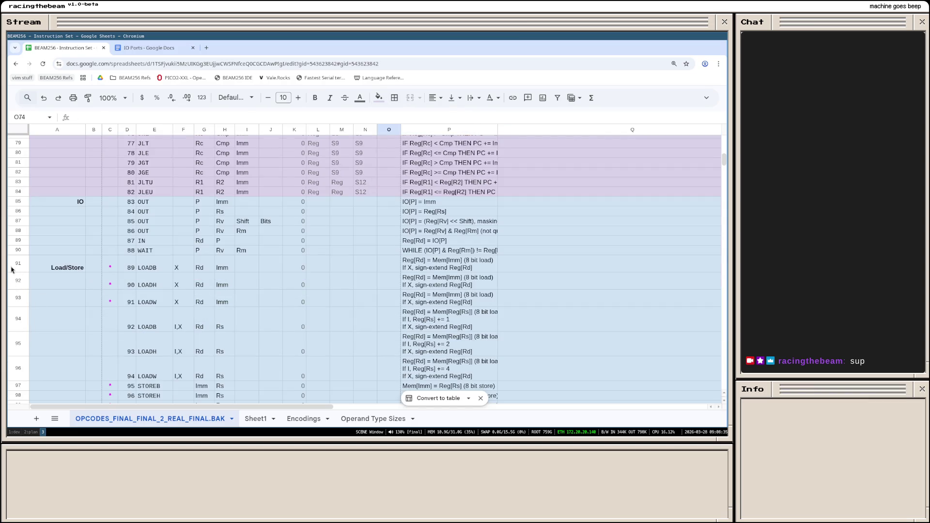
Step: Shade the Load/Store section rows light purple
left_click(10, 270)
scroll(11, 270, "down", 5)
scroll(11, 271, "down", 5)
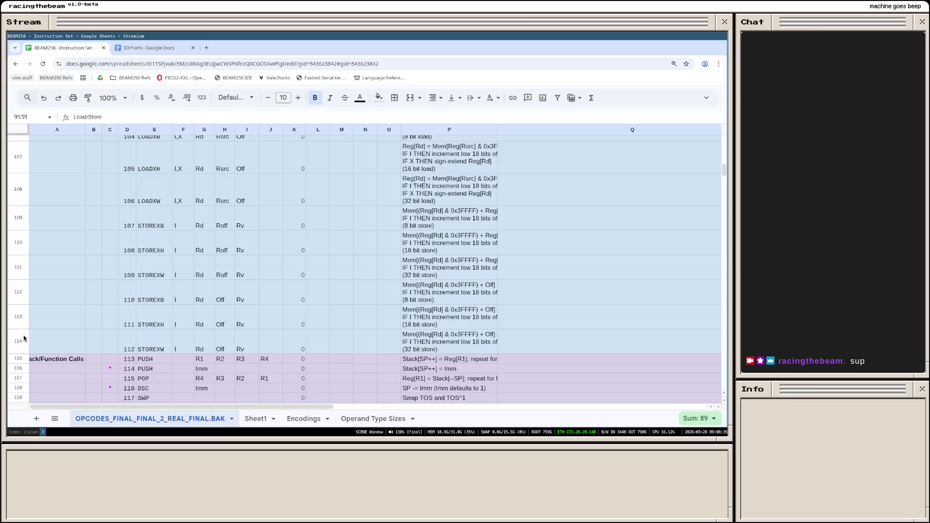
left_click(20, 341, "shift")
left_click(378, 98)
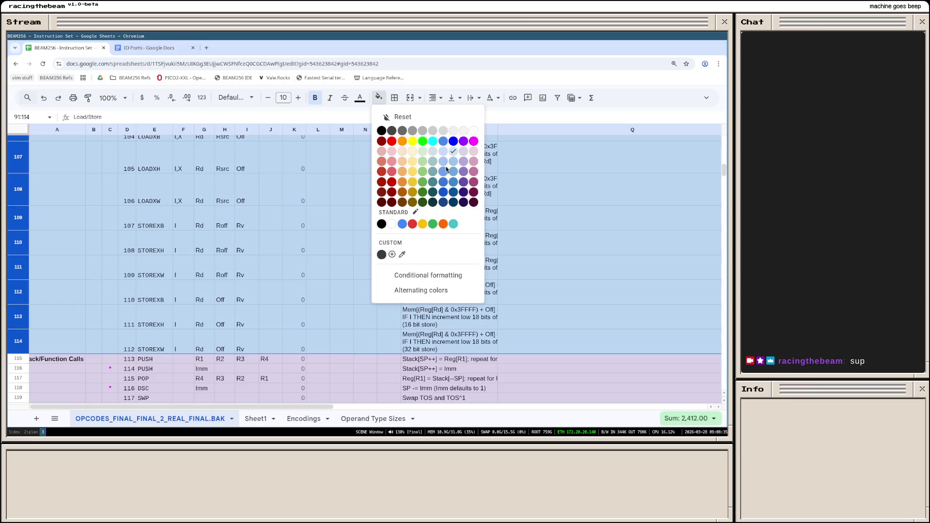
left_click(466, 156)
scroll(37, 239, "down", 3)
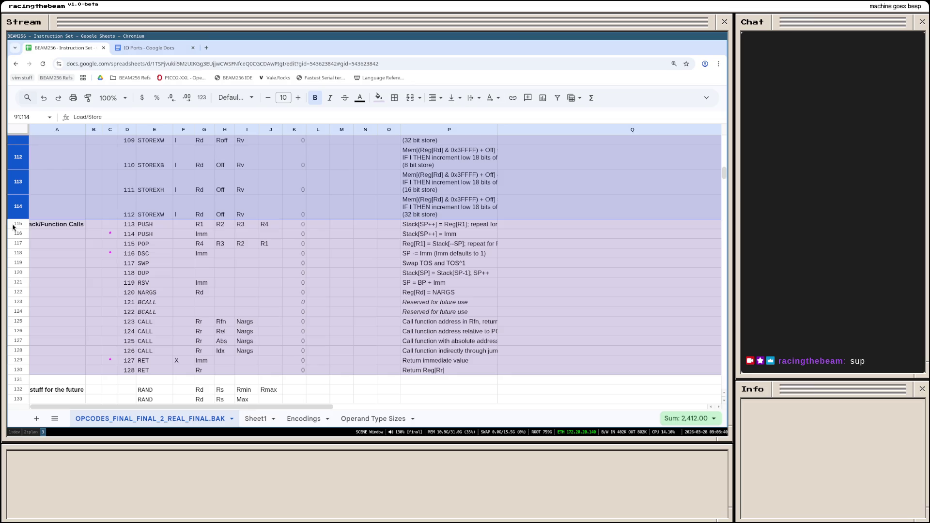
Step: Shade the Stack/Function Calls rows through RET light blue
left_click(16, 227)
left_click(20, 370, "shift")
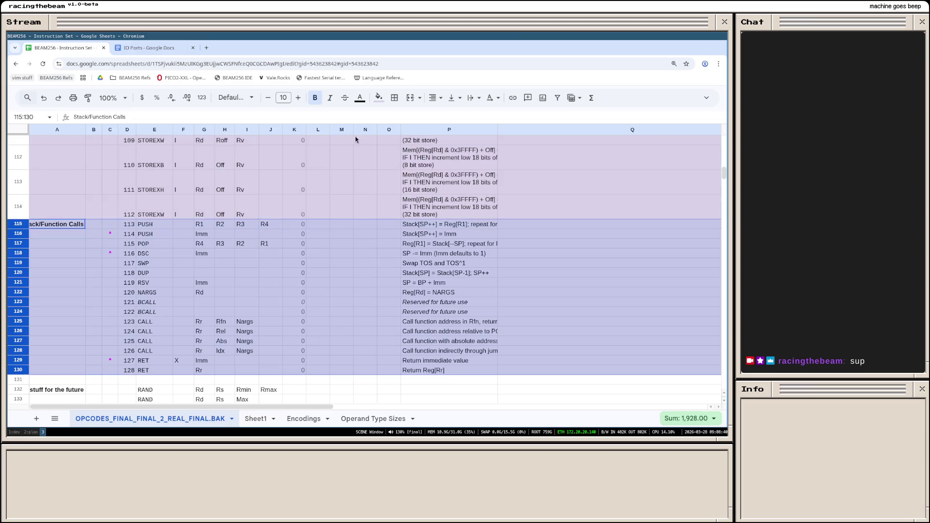
left_click(378, 98)
left_click(455, 156)
left_click(340, 254)
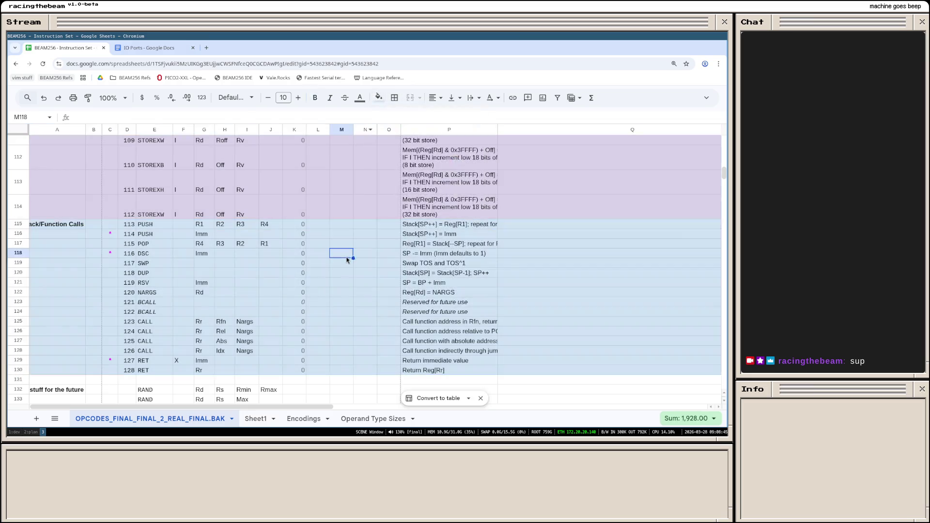
scroll(346, 259, "up", 3)
scroll(347, 259, "up", 5)
scroll(346, 260, "up", 5)
scroll(347, 259, "up", 5)
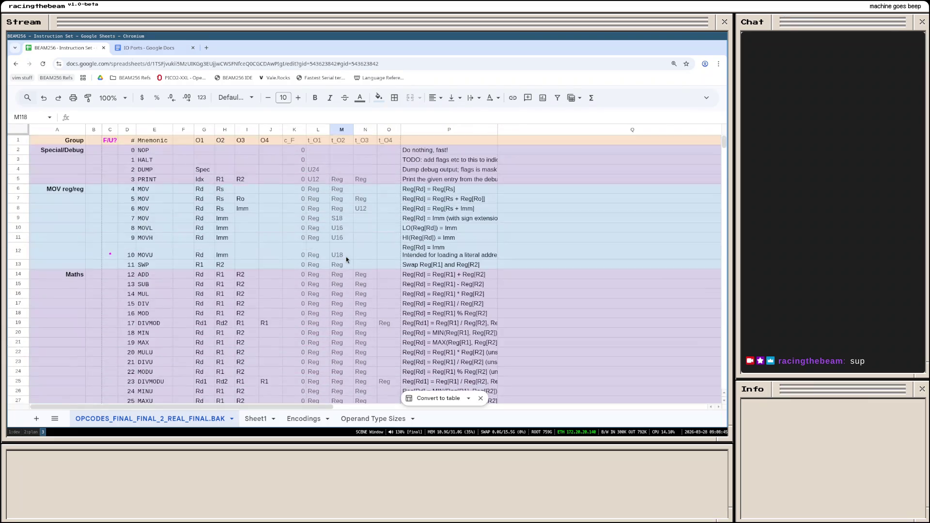
scroll(345, 223, "down", 8)
scroll(346, 223, "down", 6)
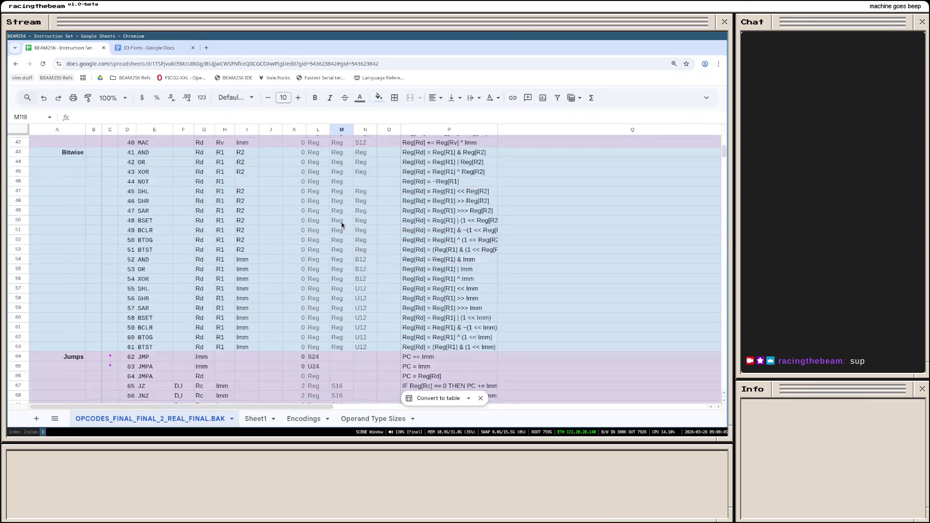
scroll(342, 227, "down", 3)
scroll(342, 222, "down", 3)
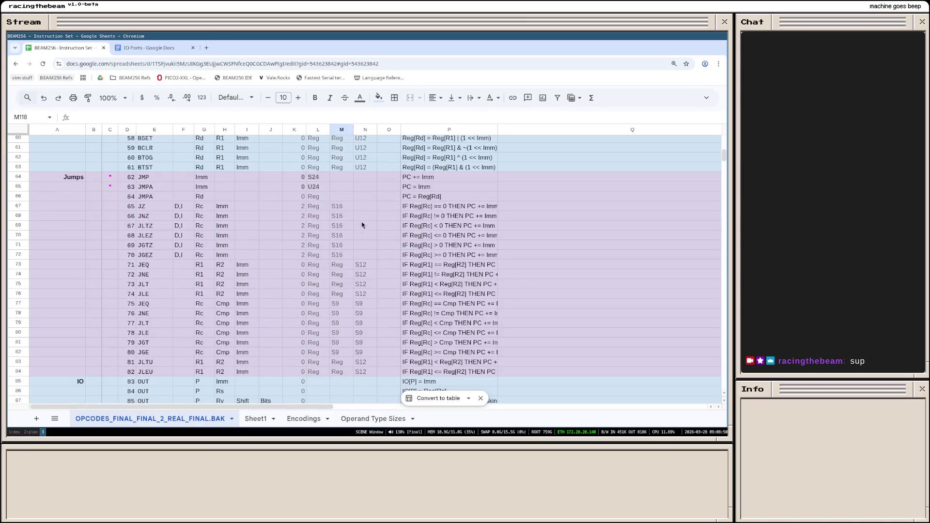
scroll(368, 217, "down", 3)
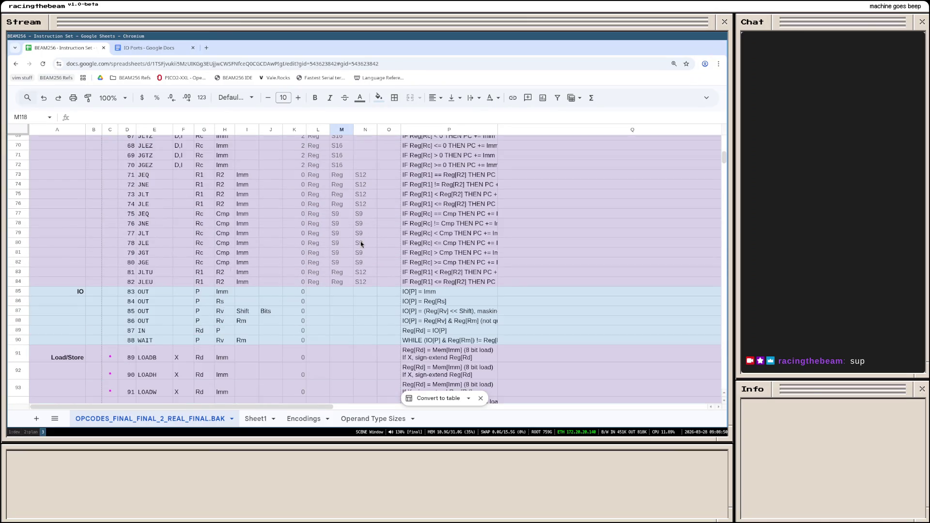
scroll(362, 243, "up", 3)
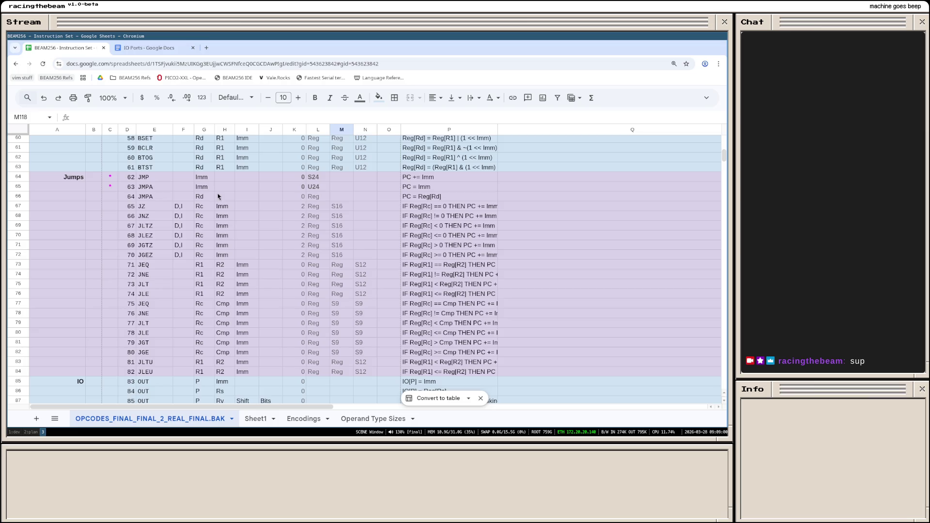
scroll(312, 258, "down", 3)
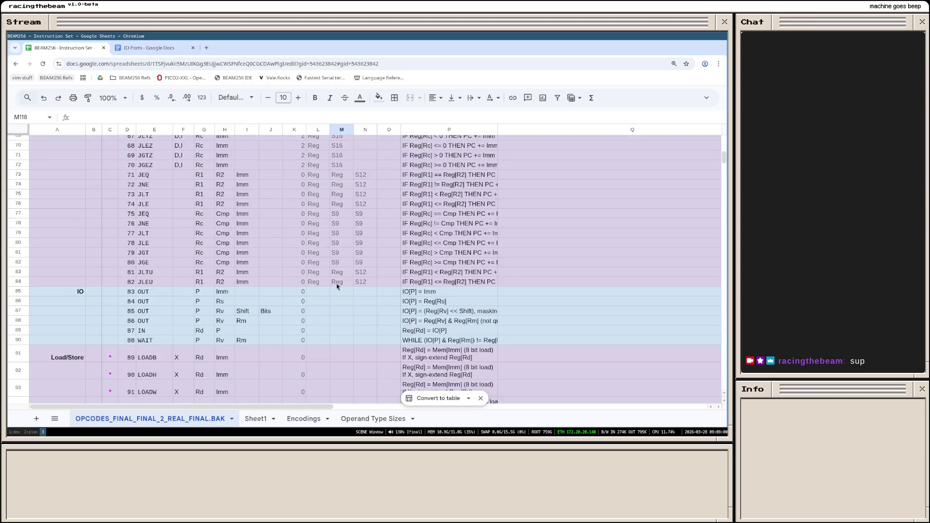
left_click(319, 302)
Step: Enter U8, U16 for the first OUT row and U8, Reg for the second
key("Up")
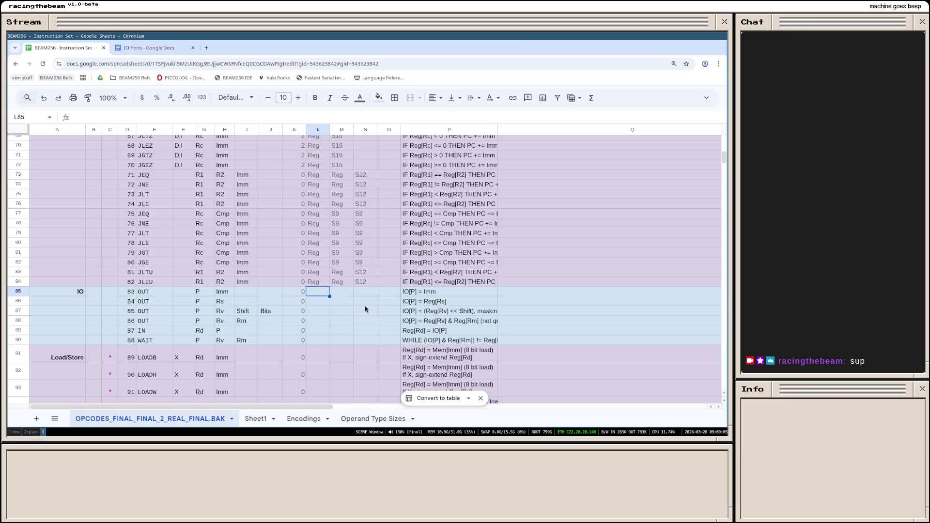
type("U8")
key("Tab")
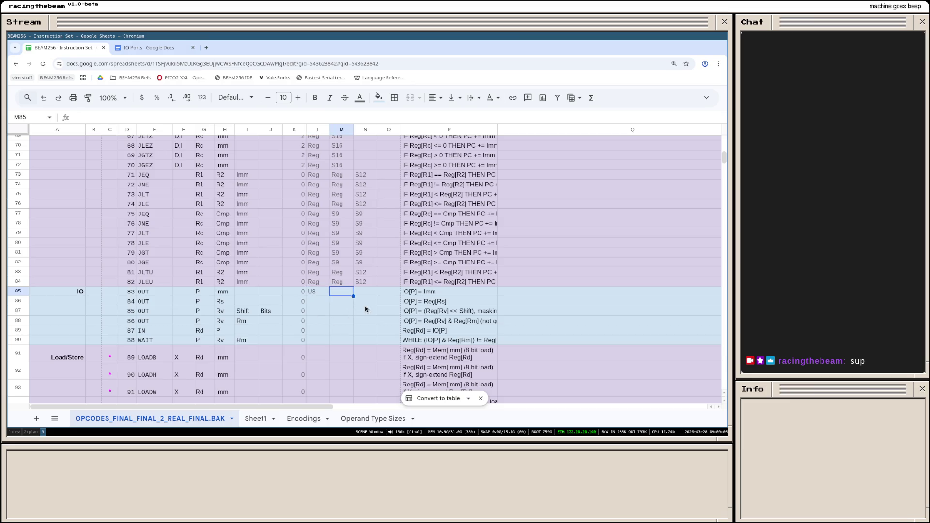
type("U")
type("16")
key("Return")
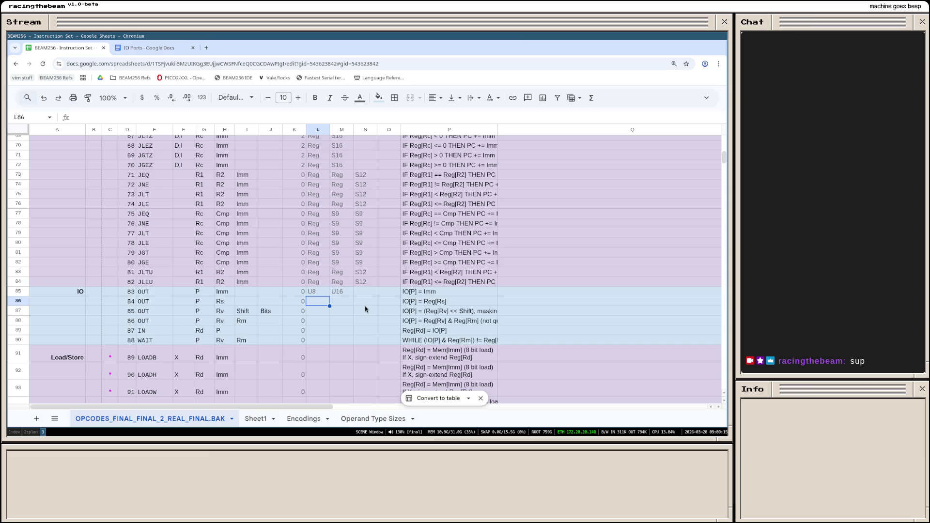
type("U")
key("Tab")
type("Reg")
key("Return")
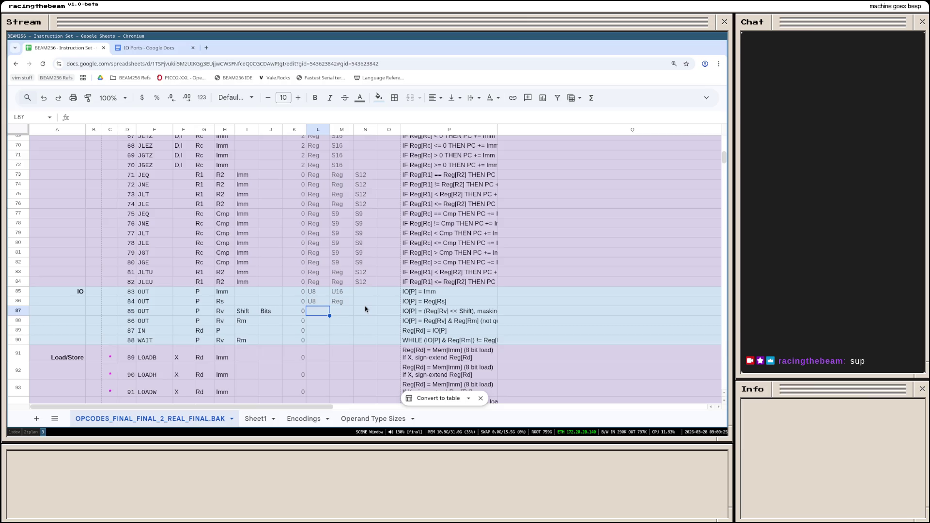
type("U")
type("8")
Step: Enter U8, Reg, U5, U5 for the third OUT row and U8, Reg, Reg for the fourth
key("Tab")
type("Reg")
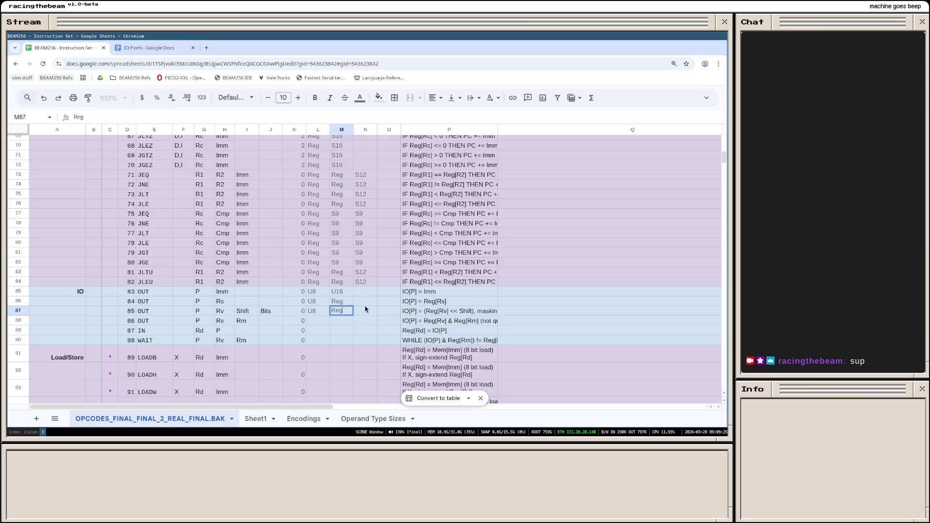
key("Tab")
type("U")
key("Tab")
type("U")
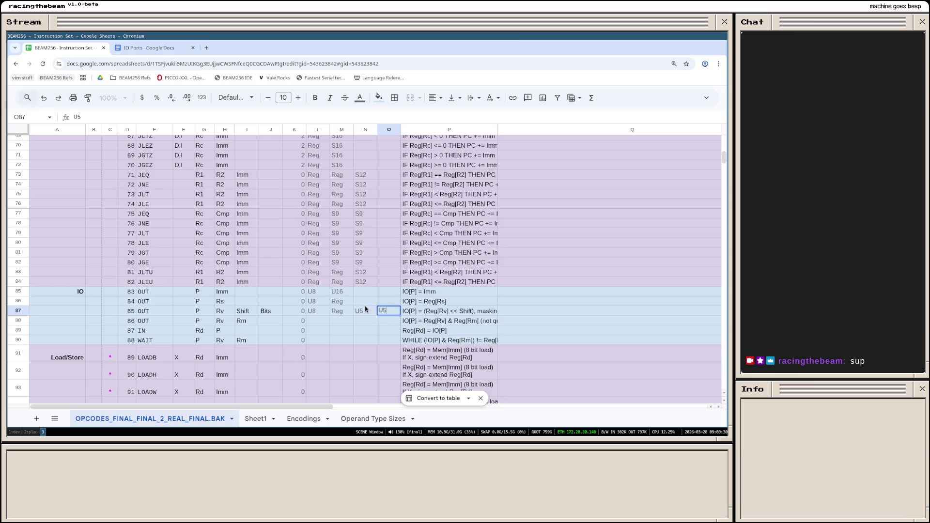
key("Return")
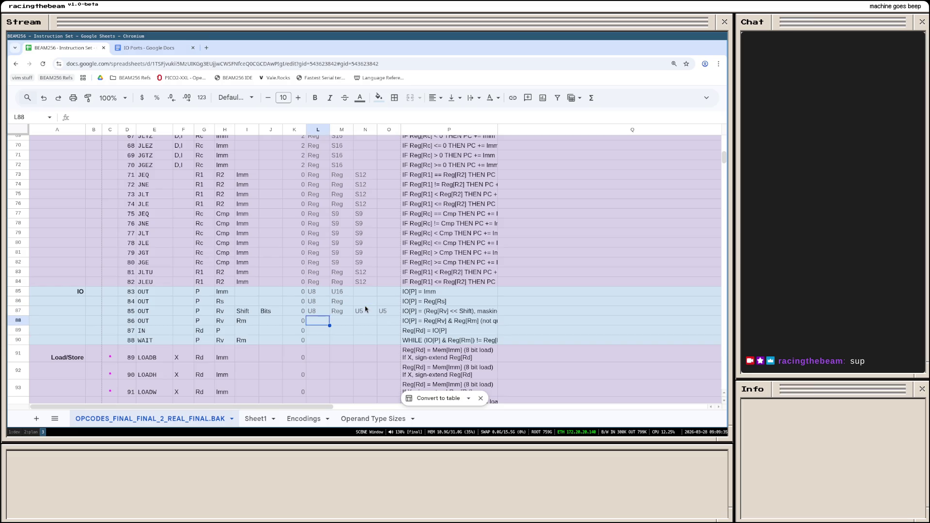
type("U8")
key("Tab")
type("Reg")
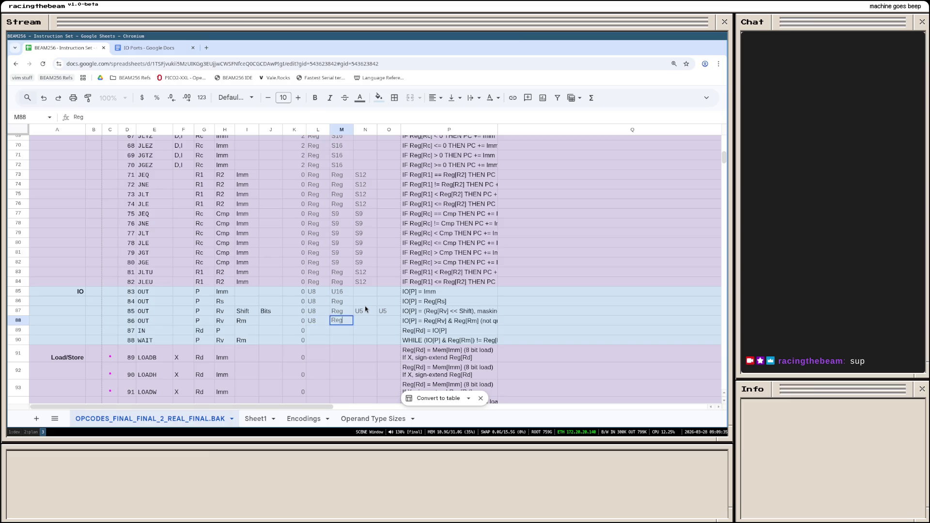
key("Tab")
type("Reg")
key("Return")
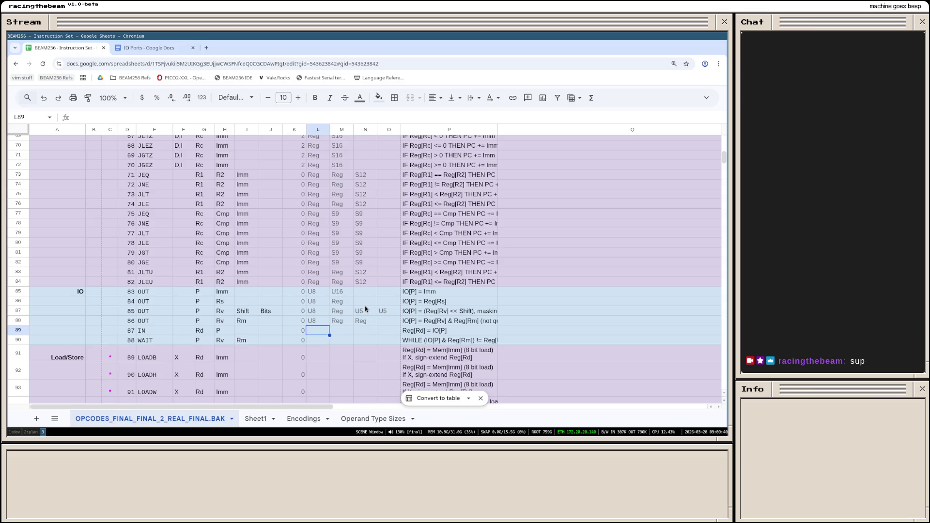
type("Reg")
Step: Enter Reg, U8 as the IN row's operand types
key("Tab")
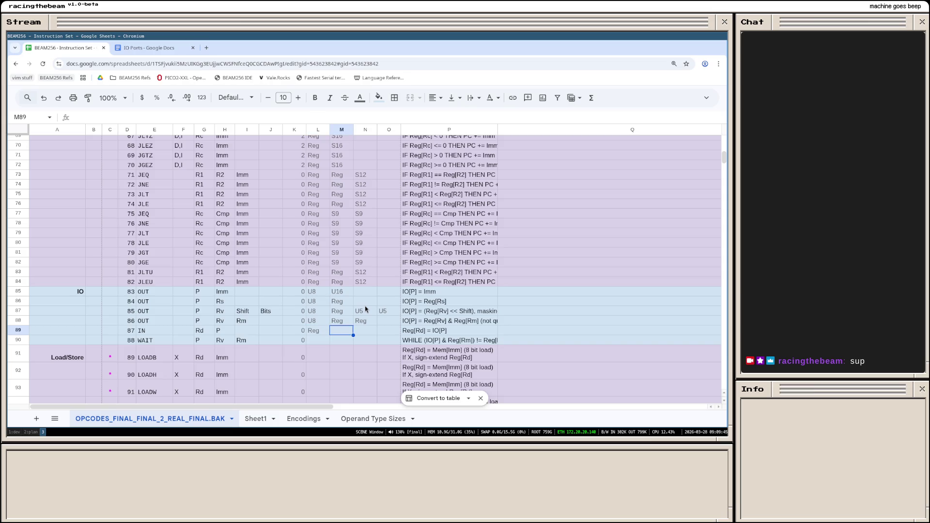
type("U8")
key("Return")
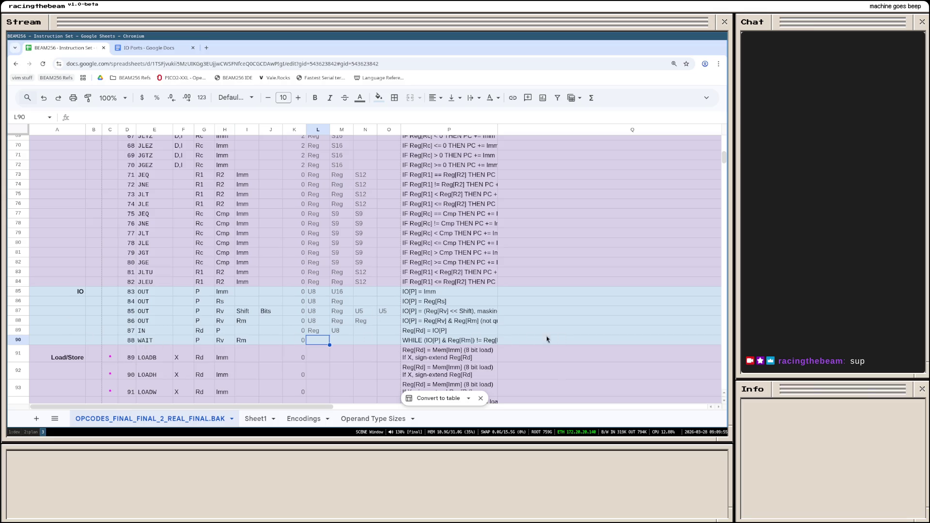
Step: Delete the WAIT row and undo an attempted fill of the numbering formula
right_click(19, 343)
left_click(63, 202)
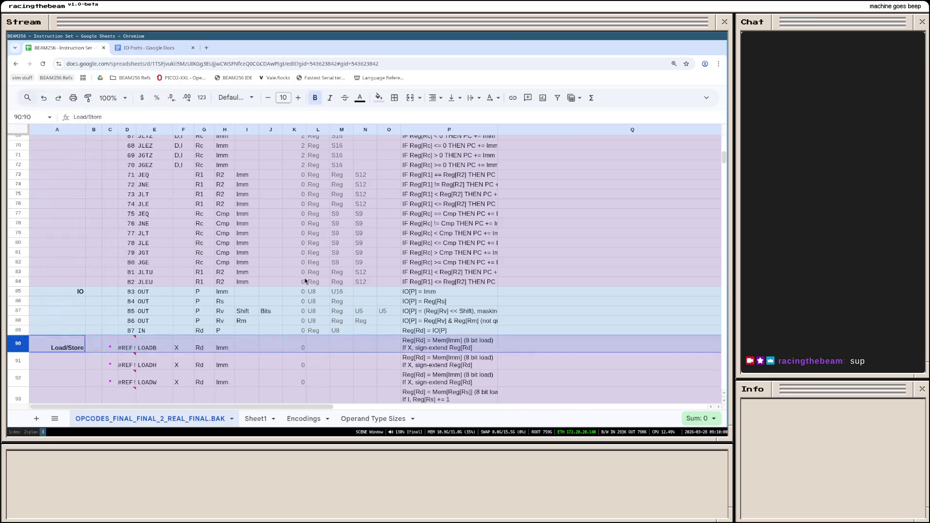
left_click(306, 280)
left_click(130, 330)
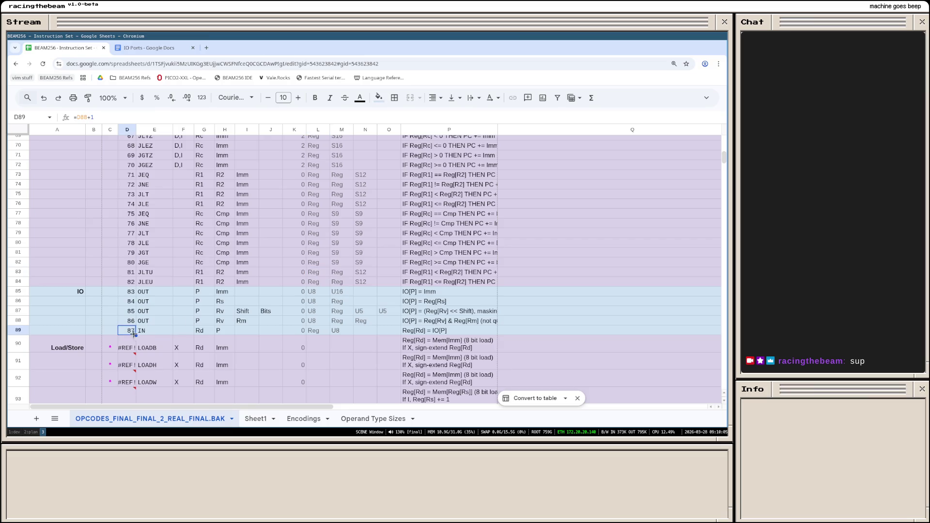
left_click_drag(135, 334, 135, 368)
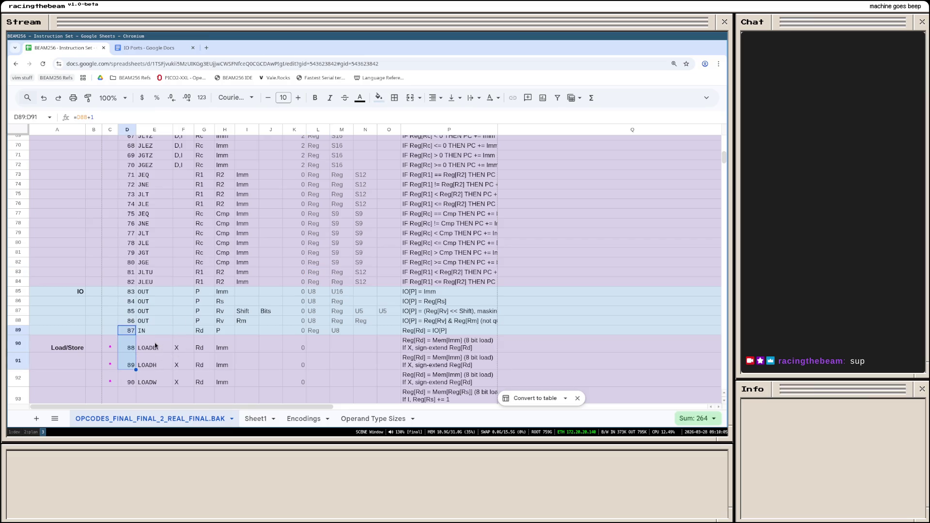
key("ctrl+z")
left_click(131, 341)
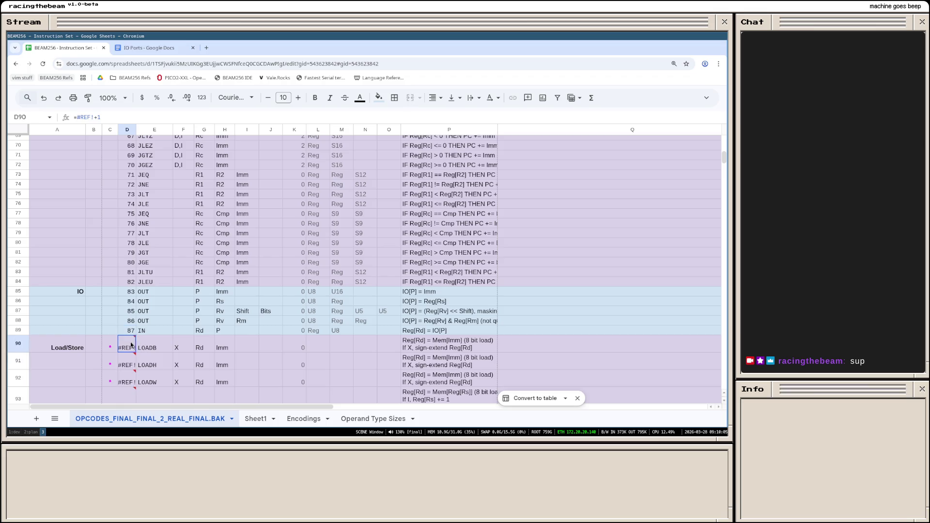
Step: Repair the LOADB opcode number formula to =D89+1 so numbering continues
double_click(131, 341)
type("D89")
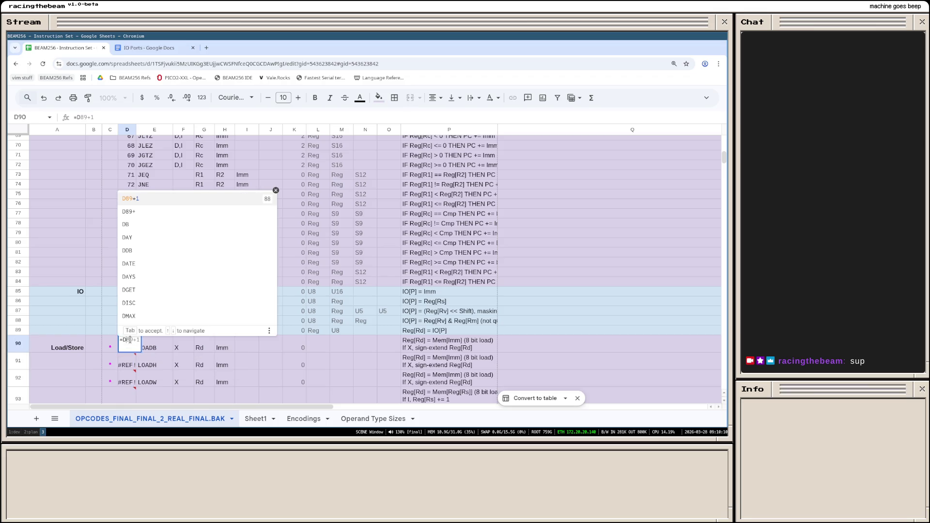
key("Return")
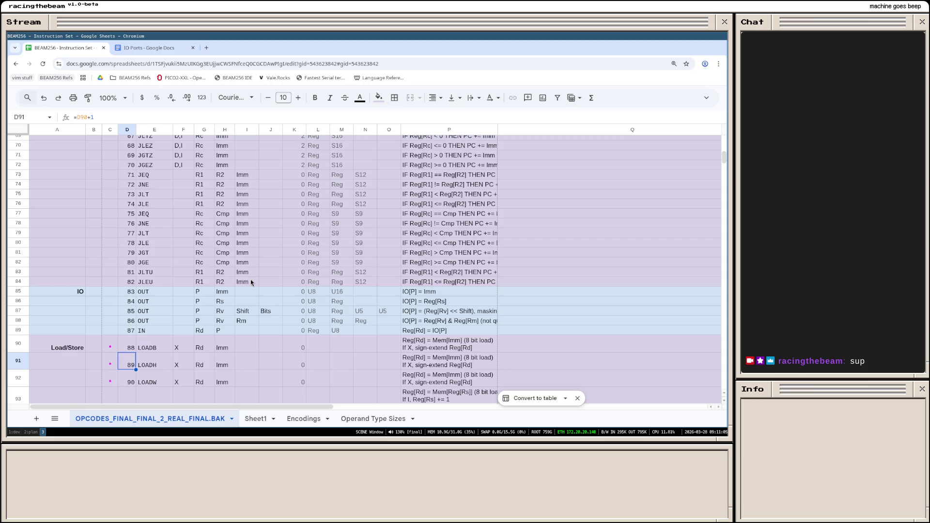
scroll(352, 322, "down", 5)
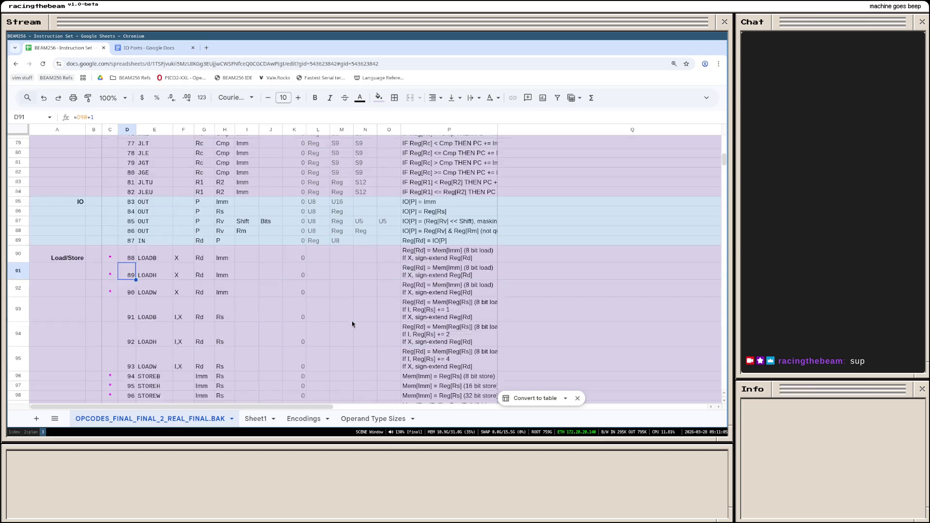
scroll(349, 319, "down", 3)
scroll(350, 319, "down", 3)
scroll(350, 319, "down", 3)
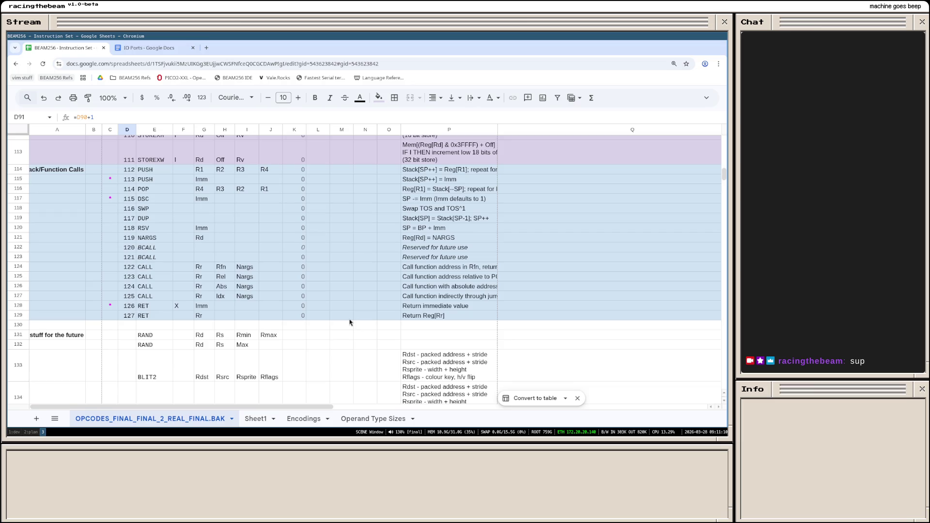
scroll(211, 272, "down", 3)
scroll(242, 282, "up", 4)
scroll(242, 282, "up", 5)
scroll(242, 282, "up", 5)
scroll(242, 282, "up", 5)
scroll(302, 256, "down", 2)
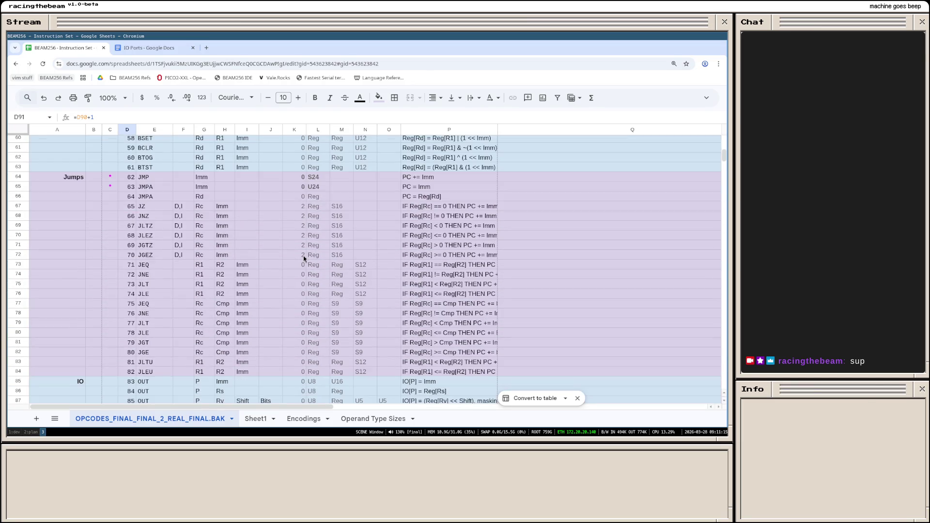
scroll(317, 209, "down", 2)
scroll(346, 270, "down", 2)
Step: Enter Reg and U18 as the LOADB row's operand sizes
left_click(332, 266)
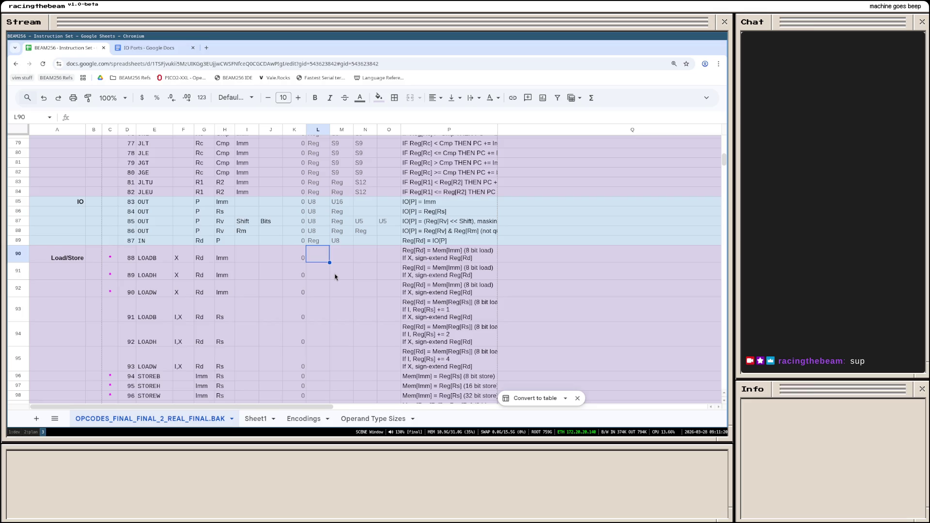
type("Reg")
key("Tab")
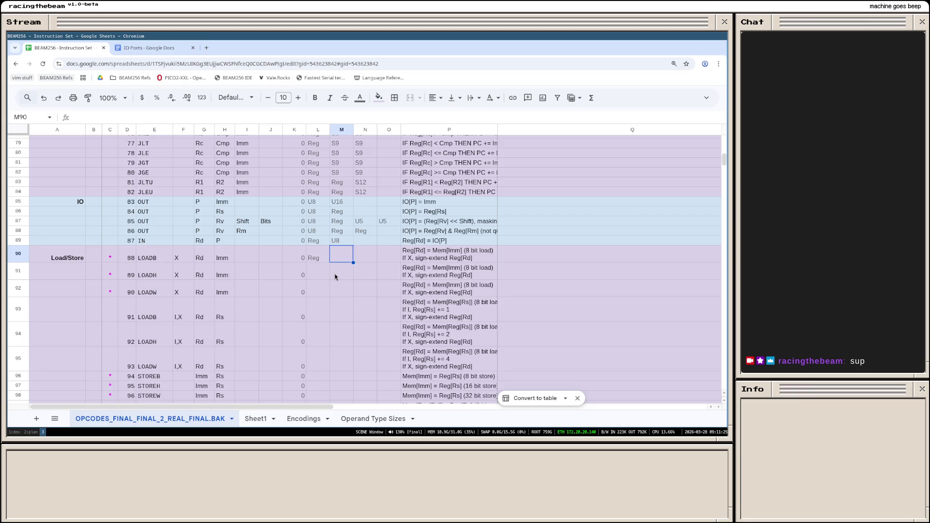
type("U18")
key("Return")
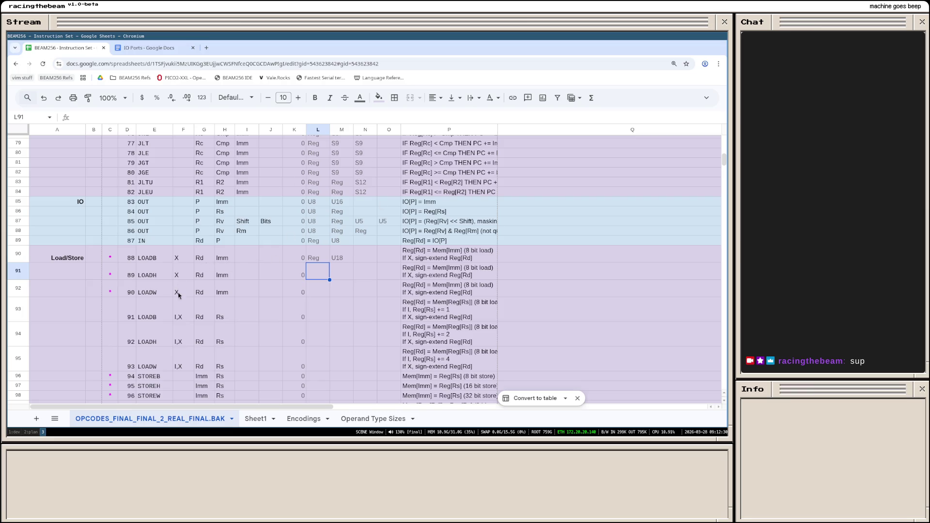
left_click_drag(182, 261, 186, 366)
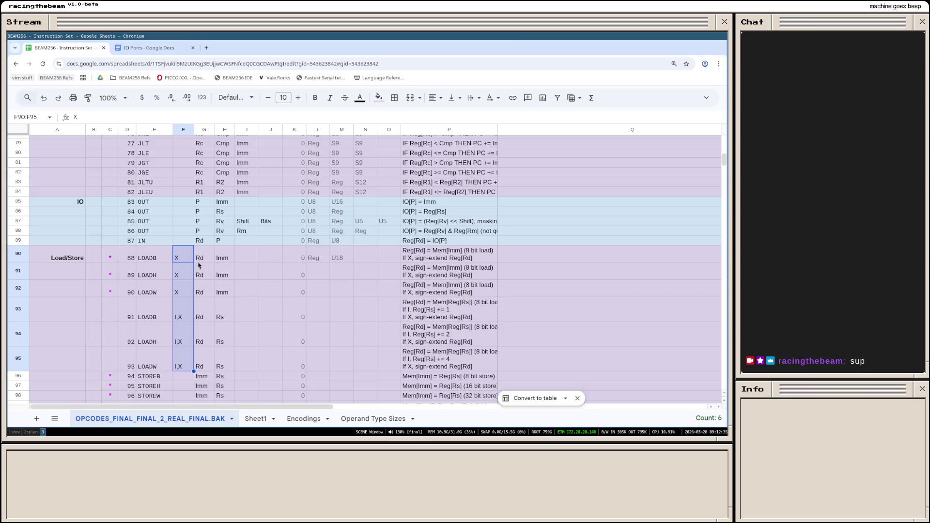
Step: Set column K to 2 for the opcode 91–93 rows
left_click(331, 262)
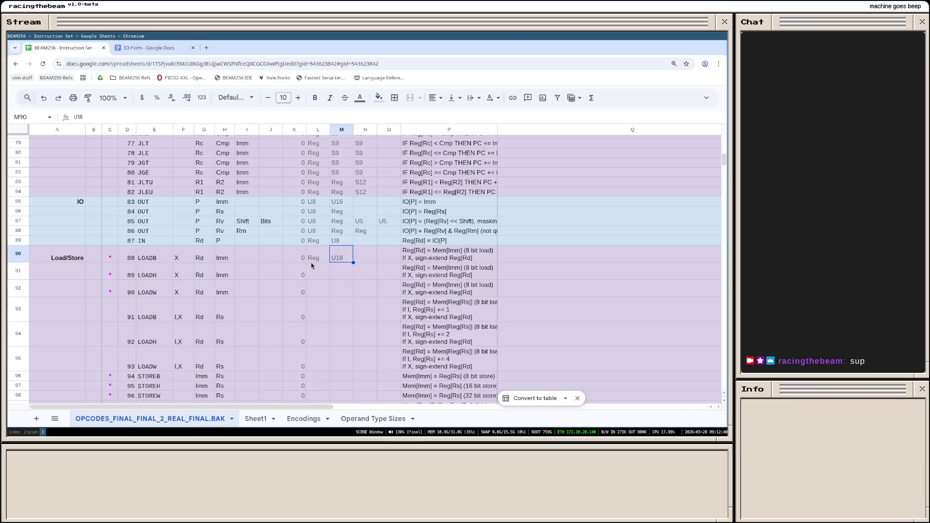
left_click(320, 311)
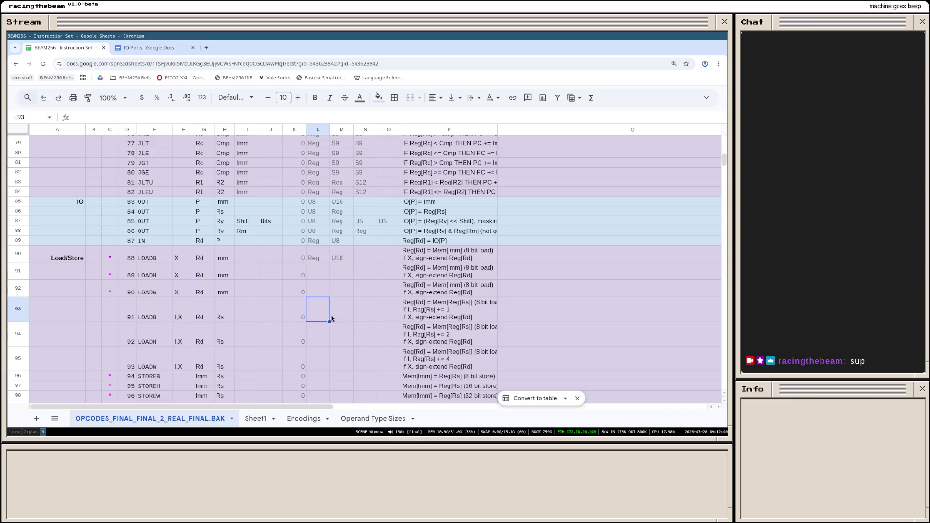
left_click(293, 313)
type("2")
key("Return")
type("2")
key("Return")
type("2")
key("Up")
key("Up")
Step: Enter Reg, Reg as the sizes for the indexed LOADB, LOADH and LOADW rows
key("Right")
type("Reg")
key("Right")
type("Reg")
key("Return")
key("Left")
type("Reg")
key("Right")
type("Reg")
key("Return")
key("Left")
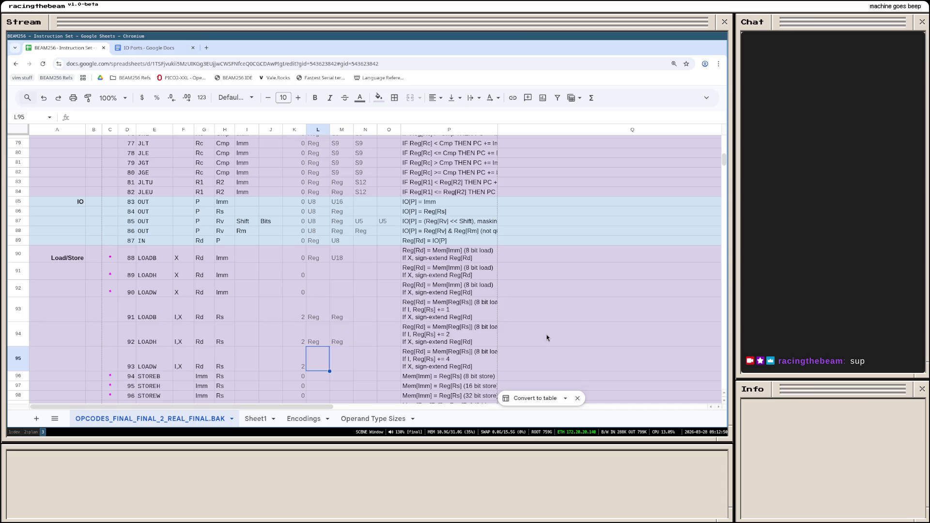
type("Reg")
key("Right")
type("Reg")
key("Return")
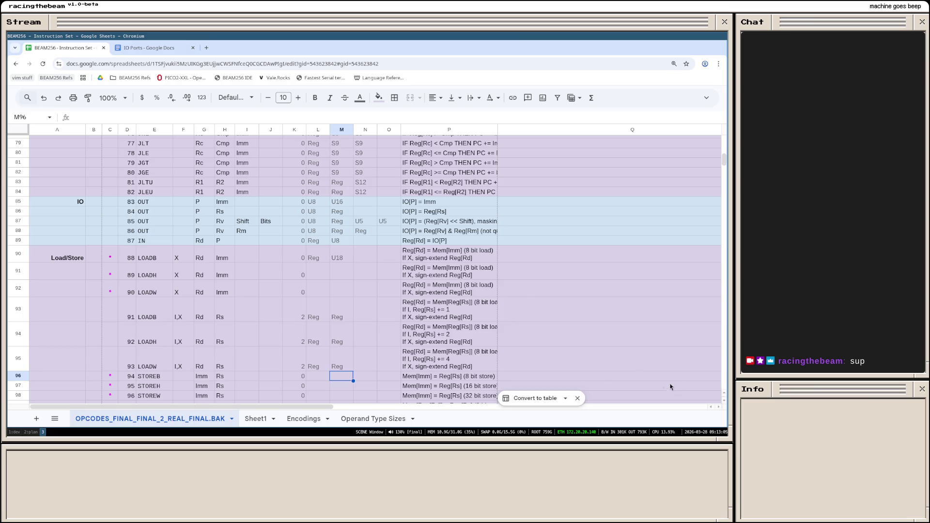
scroll(521, 298, "down", 1)
scroll(416, 298, "down", 1)
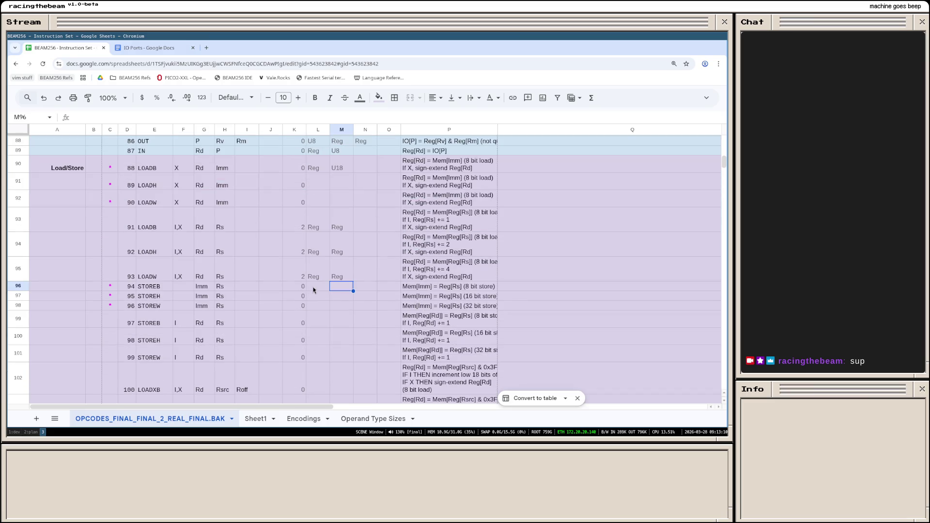
Step: Give the STOREB, STOREH and STOREW rows the sizes U18 and Reg
left_click(318, 290)
type("U18")
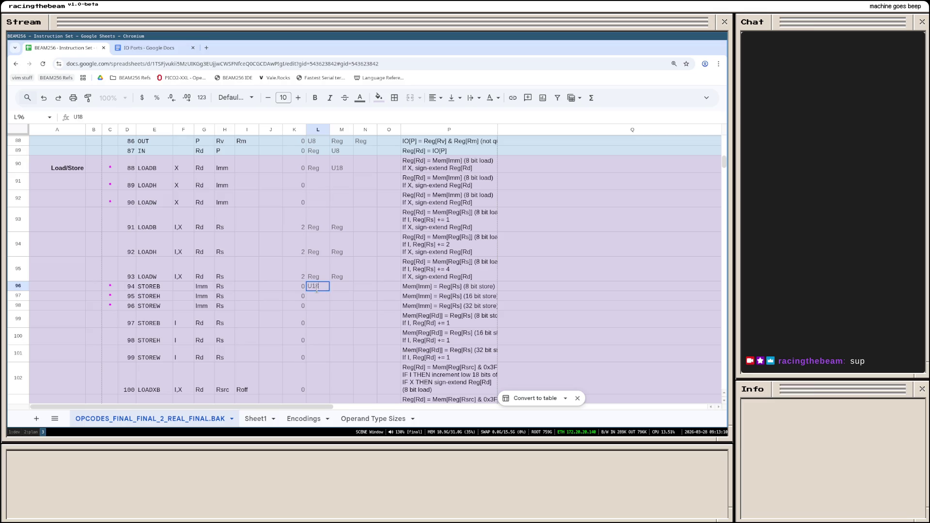
key("Return")
type("U18")
key("Return")
type("U18")
key("Return")
key("Up")
key("Up")
key("Up")
key("Right")
type("Reg")
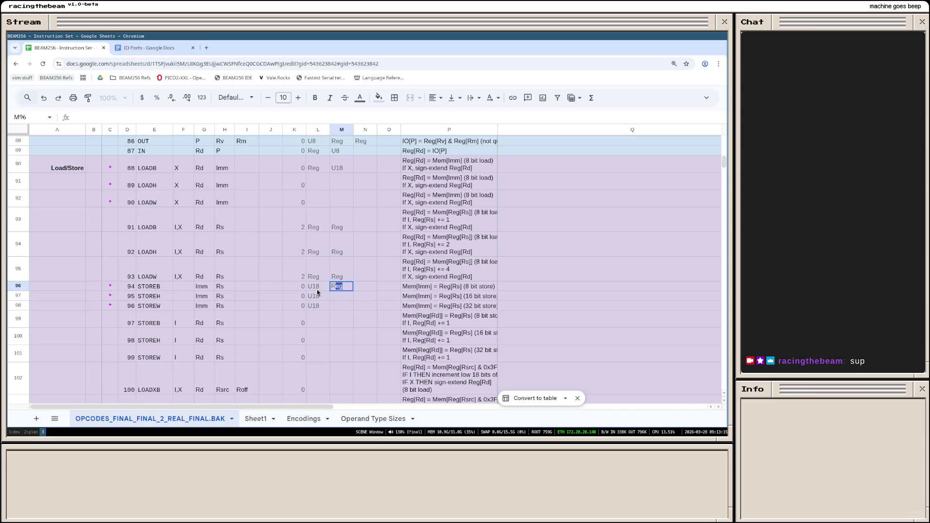
key("Return")
type("Reg")
key("Return")
type("Reg")
key("Return")
key("Left")
key("Left")
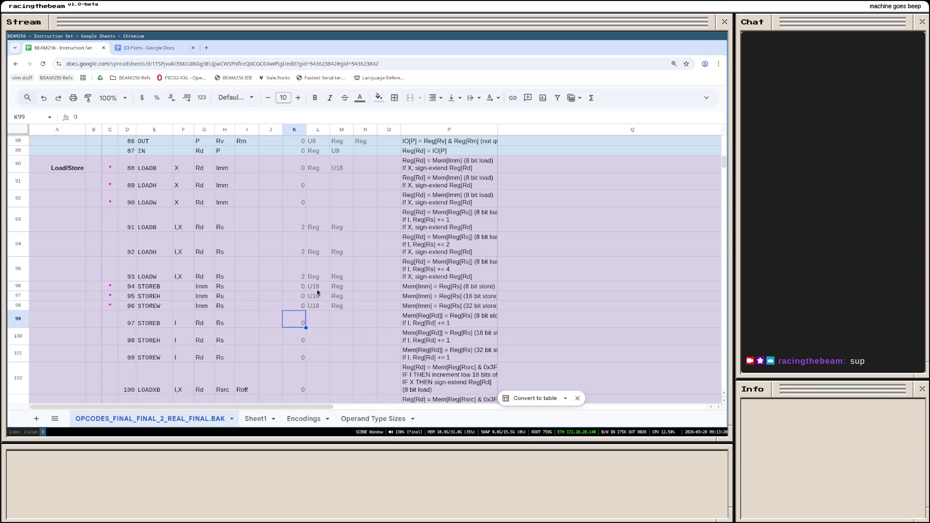
Step: Set column K to 1 for the opcode 97–99 rows
key("Right")
key("Left")
type("1")
key("Return")
type("1")
key("Return")
type("1")
key("Return")
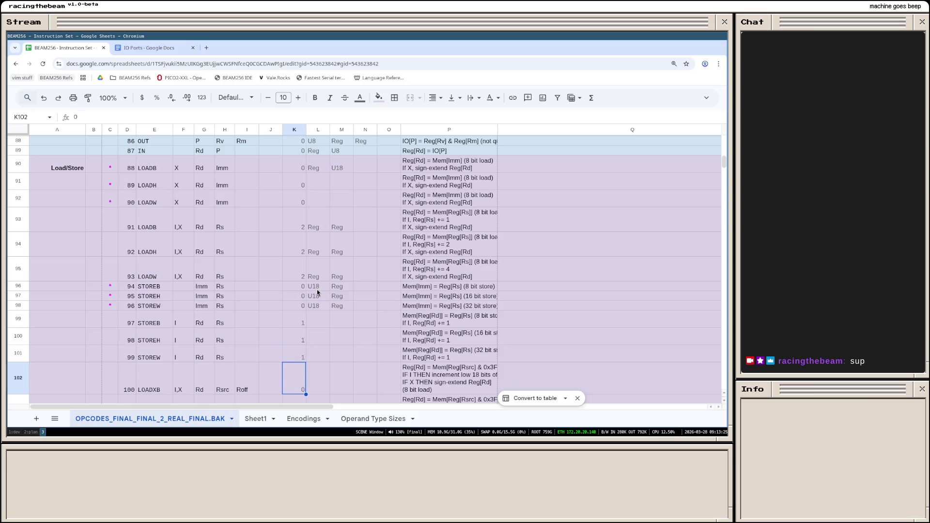
key("Up")
key("Up")
key("Up")
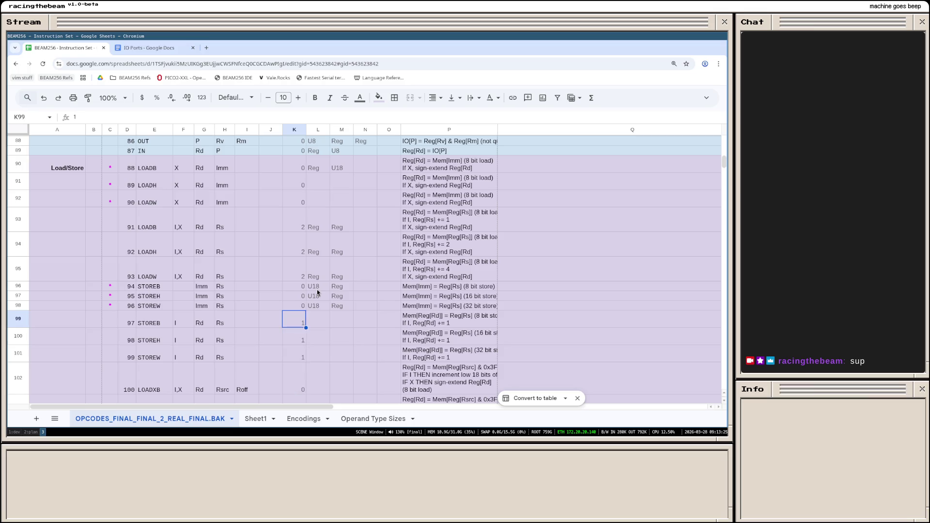
Step: Enter Reg, Reg as the sizes for the indexed store rows 99–101
key("Right")
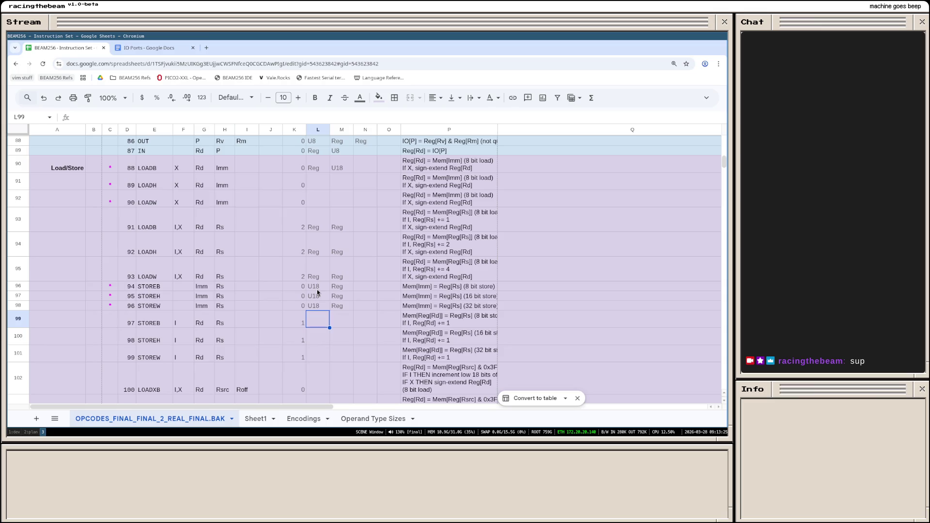
type("Reg")
key("Tab")
type("Reg")
type("Reg")
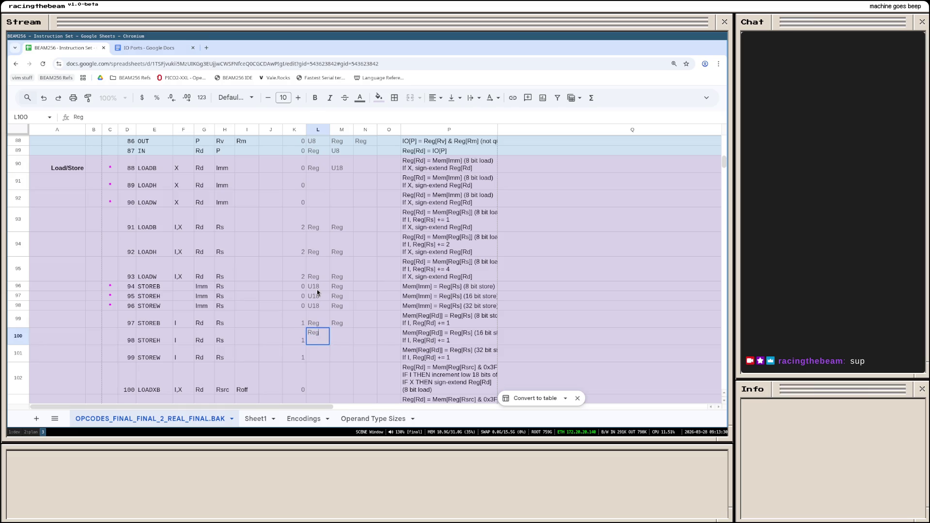
key("Tab")
type("Reg")
key("Return")
type("Reg")
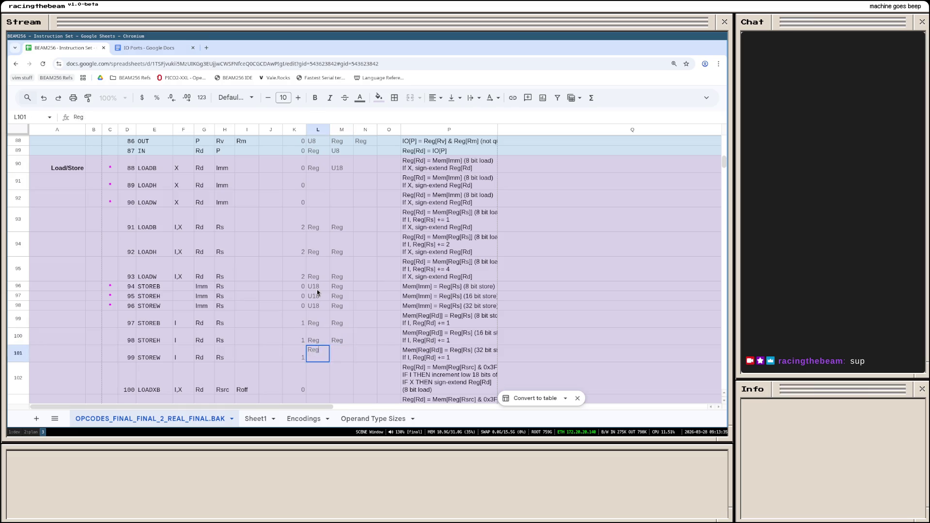
key("Tab")
type("Reg")
key("Down")
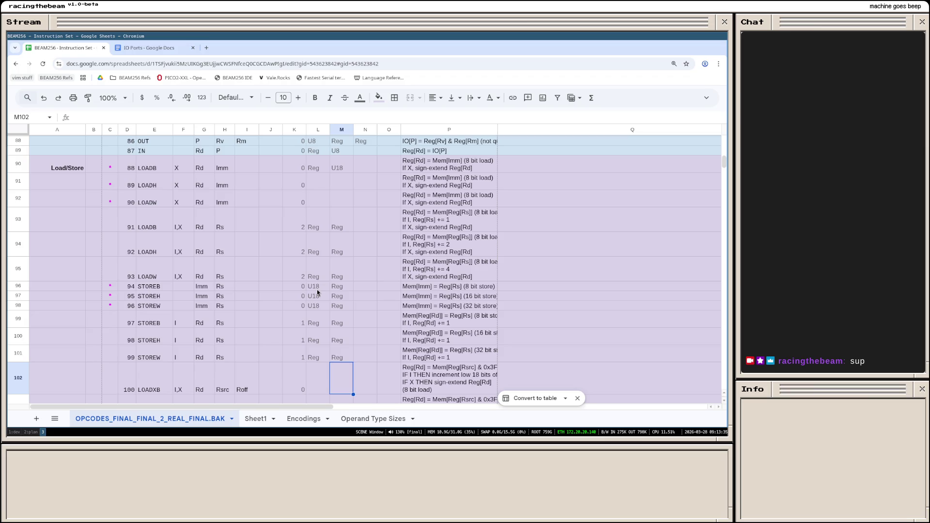
Step: Set the value 2 in column K for the six offset-load rows 102–107
key("Down")
key("Left")
key("Left")
key("Down")
key("Down")
key("Down")
key("Down")
key("Down")
key("Up")
key("Up")
key("Up")
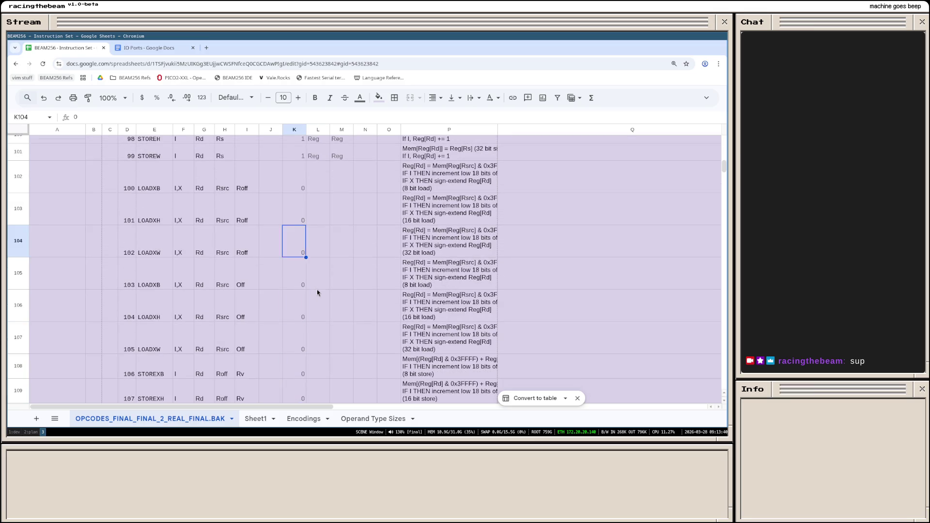
key("Up")
key("Up")
type("2")
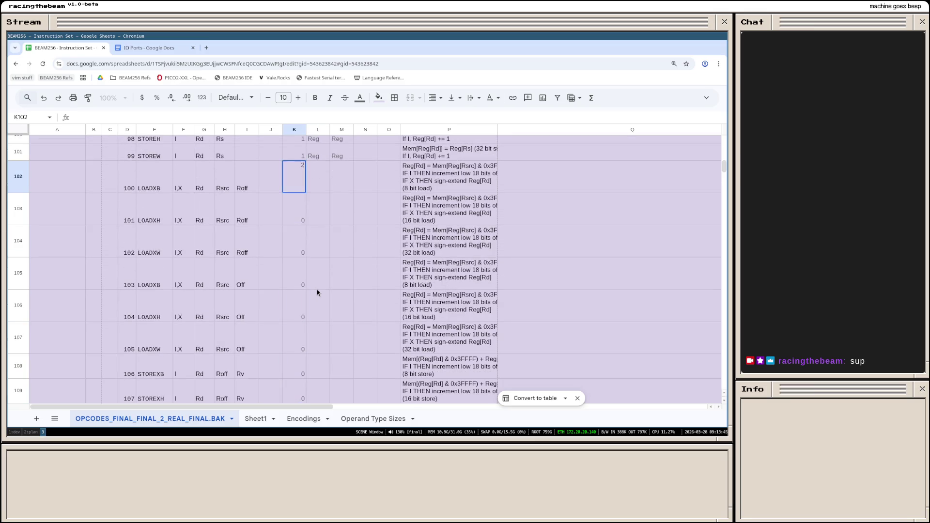
key("Return")
type("2")
key("Return")
type("2")
key("Return")
type("2")
key("Return")
type("2")
key("Return")
type("2")
key("Return")
key("Down")
key("Down")
Step: Set the value 1 in column K for the offset-store rows 108–113
key("Up")
key("Up")
type("1")
key("Return")
type("1")
key("Return")
key("1")
key("Return")
type("1")
key("Return")
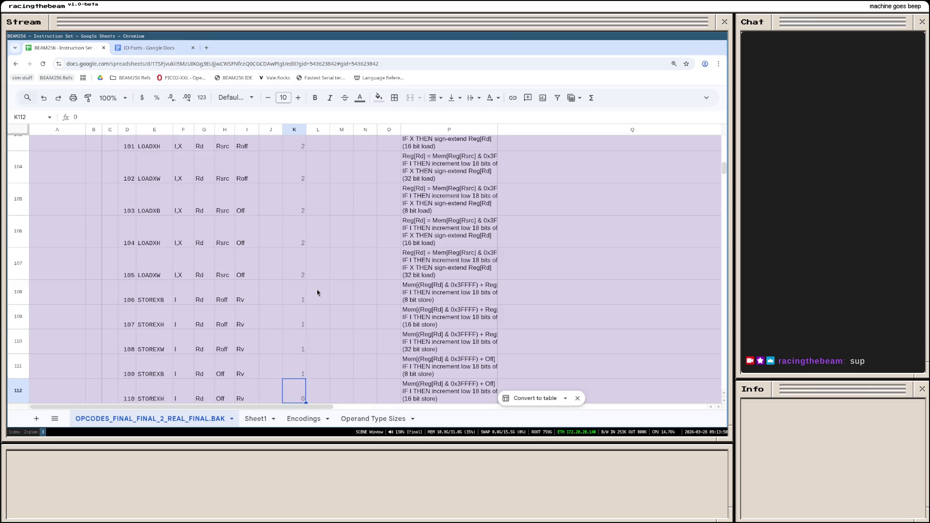
key("Down")
key("Up")
type("1")
key("Return")
key("Up")
key("Up")
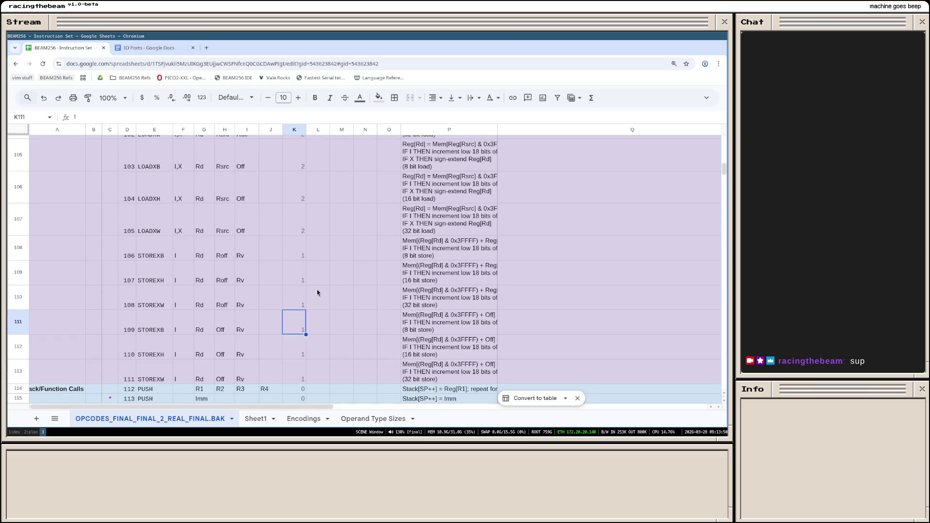
key("Up")
key("Up")
key("Up")
key("Up")
key("Up")
key("Up")
key("Down")
key("Down")
Step: Enter Reg in L102:N102 and copy the three Reg cells
key("Down")
key("Right")
type("Reg")
key("Tab")
type("Reg")
key("Tab")
type("Reg")
key("Left")
key("Left")
key("shift+Right")
key("shift+Right")
key("ctrl+c")
Step: Paste the three Reg values down into rows 103–108
key("Down")
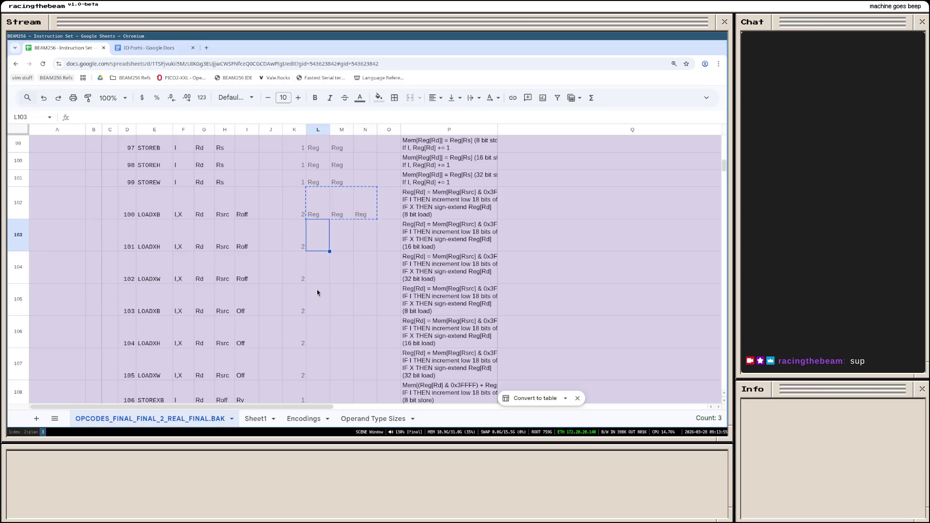
key("ctrl+v")
key("Down")
key("ctrl+v")
key("Down")
key("ctrl+v")
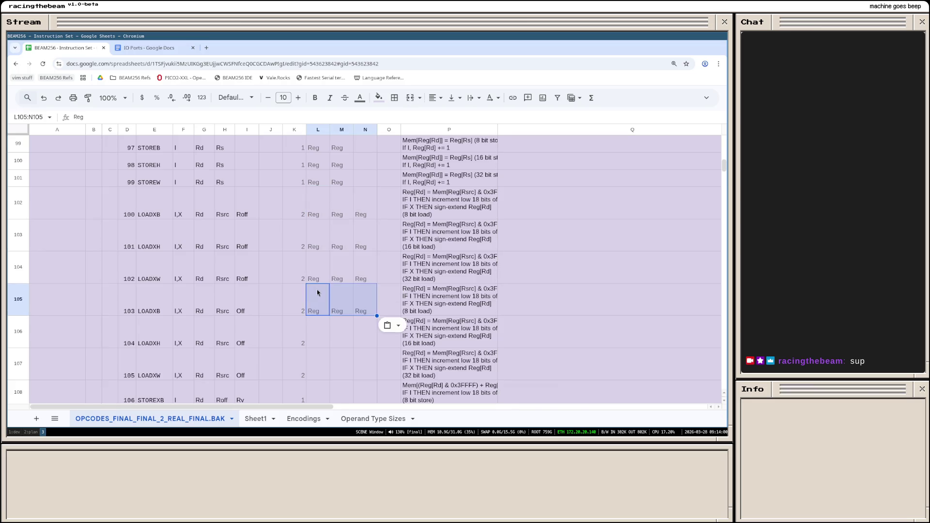
key("Down")
key("ctrl+v")
key("Down")
key("ctrl+v")
key("Down")
key("ctrl+v")
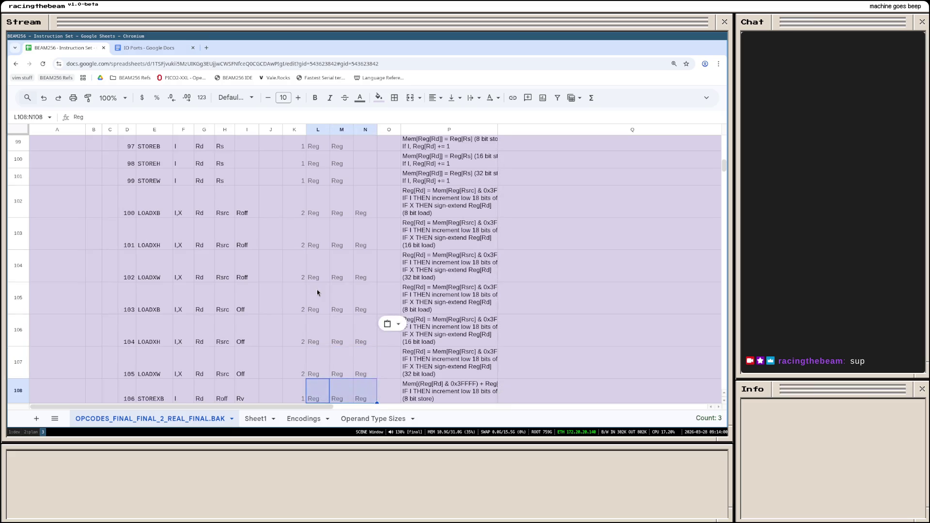
scroll(313, 293, "down", 3)
Step: Paste the three Reg values into rows 109–111 and check the filled cells
left_click(315, 240)
key("ctrl+v")
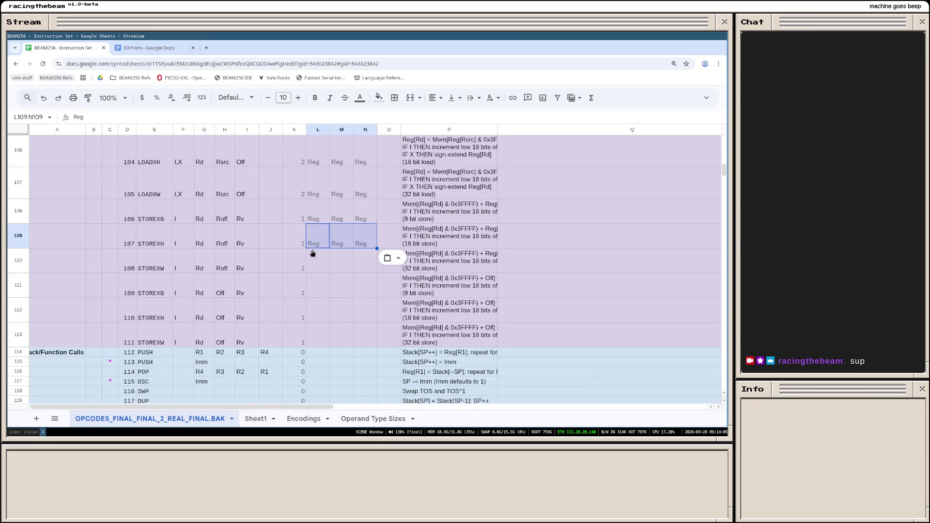
left_click(313, 262)
key("ctrl+v")
left_click(320, 289)
key("ctrl+v")
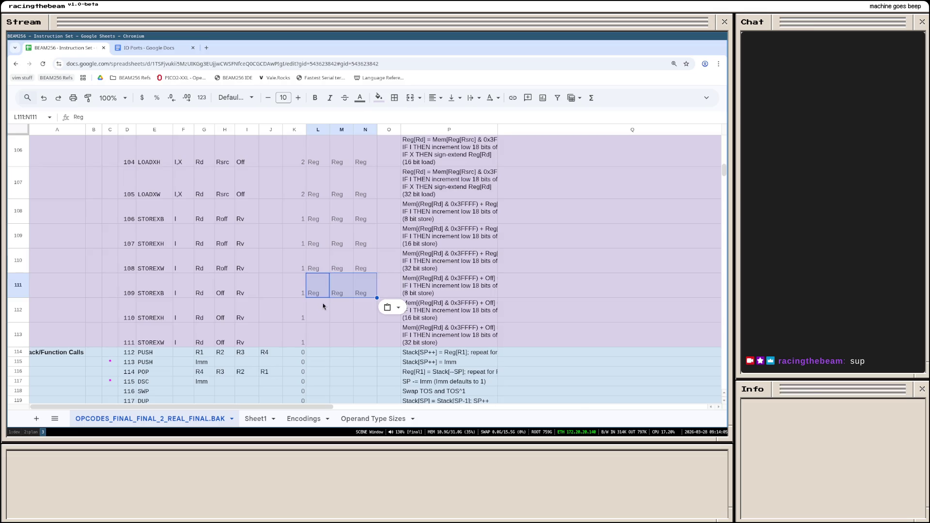
left_click(321, 311)
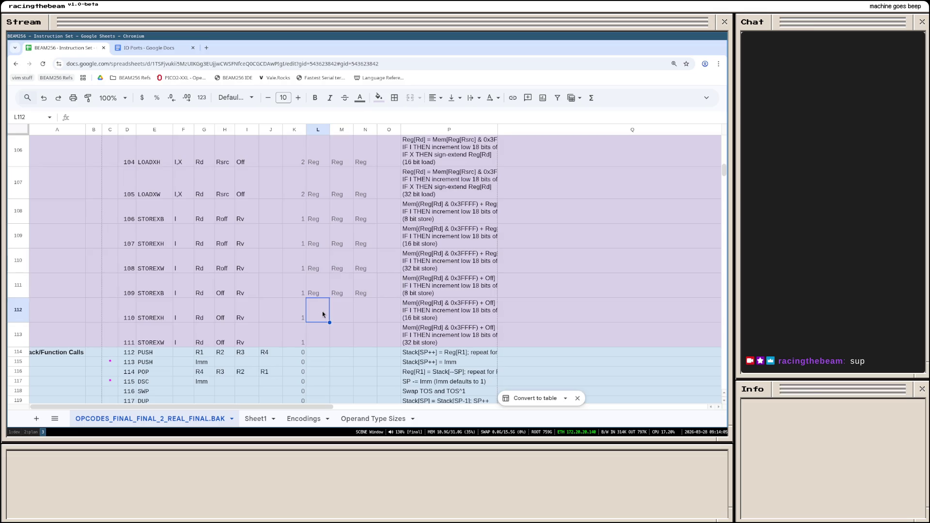
left_click(350, 287)
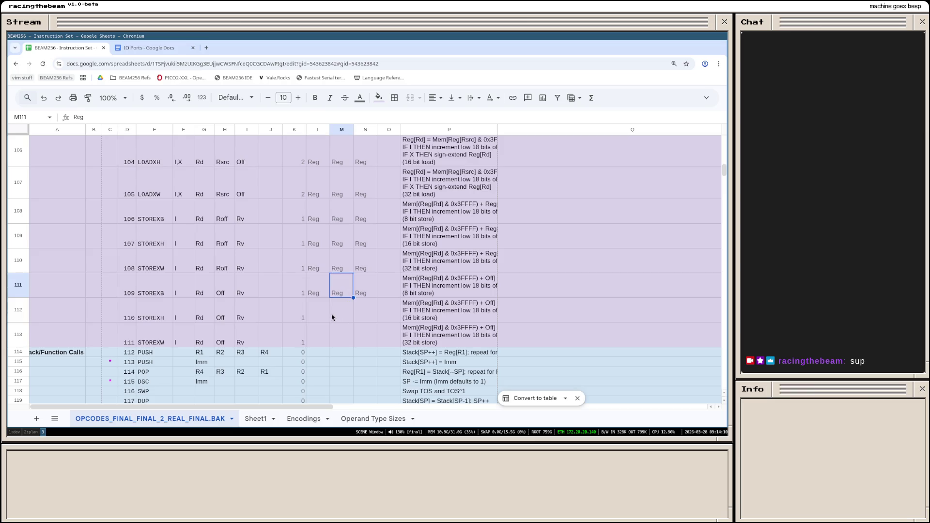
scroll(332, 317, "up", 5)
scroll(332, 317, "down", 5)
scroll(331, 307, "up", 5)
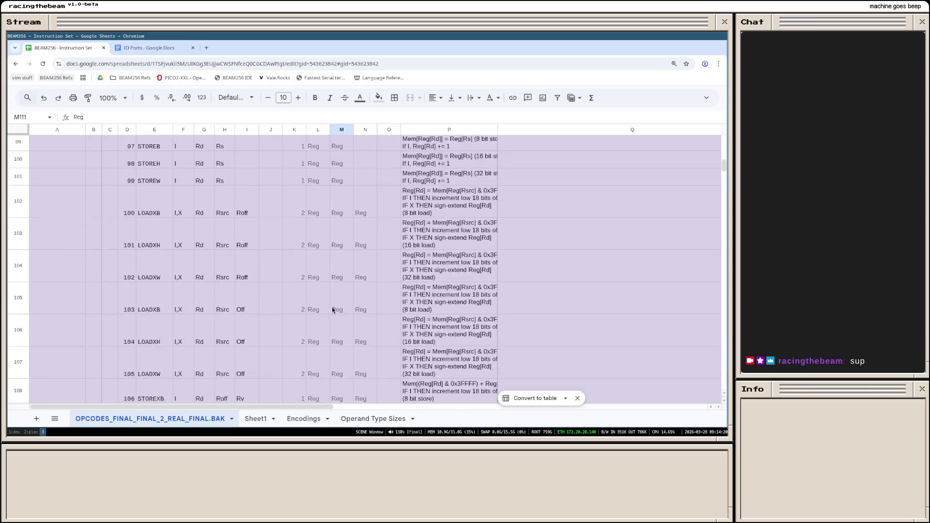
scroll(332, 310, "up", 5)
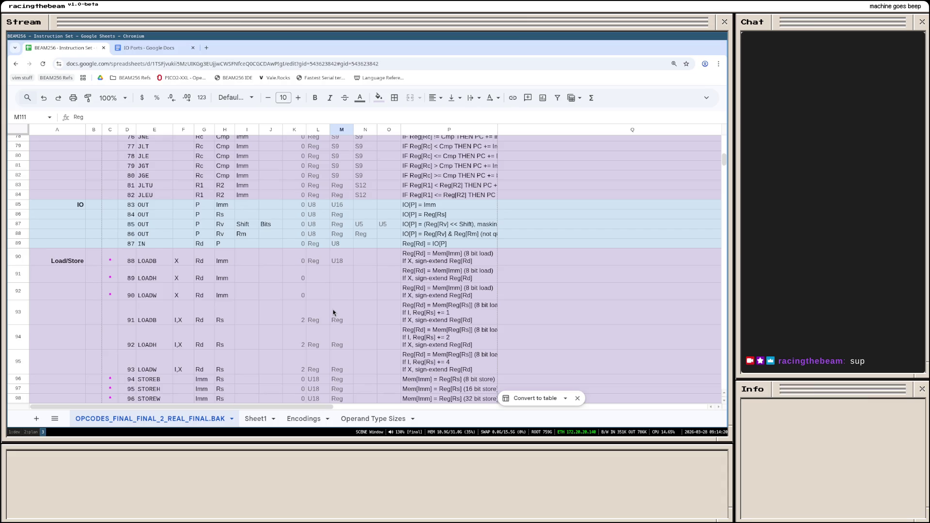
scroll(333, 312, "down", 3)
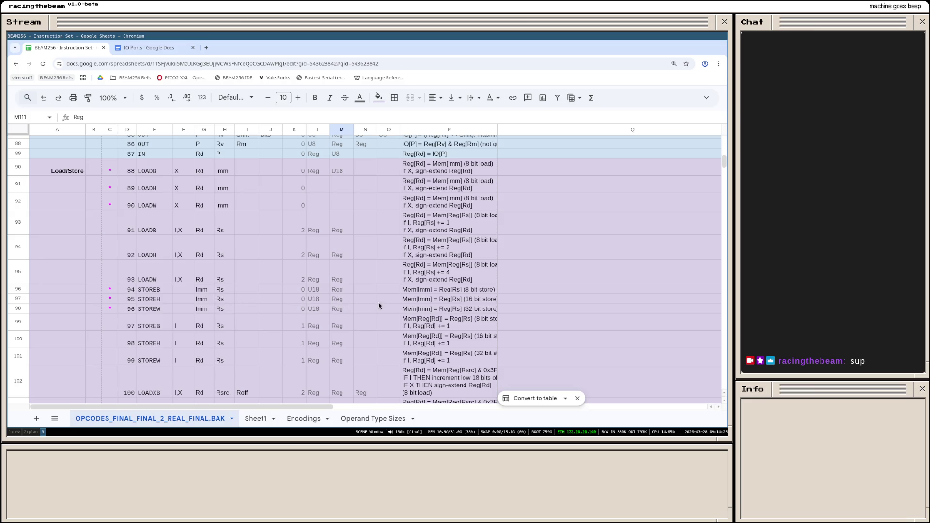
scroll(310, 312, "down", 2)
scroll(309, 313, "down", 1)
scroll(310, 312, "down", 1)
scroll(310, 312, "down", 1)
scroll(310, 311, "down", 2)
scroll(309, 311, "down", 1)
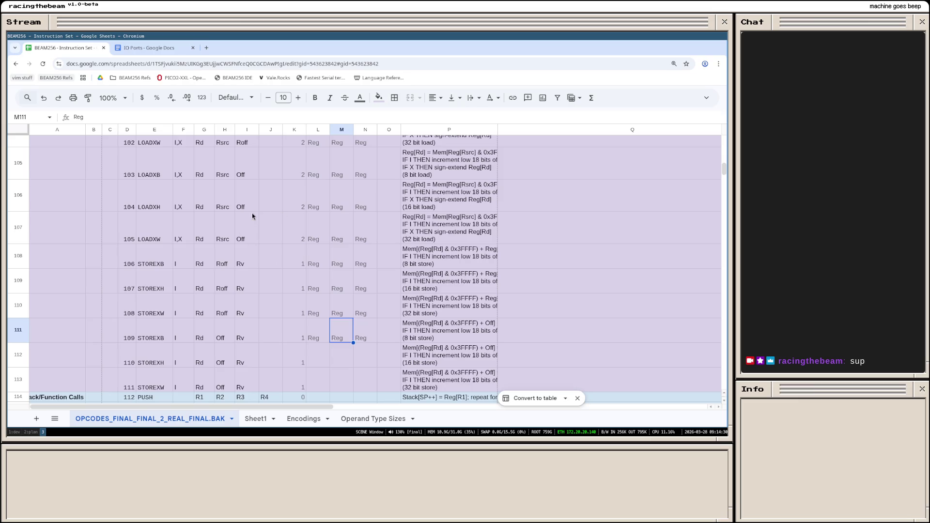
scroll(300, 219, "up", 2)
left_click(362, 258)
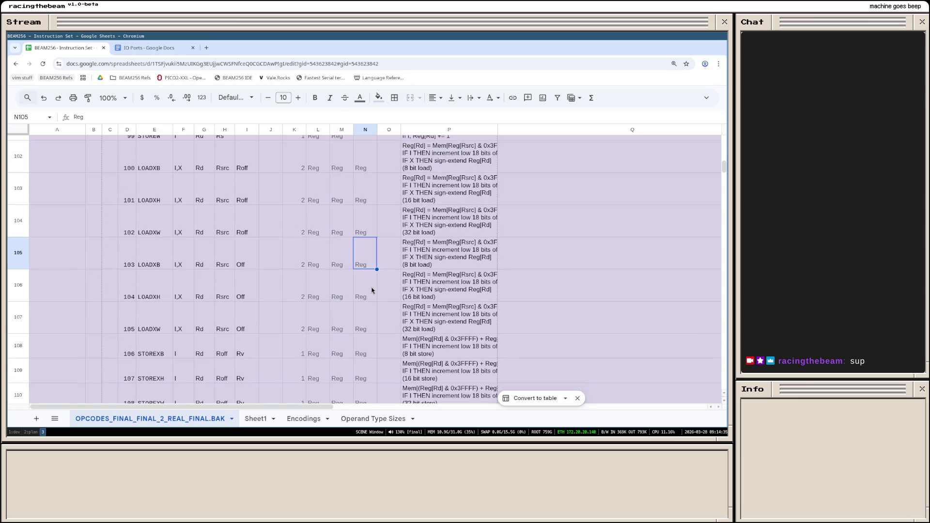
Step: Replace the third size of the three offset-load rows with U10 in column N
key("Delete")
key("Down")
key("Delete")
key("Down")
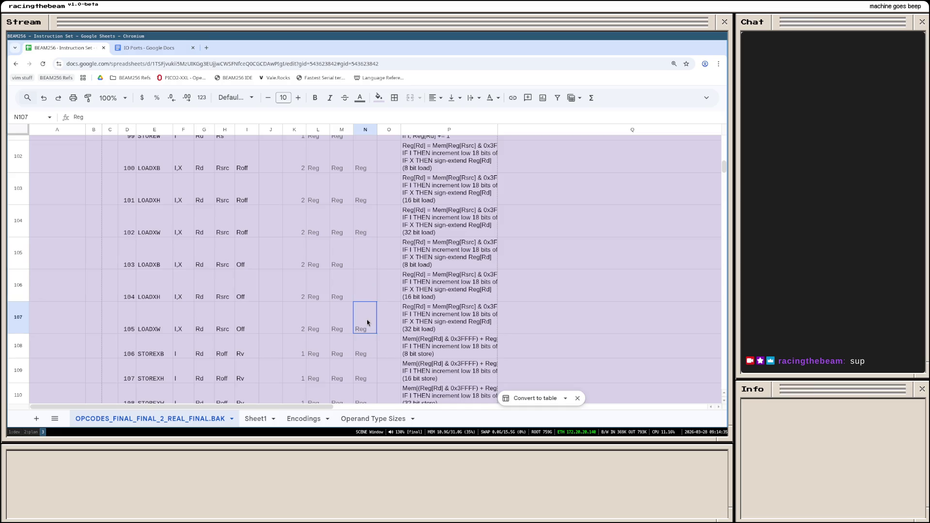
key("Delete")
left_click(362, 249)
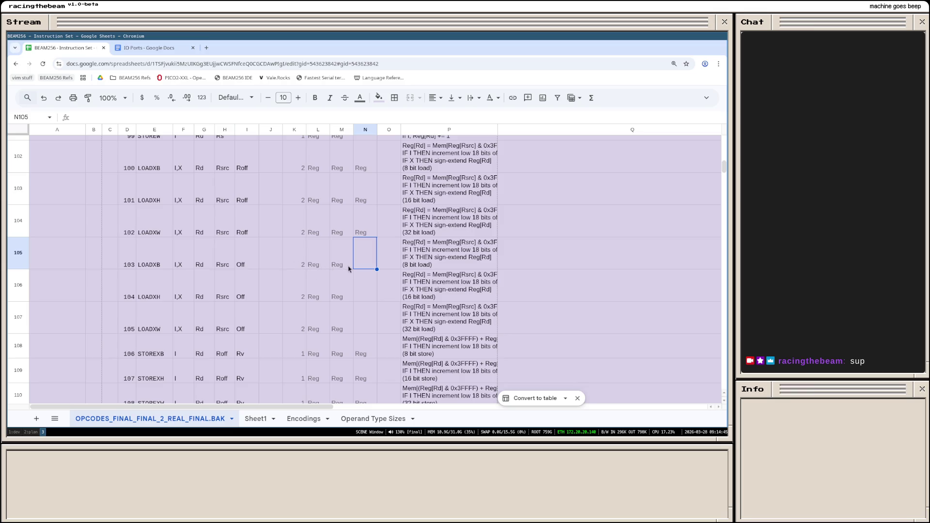
type("U10")
key("Return")
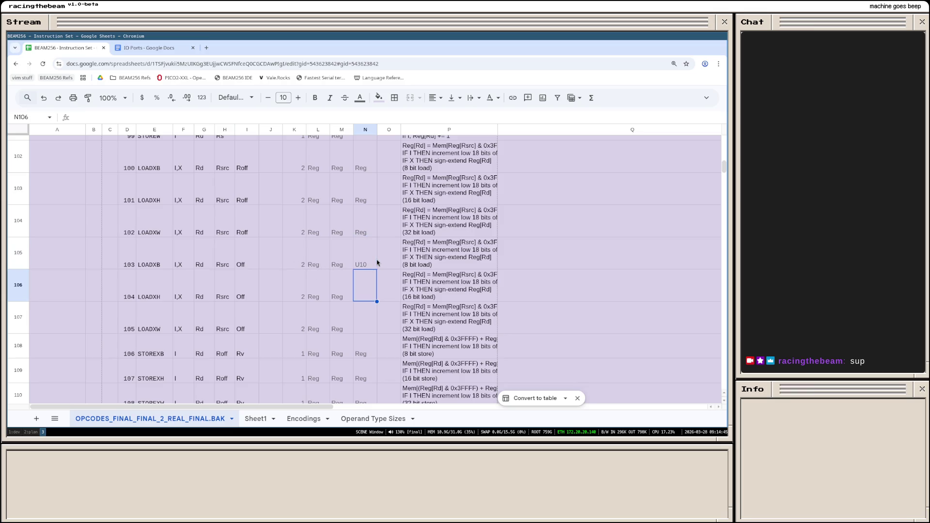
key("Up")
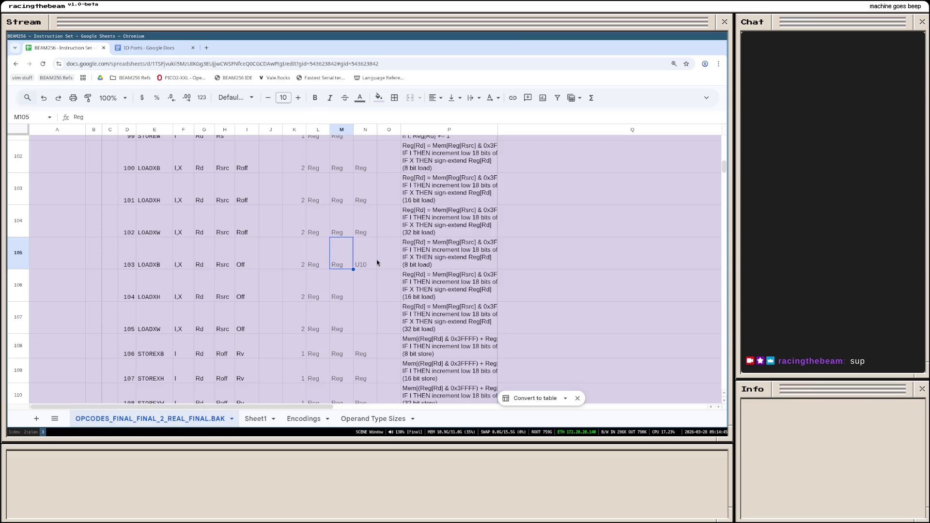
key("Down")
key("ctrl+v")
key("Down")
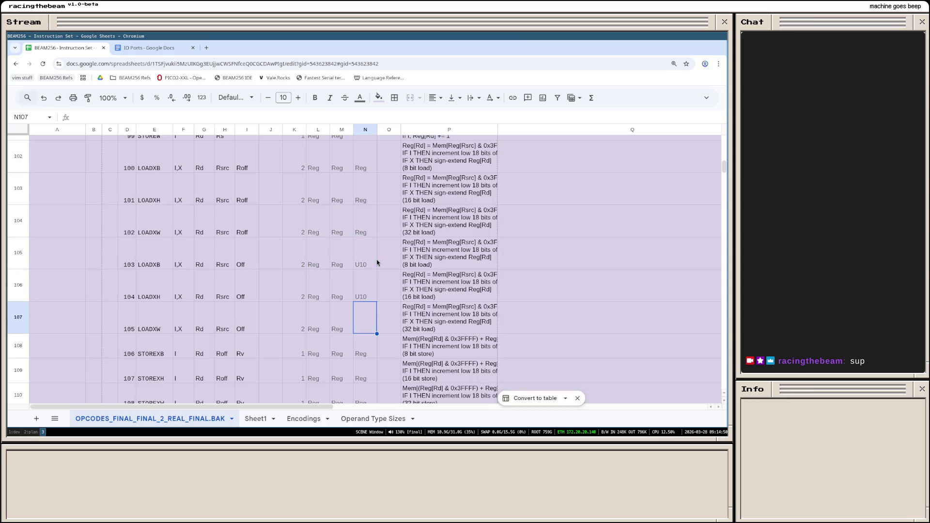
key("ctrl+v")
scroll(358, 267, "down", 2)
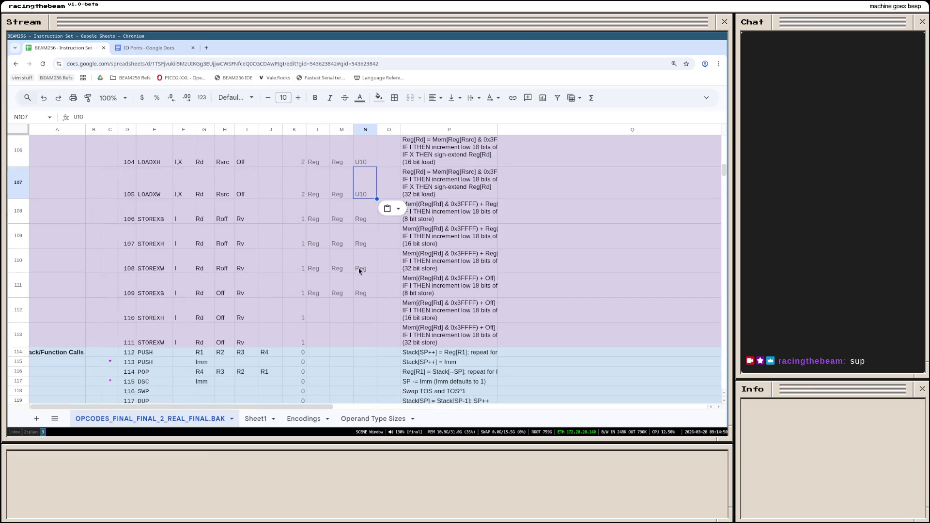
scroll(338, 319, "up", 1)
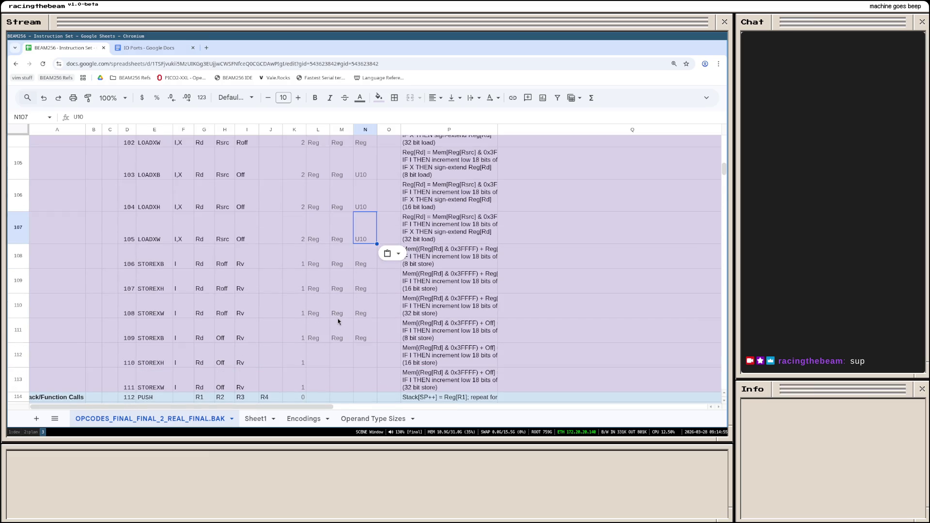
scroll(338, 318, "down", 1)
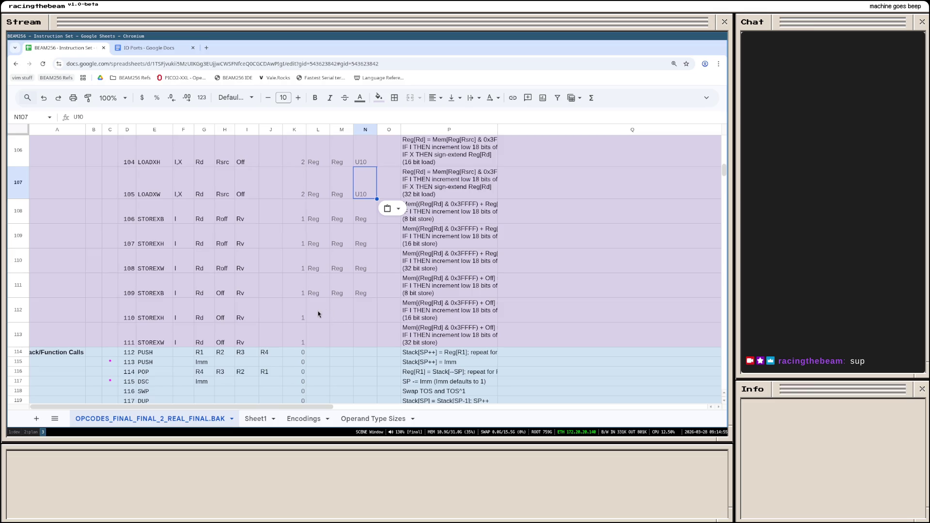
Step: Enter Reg, U10, Reg sizes for the STOREXB and STOREXH rows
left_click(320, 314)
key("Up")
key("Up")
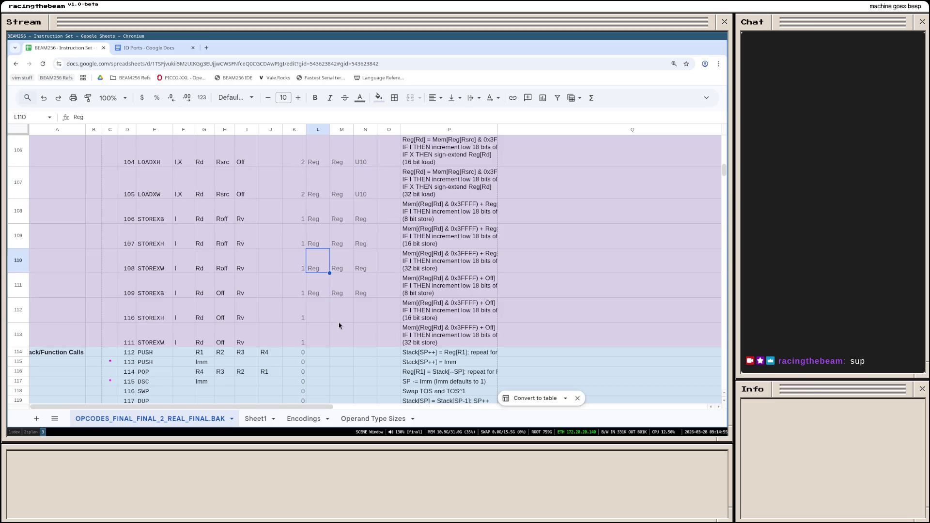
key("Down")
key("Right")
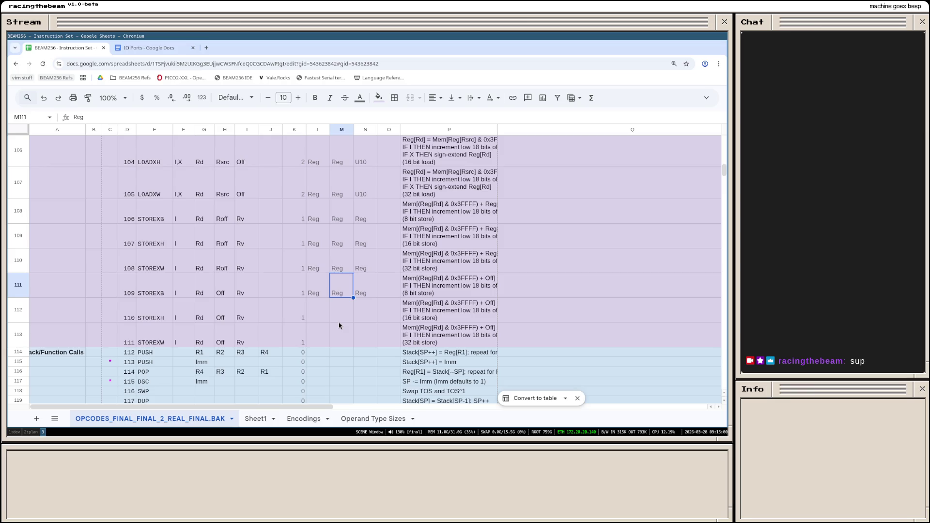
type("U10")
key("Return")
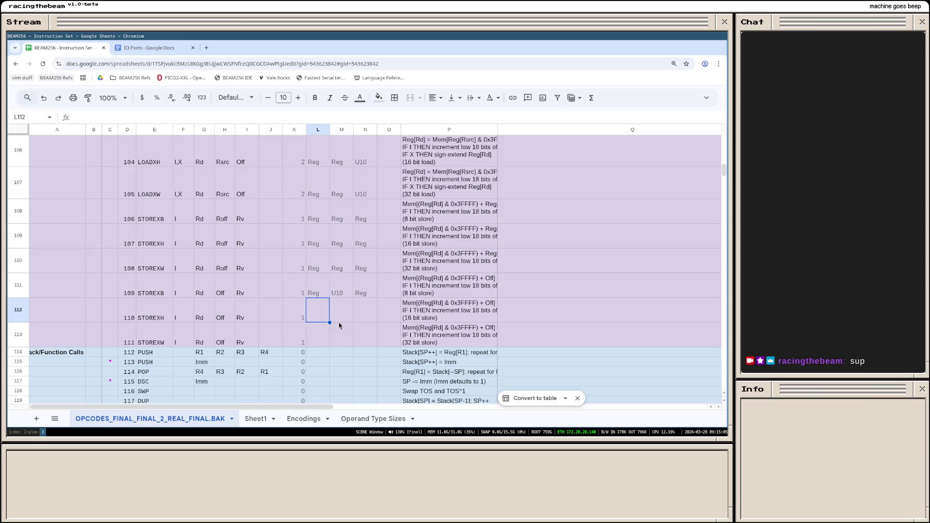
type("Reg")
key("Tab")
type("U")
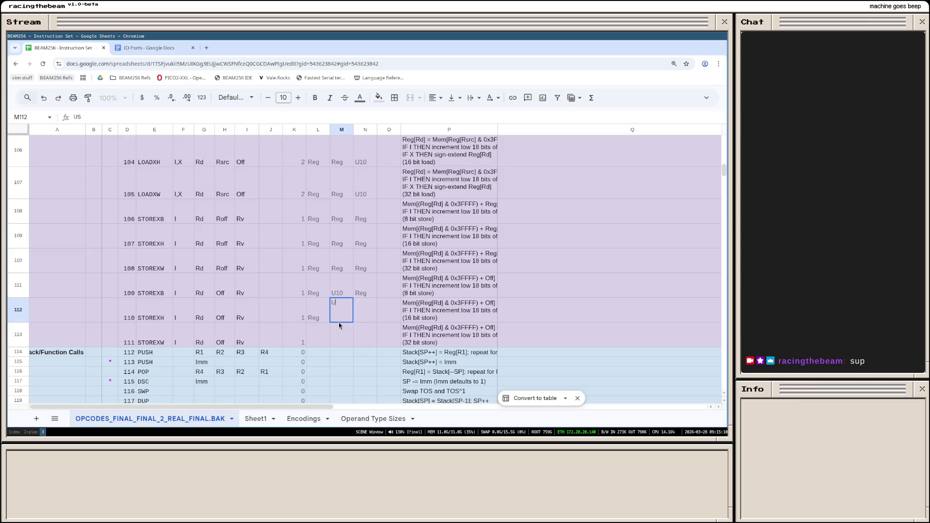
type("10")
key("Return")
Step: Check the STOREXH sizes and enter Reg, U10, Reg for the STOREXW row
key("Up")
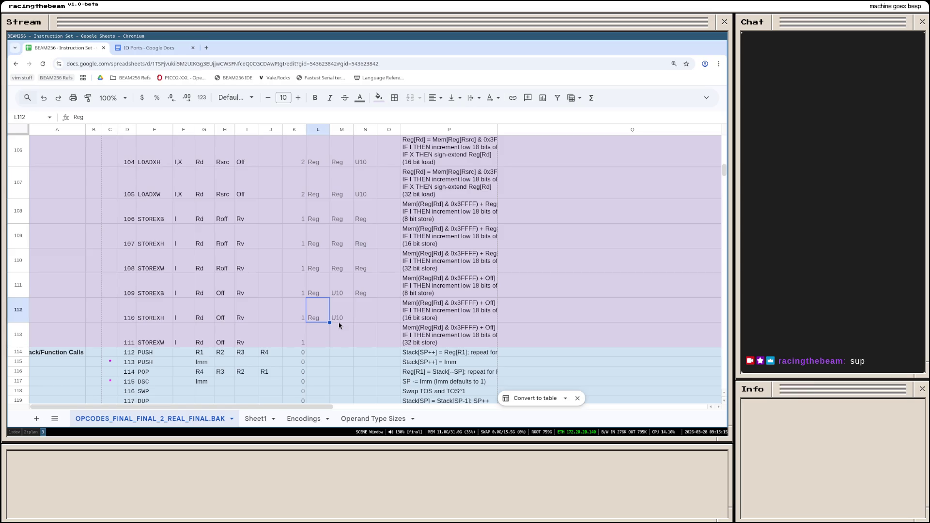
key("Right")
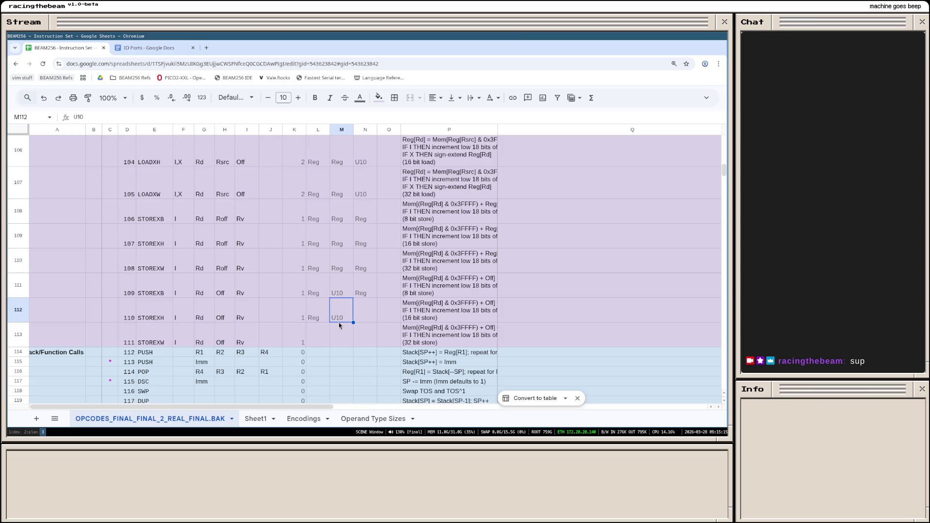
key("Right")
type("Reg")
key("Return")
key("Left")
key("Left")
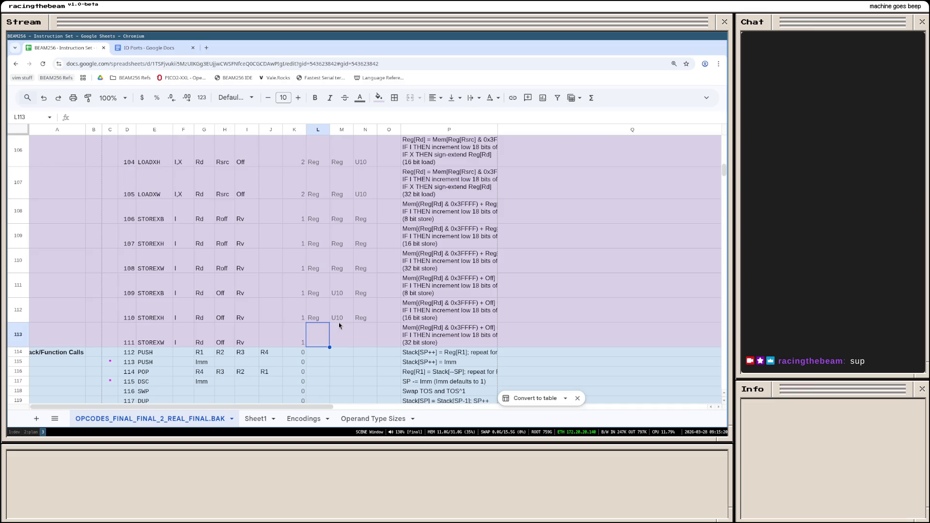
type("Reg")
key("Tab")
type("U10")
key("Tab")
type("Reg")
key("Return")
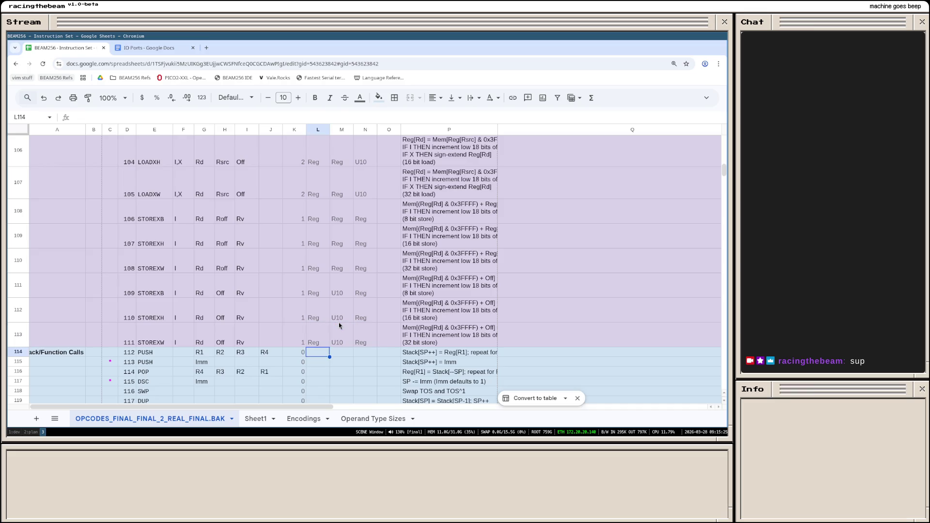
scroll(342, 321, "up", 3)
scroll(345, 321, "up", 3)
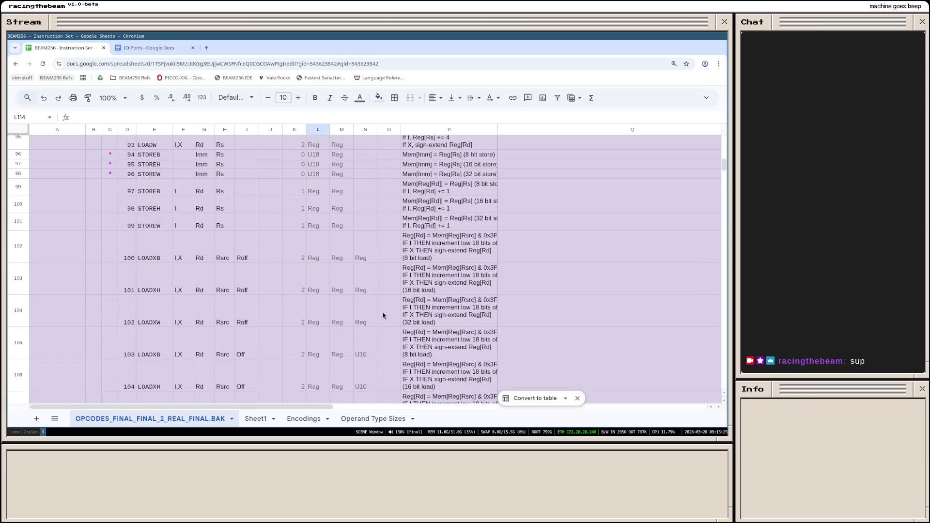
scroll(375, 299, "up", 1)
scroll(369, 295, "up", 1)
scroll(367, 297, "down", 3)
scroll(366, 297, "up", 2)
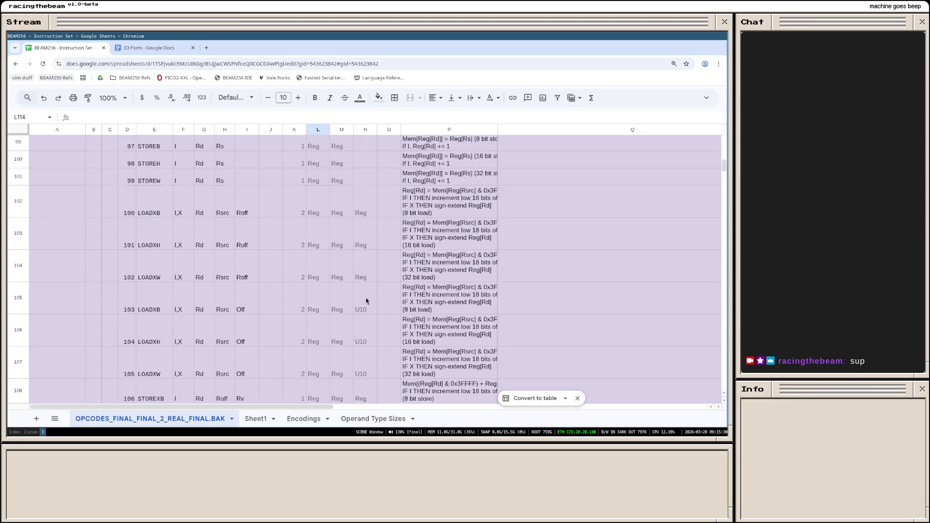
scroll(366, 297, "up", 3)
scroll(366, 297, "up", 1)
scroll(365, 297, "up", 2)
scroll(365, 297, "up", 1)
scroll(361, 297, "down", 2)
scroll(362, 298, "down", 1)
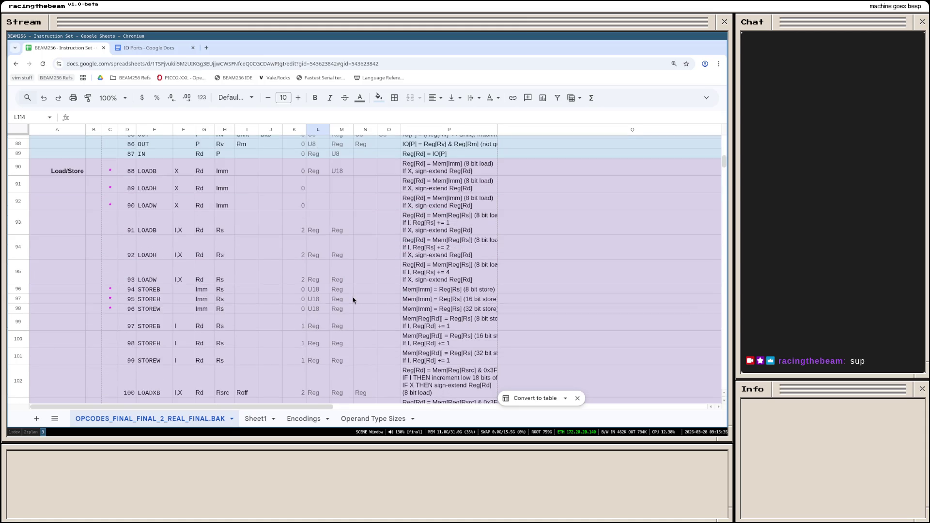
scroll(353, 298, "up", 1)
scroll(313, 244, "down", 3)
scroll(312, 243, "down", 3)
scroll(315, 250, "up", 3)
scroll(316, 250, "up", 2)
scroll(318, 197, "up", 1)
left_click_drag(317, 197, 349, 255)
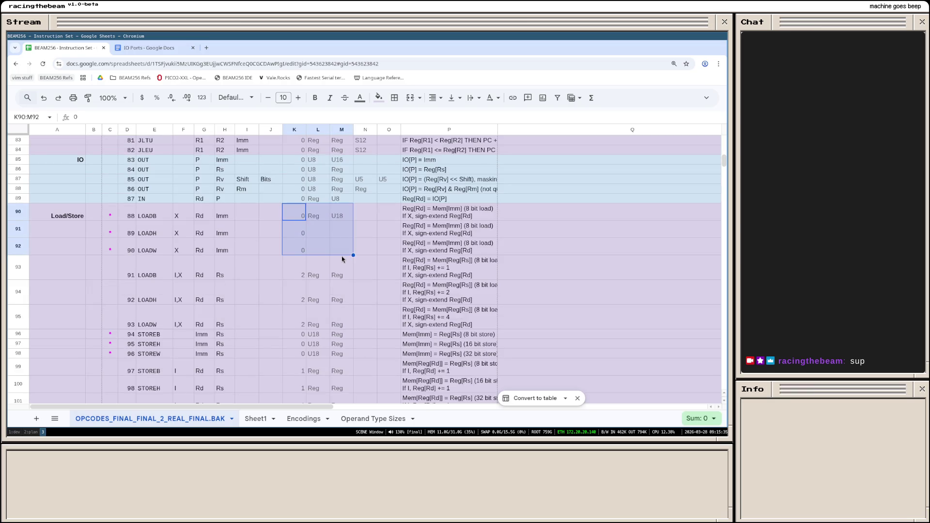
left_click(244, 254)
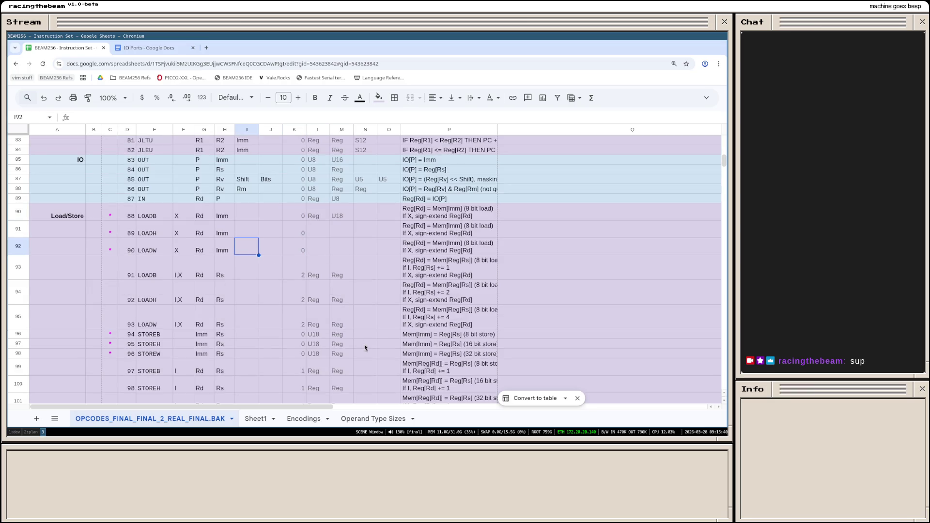
scroll(316, 327, "down", 3)
scroll(316, 327, "down", 2)
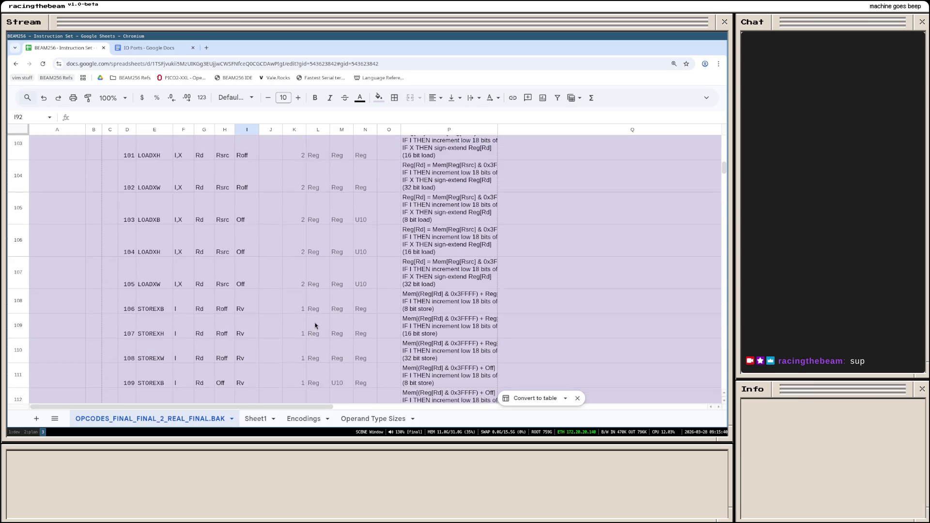
scroll(316, 326, "down", 3)
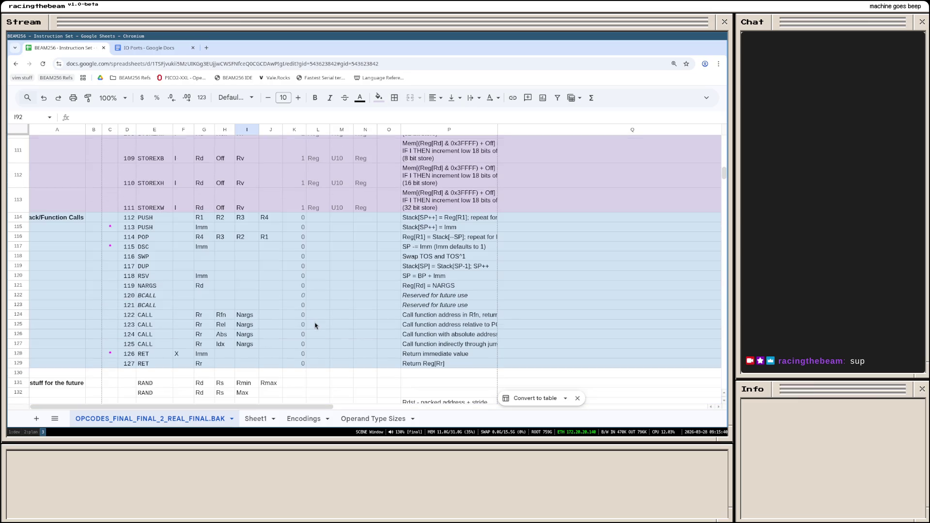
Step: Give the register PUSH row Reg, Reg, Reg sizes and the immediate PUSH row U24
left_click(321, 219)
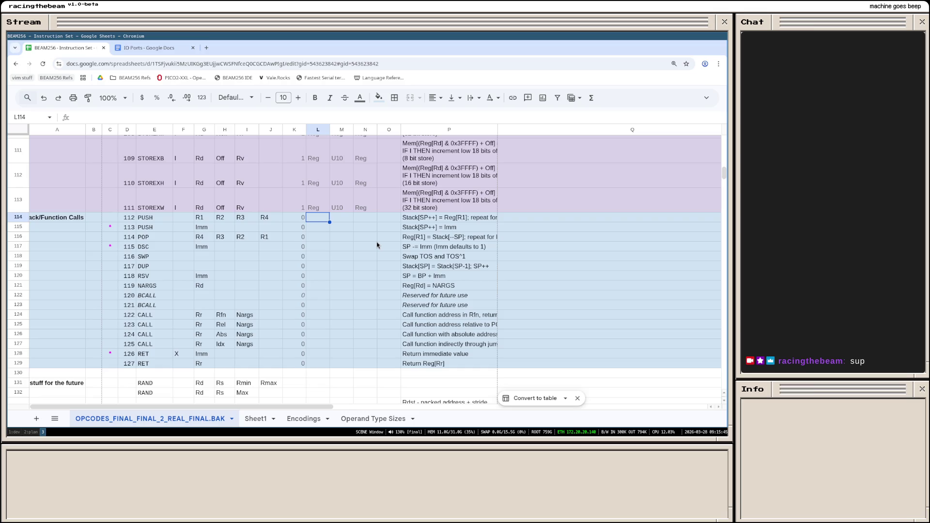
type("Reg")
key("Tab")
type("REg")
key("BackSpace")
key("BackSpace")
type("eg")
key("Tab")
type("Reg")
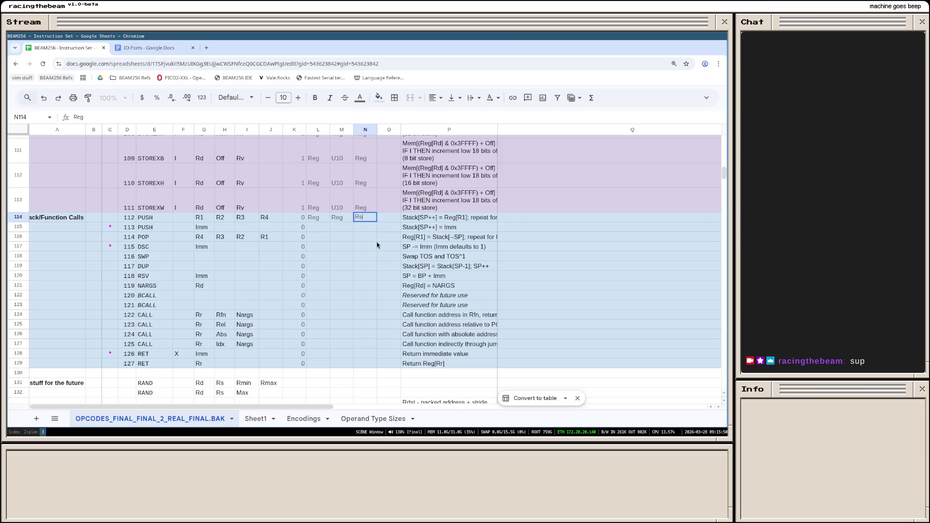
key("Tab")
type("Re")
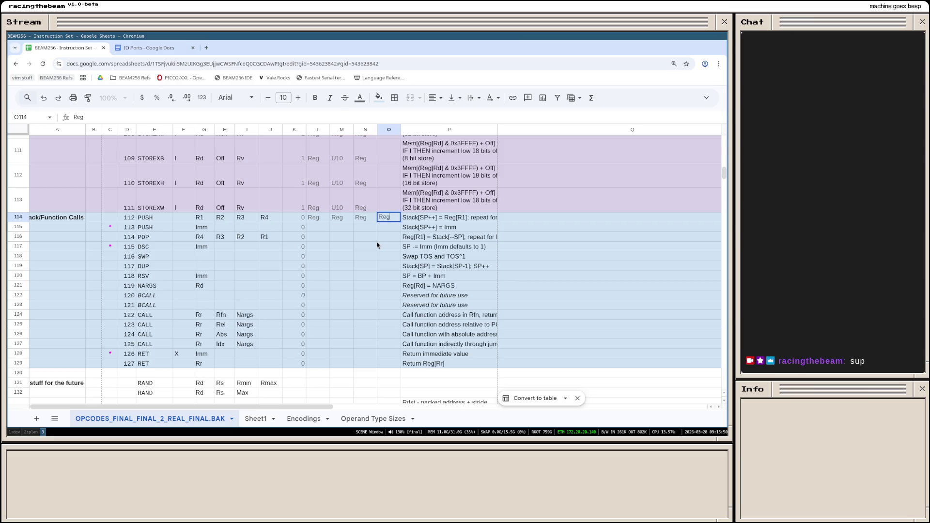
key("Return")
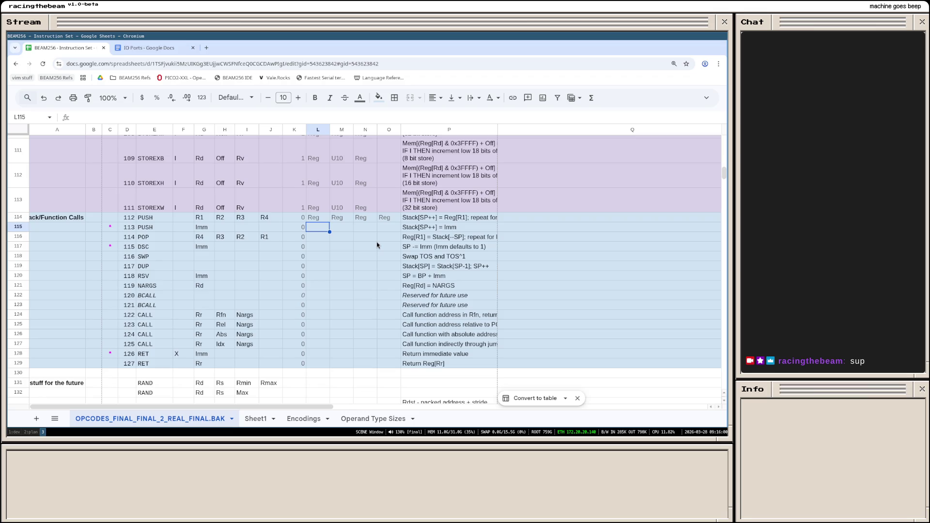
type("S")
type("2")
key("BackSpace")
key("BackSpace")
key("BackSpace")
type("U24")
key("Return")
type("Reg")
Step: Give the POP row Reg, Reg, Reg sizes and move down past the U24 rows
key("Tab")
type("Reg")
key("Tab")
type("Reg")
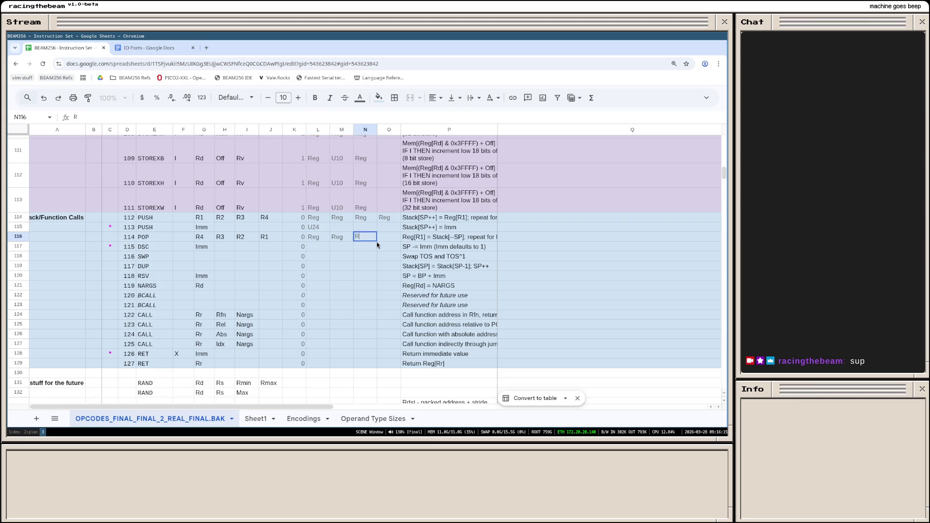
key("Tab")
type("Reg")
key("Return")
type("U2")
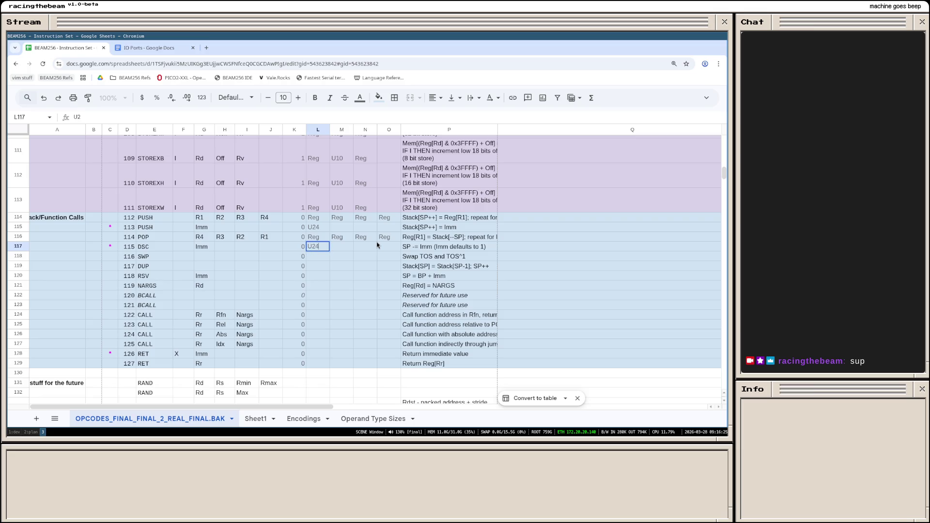
key("Down")
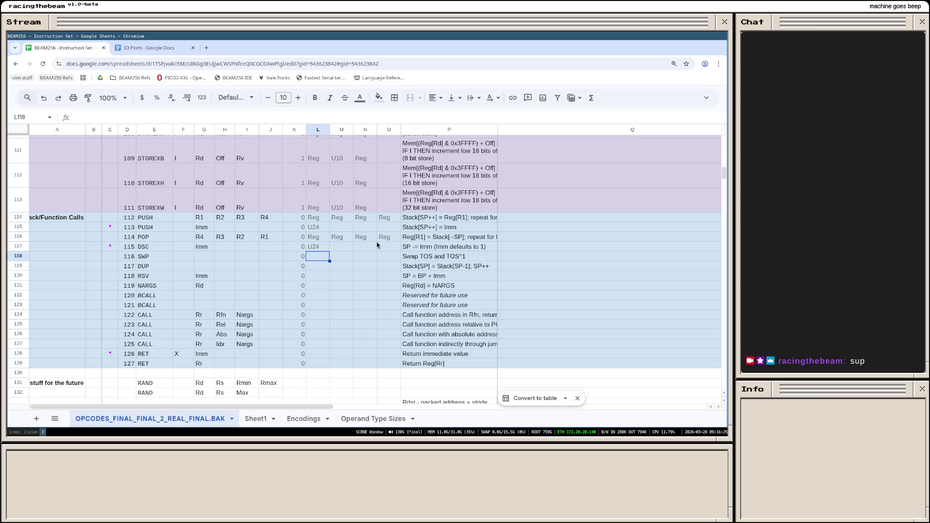
key("Down")
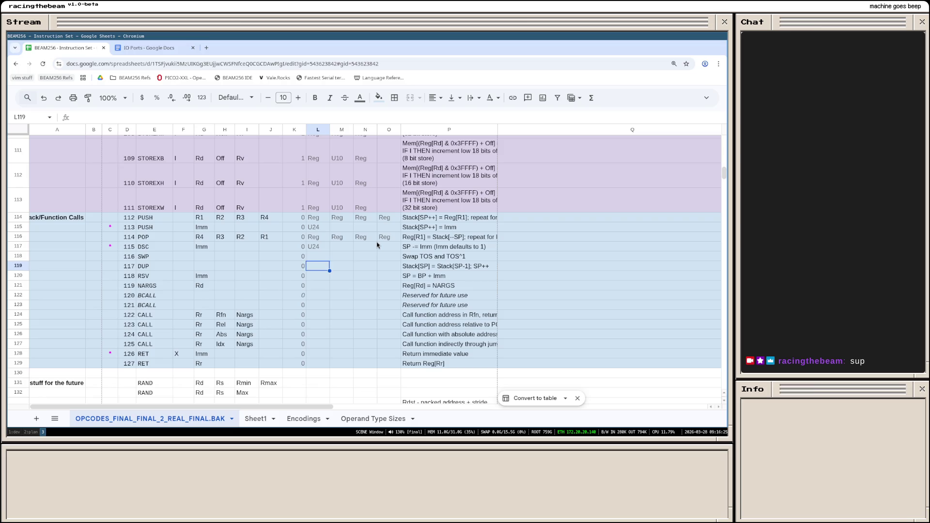
key("Down")
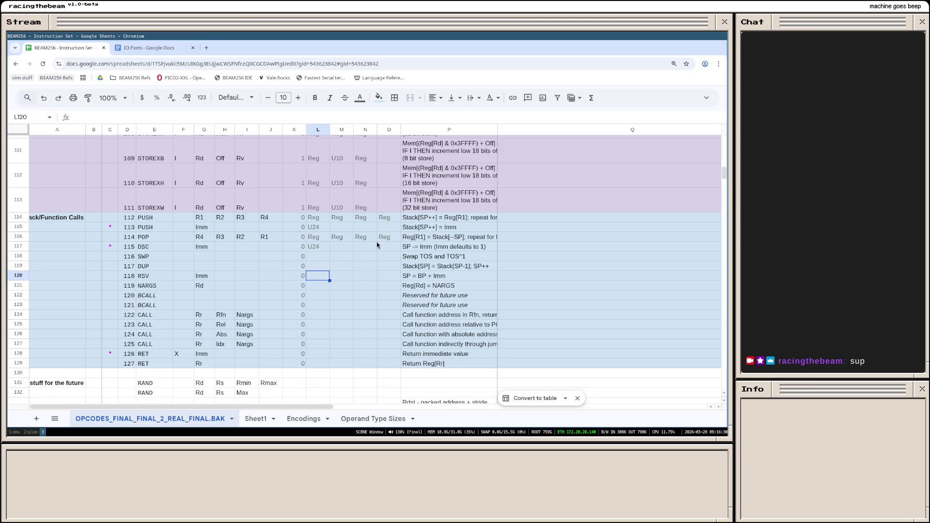
type("U24")
Step: Set RSV's operand type to U24 and NARGS's to Reg, then select the two BCALL rows
key("Return")
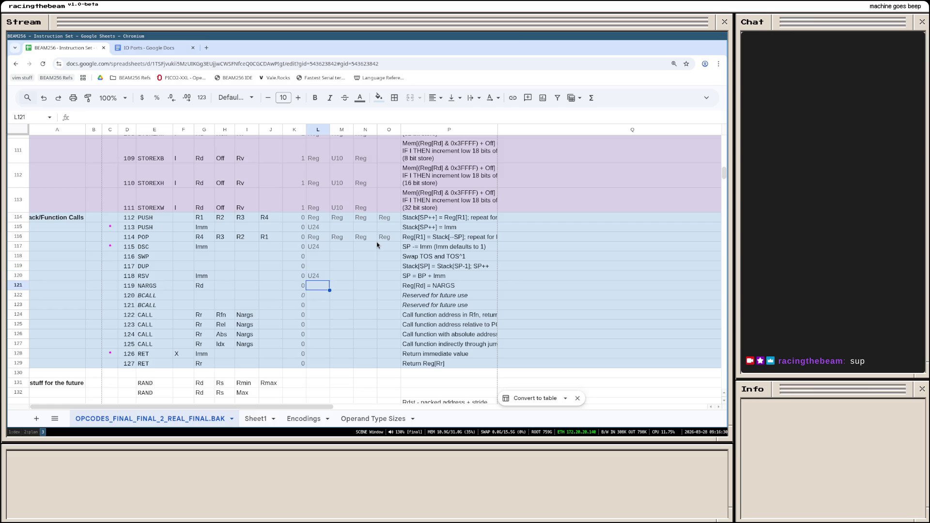
type("Reg")
key("Return")
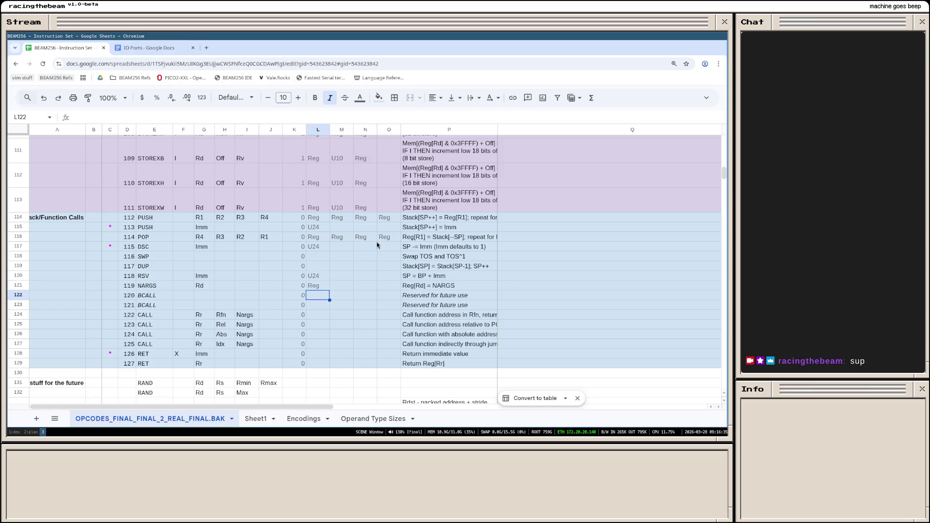
key("Down")
key("Down")
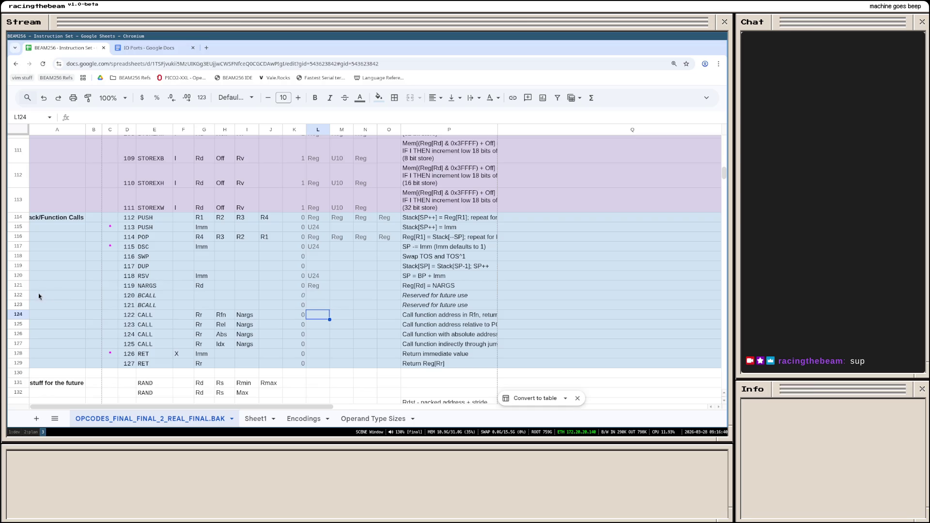
left_click(18, 296)
left_click(17, 305, "shift")
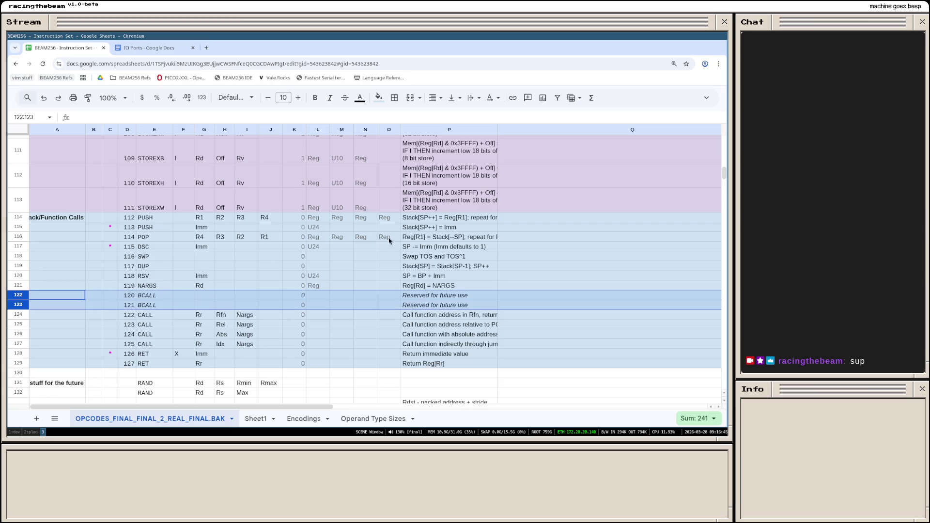
Step: Colour the two reserved BCALL rows' text light grey, then recolour it blue
left_click(359, 97)
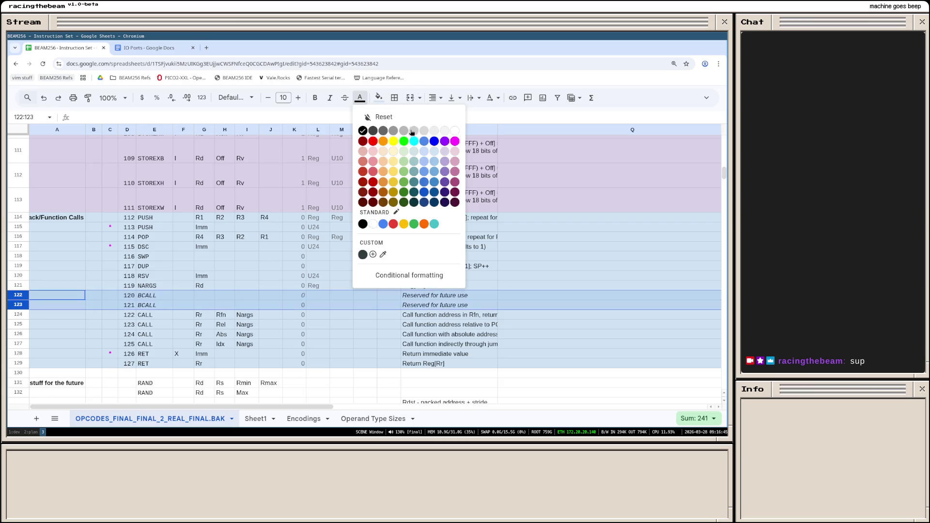
left_click(423, 131)
left_click(364, 237)
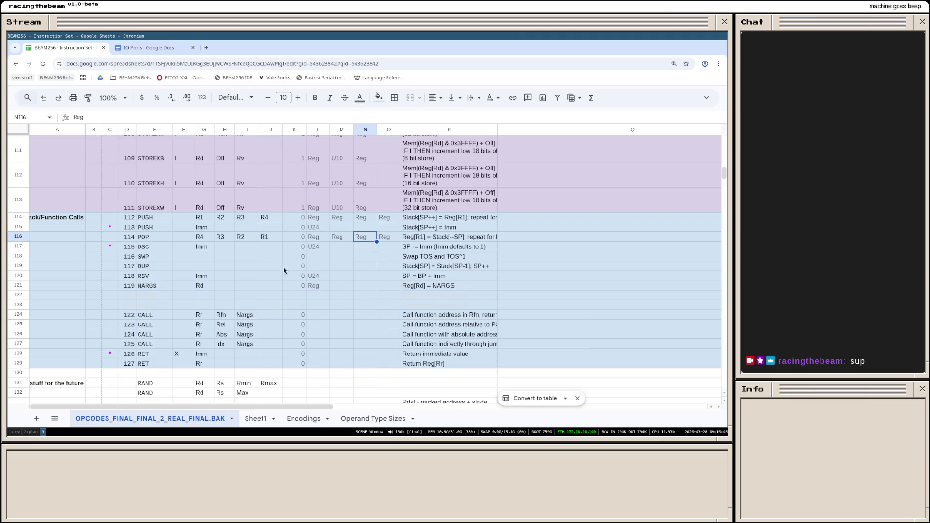
left_click(25, 296)
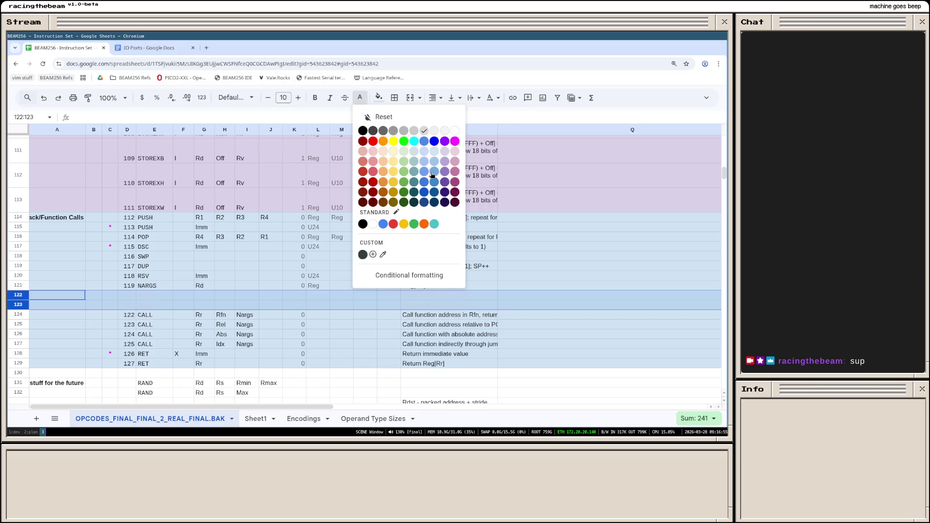
left_click(433, 171)
left_click(391, 267)
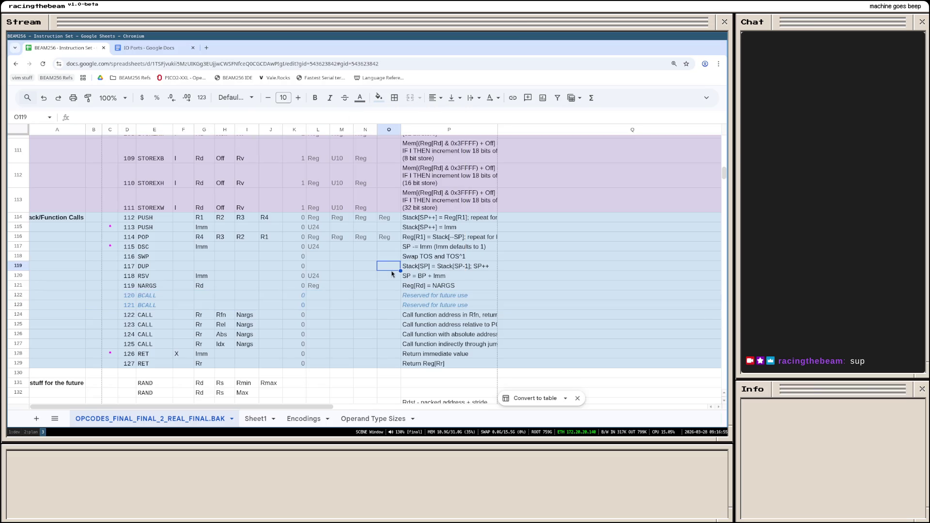
Step: Enter Reg, –, U6 for the first CALL row and Reg, S12, U6 for the relative CALL row
left_click(320, 316)
type("Reg")
key("Tab")
type("Reg")
key("Tab")
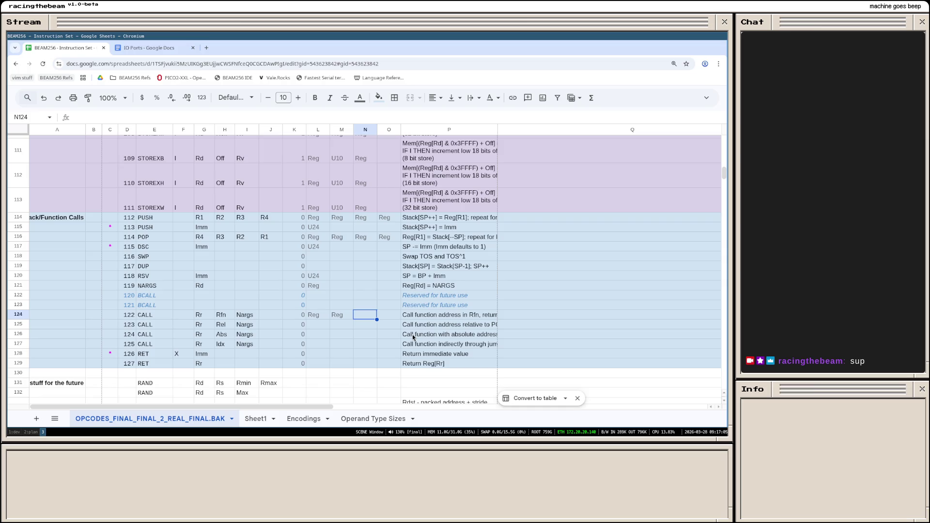
type("U6")
key("Return")
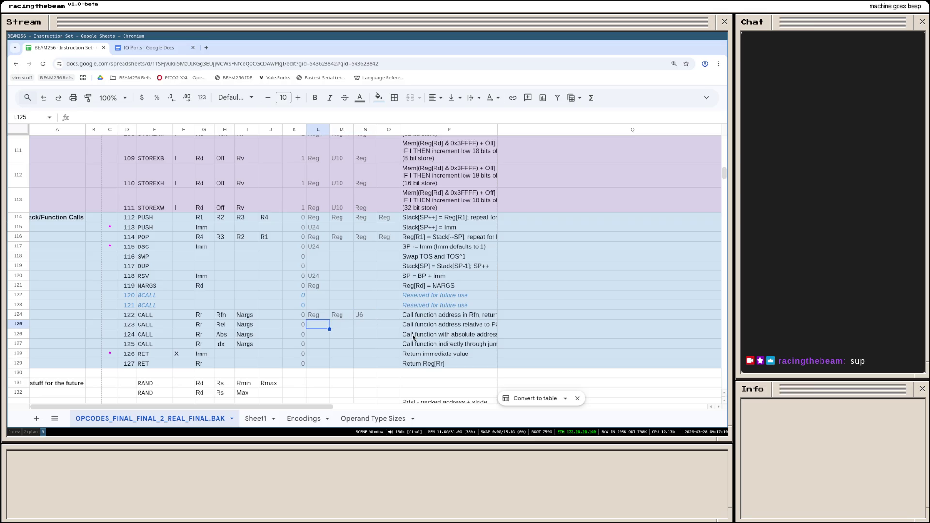
key("Up")
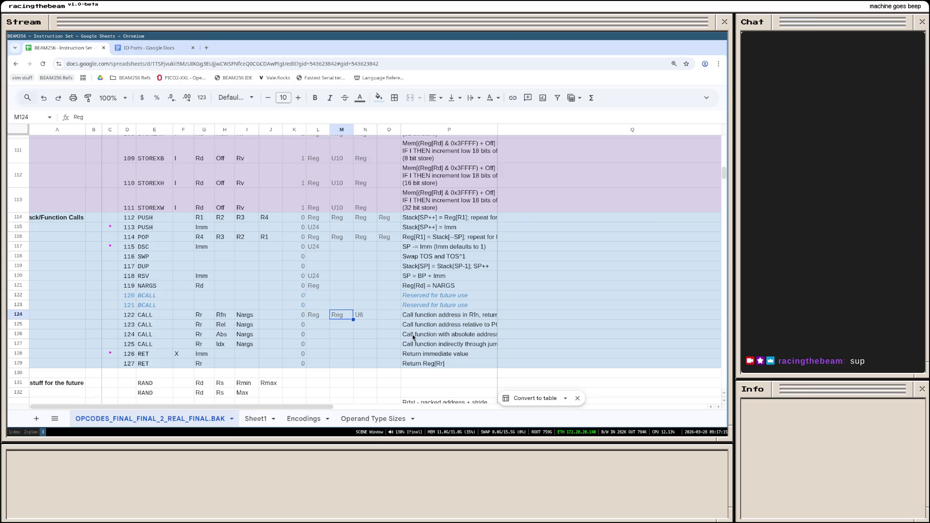
key("Left")
key("Down")
type("Reg")
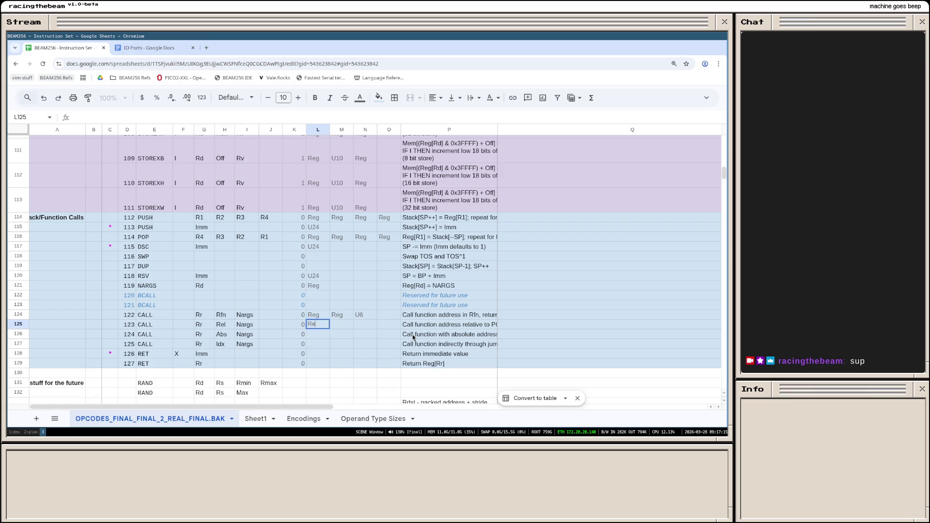
key("Tab")
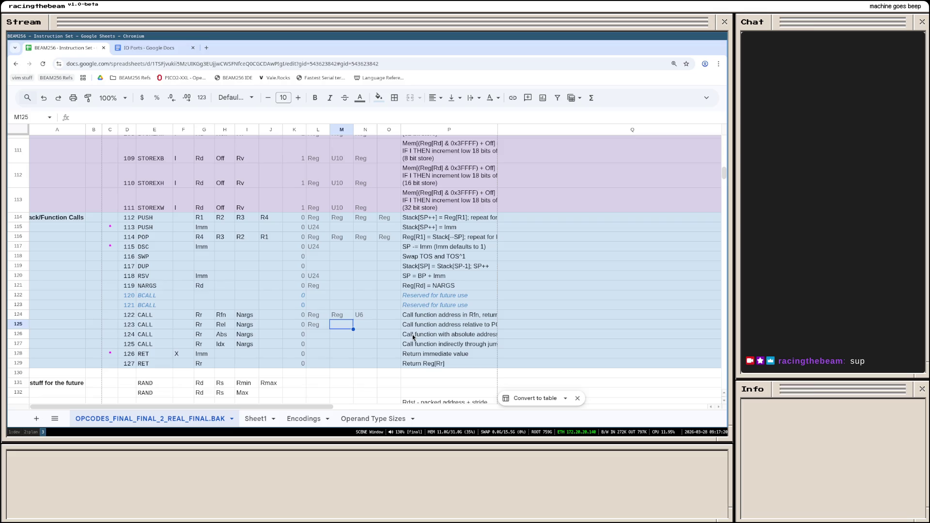
type("S12")
key("Tab")
type("U6")
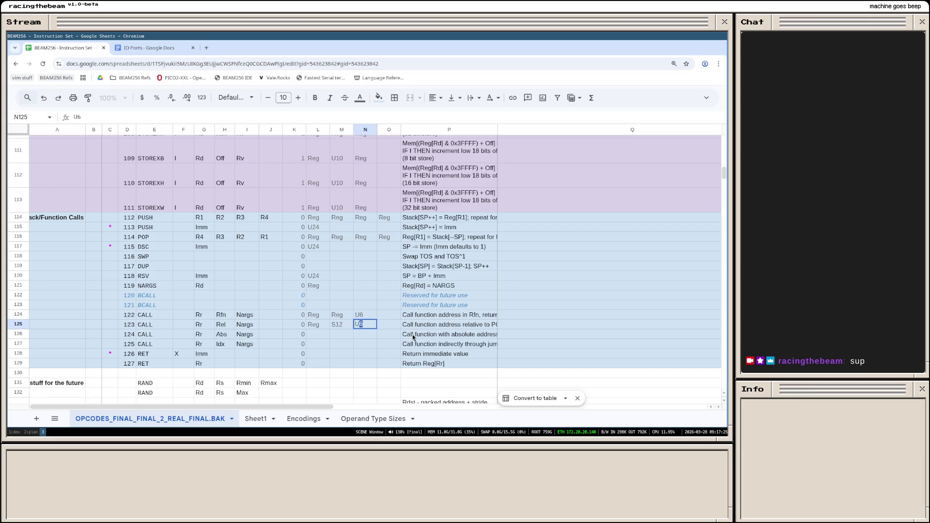
key("Return")
Step: Enter Reg, S12, U6 for the absolute CALL row and correct the relative CALL's type to U12
key("Up")
key("Down")
type("Reg")
key("Tab")
type("S12")
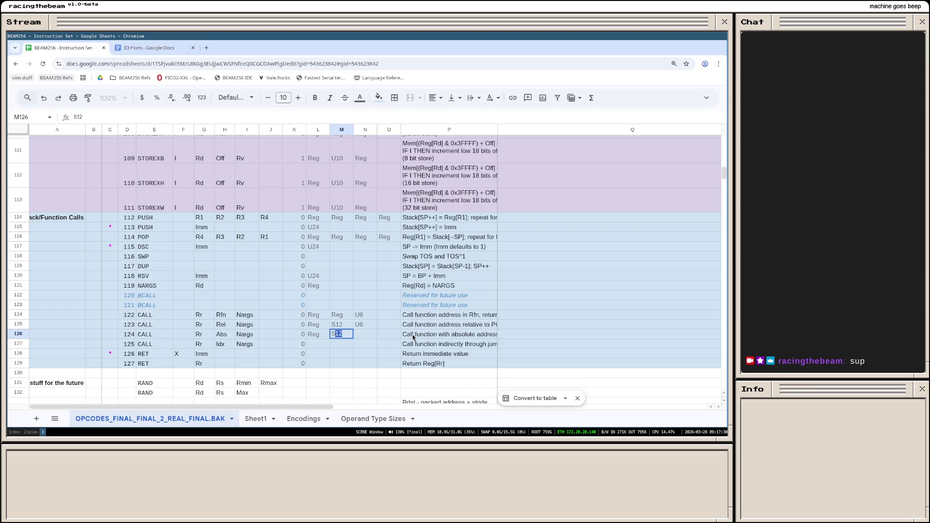
key("Tab")
type("U6")
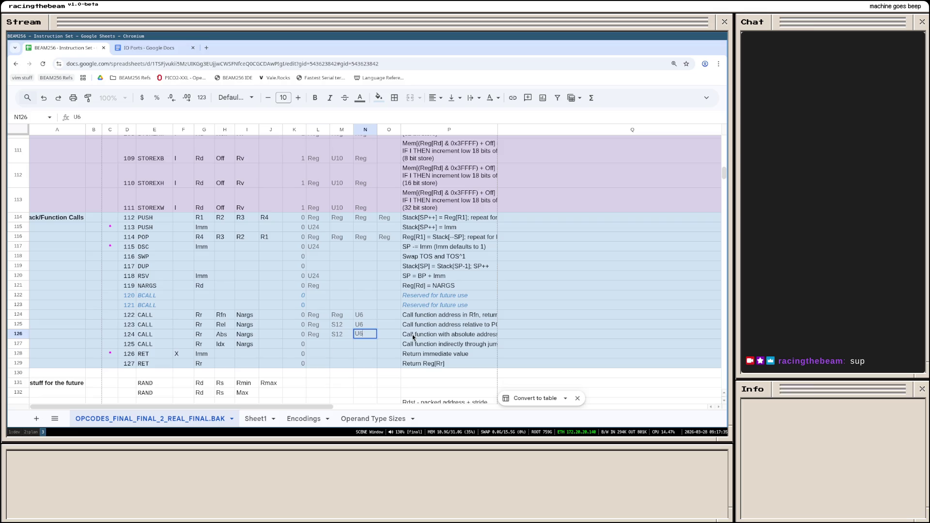
key("Return")
key("Up")
key("Up")
key("Right")
type("U12")
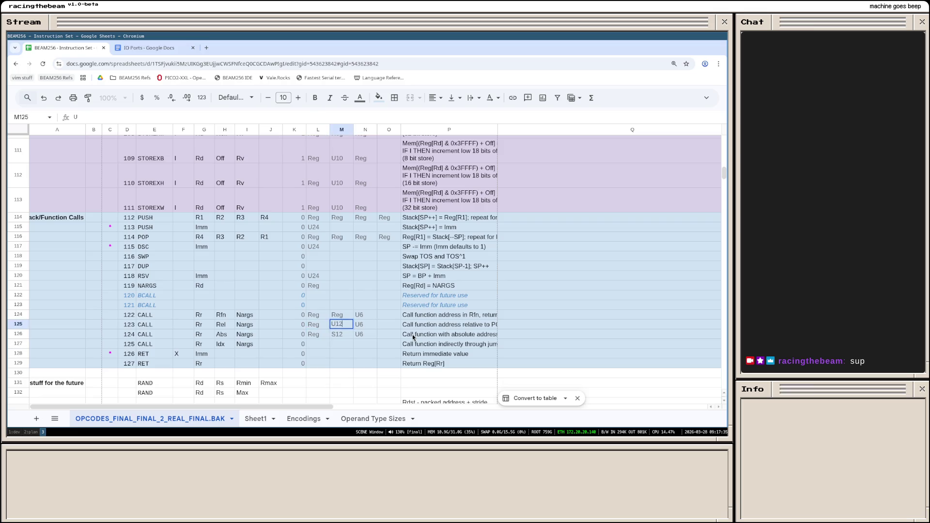
key("Return")
Step: Enter Reg, U12, U6 for the indirect CALL row and set the immediate RET's K value to 1
key("Left")
key("Down")
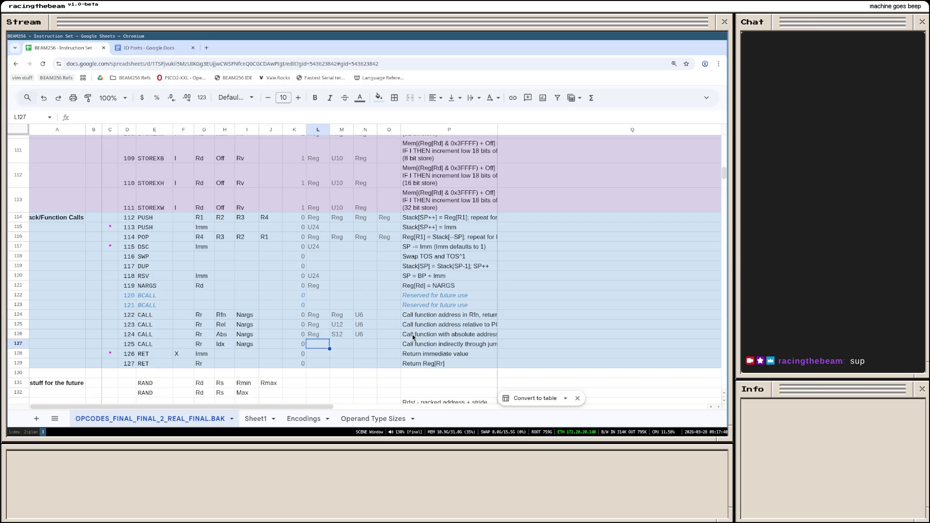
type("Reg")
key("Tab")
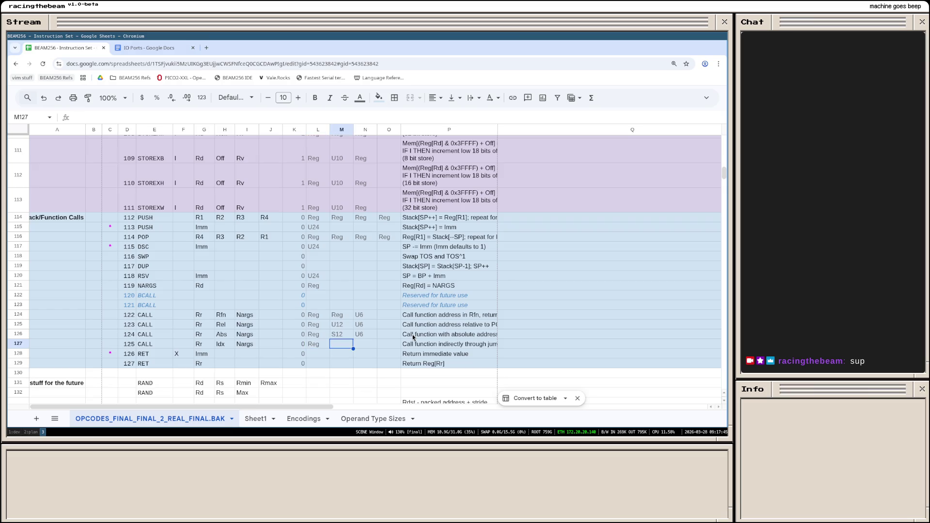
type("U12")
key("Tab")
type("U6")
key("Return")
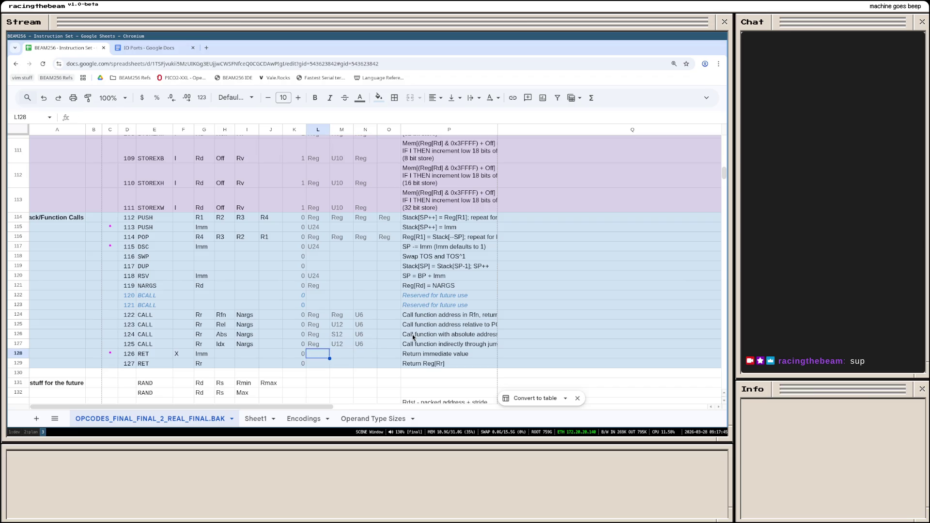
key("Left")
type("1")
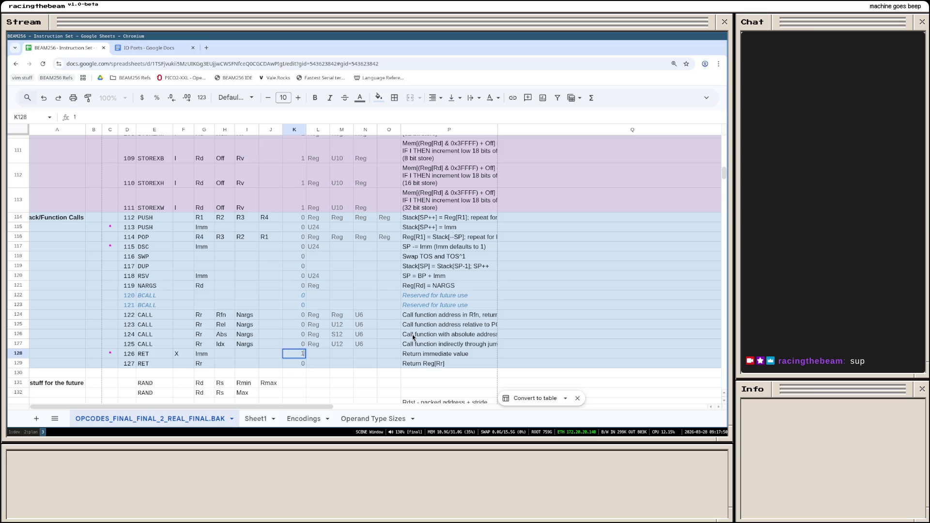
key("Return")
Step: Set the immediate RET's operand type to S24 and the register RET's to Reg
key("Up")
key("Right")
key("Down")
key("Up")
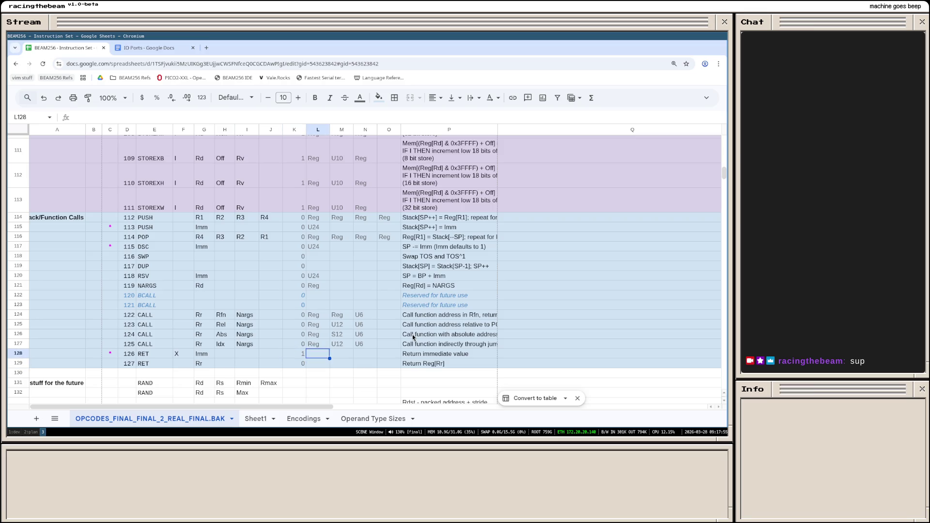
key("Down")
type("Reg")
key("Up")
key("Down")
key("Up")
type("S24")
key("Return")
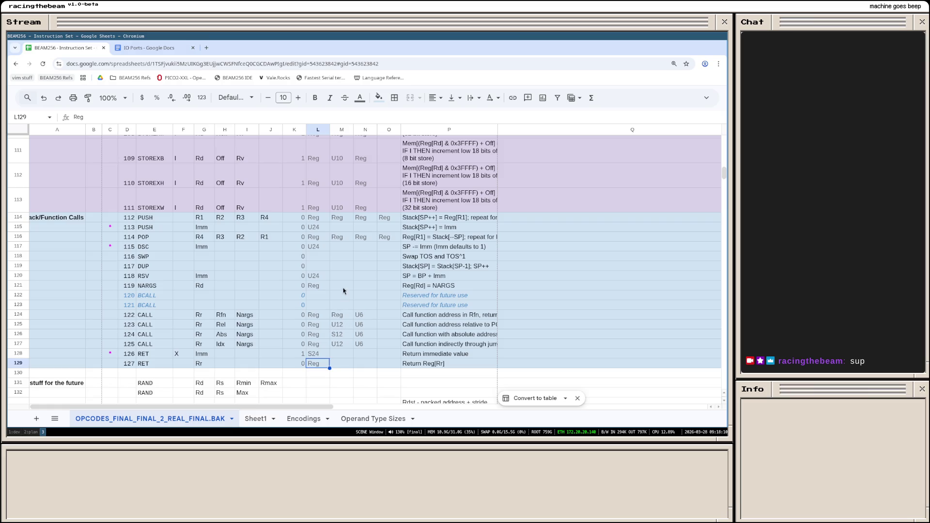
scroll(346, 273, "up", 4)
scroll(347, 273, "up", 3)
scroll(346, 273, "up", 4)
scroll(346, 273, "up", 4)
scroll(346, 274, "up", 4)
scroll(347, 274, "up", 4)
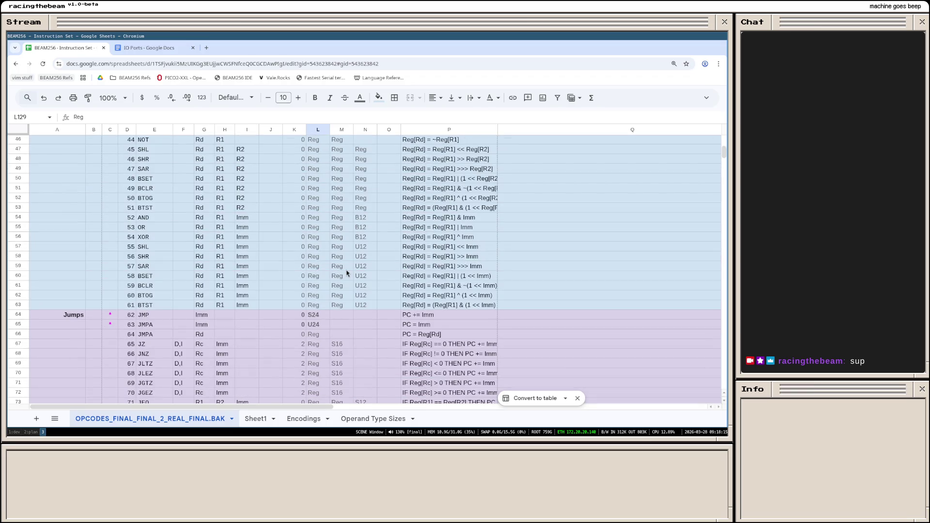
scroll(346, 273, "down", 4)
scroll(347, 273, "down", 4)
scroll(346, 274, "down", 3)
scroll(347, 273, "down", 3)
scroll(347, 273, "down", 3)
scroll(347, 274, "down", 2)
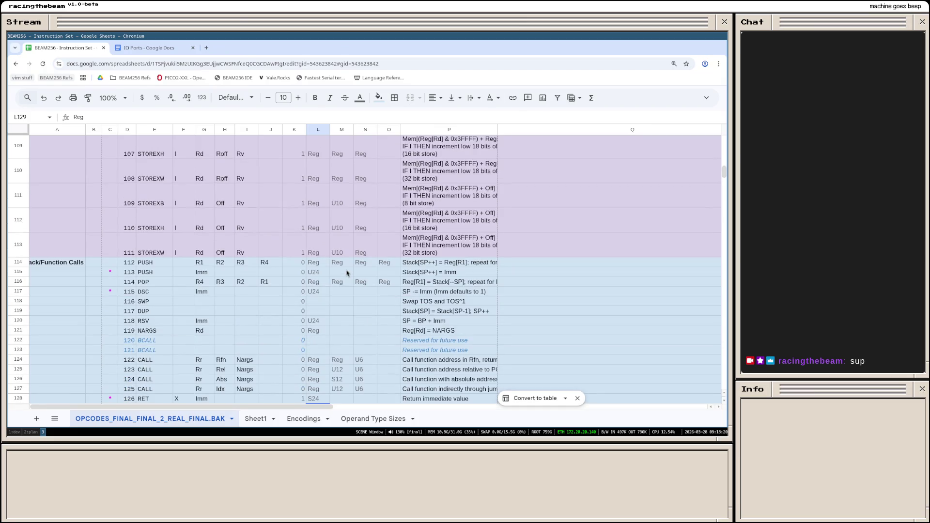
scroll(346, 273, "up", 1)
scroll(346, 274, "up", 2)
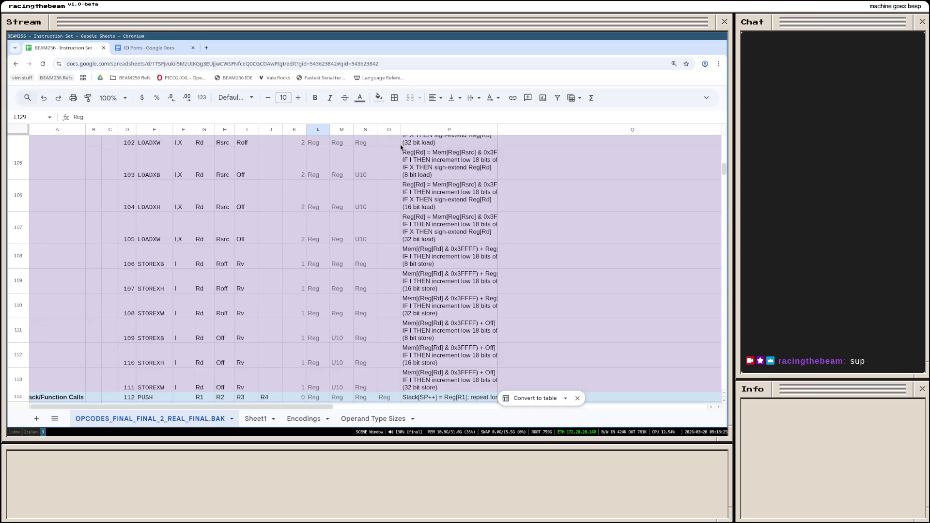
scroll(386, 239, "down", 2)
scroll(375, 250, "down", 3)
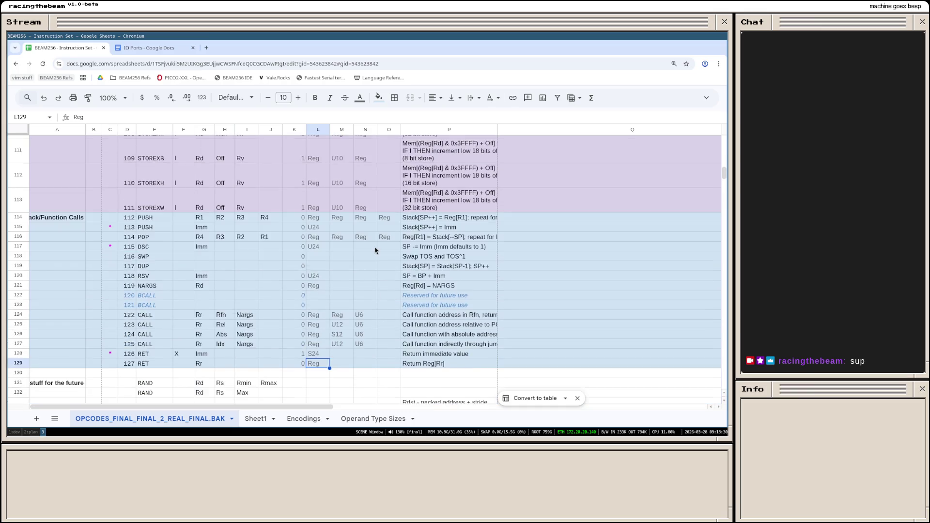
scroll(376, 251, "down", 2)
scroll(361, 252, "up", 2)
scroll(362, 252, "up", 3)
scroll(362, 252, "up", 3)
scroll(363, 251, "up", 5)
scroll(362, 251, "up", 5)
scroll(362, 251, "up", 5)
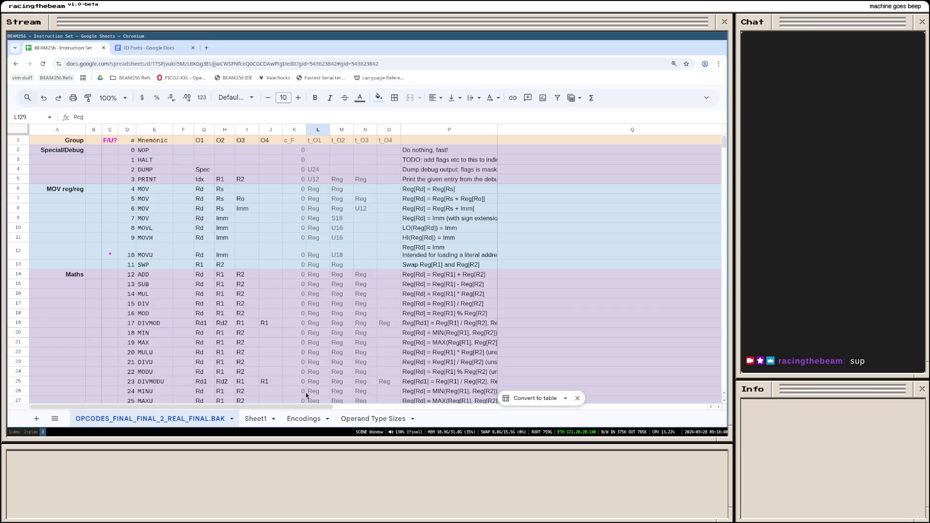
left_click(366, 418)
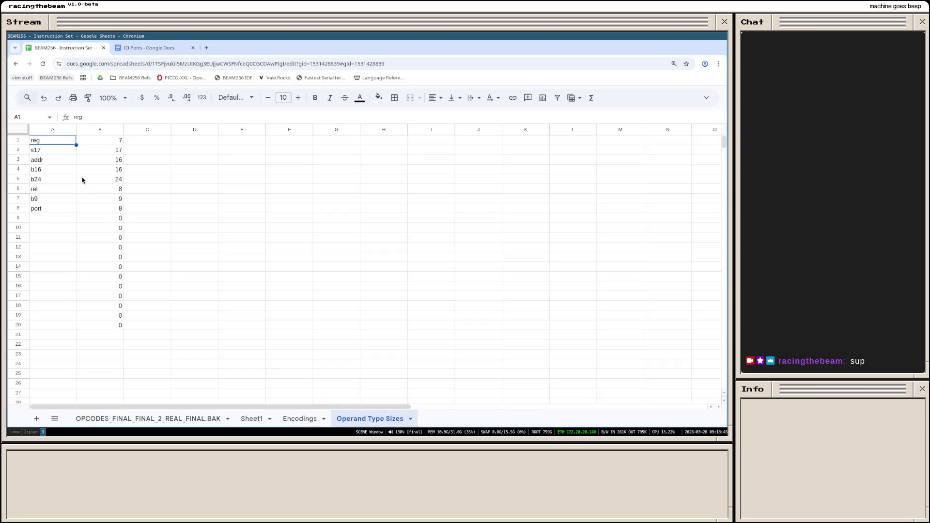
Step: Change the first Operand Type Sizes row to Reg with size 6
left_click(107, 143)
left_click(50, 144)
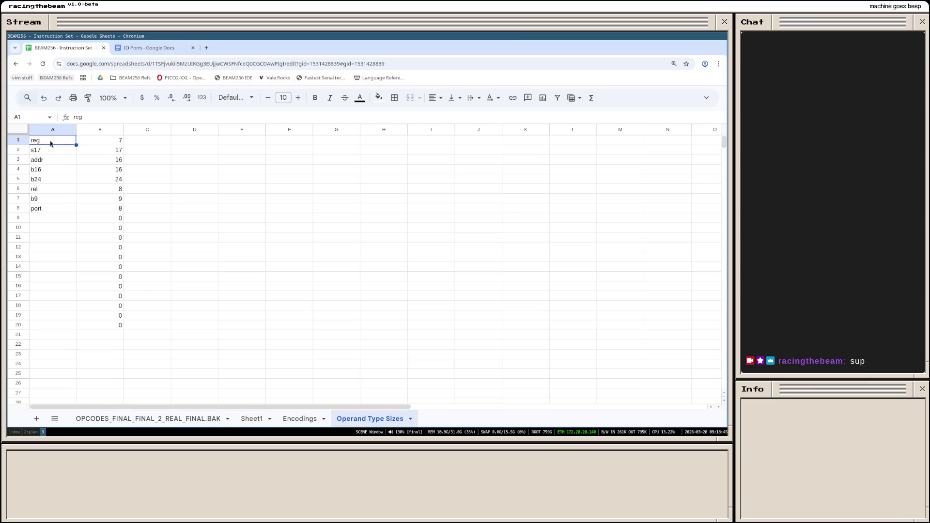
type("Reg")
key("Tab")
type("6")
key("Return")
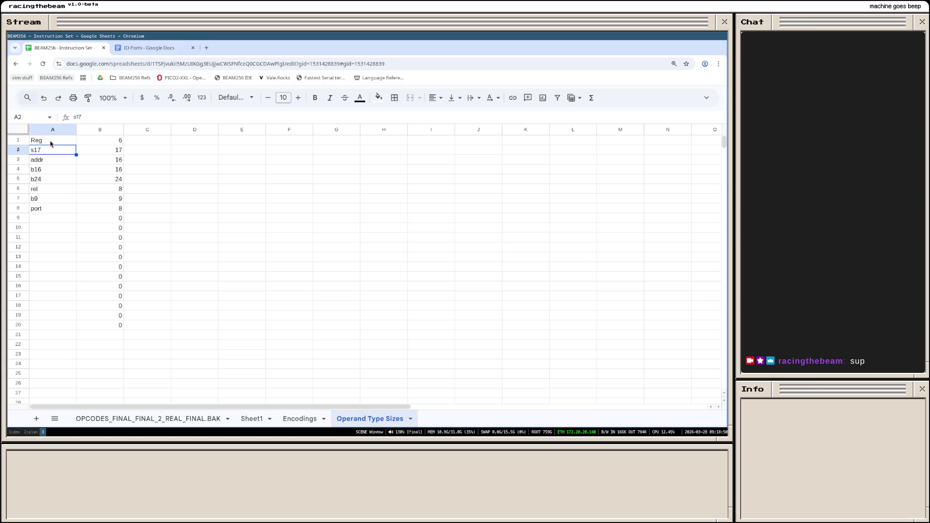
Step: Clear the old operand type entries below the Reg row
key("shift+Down")
key("shift+Down")
key("shift+Down")
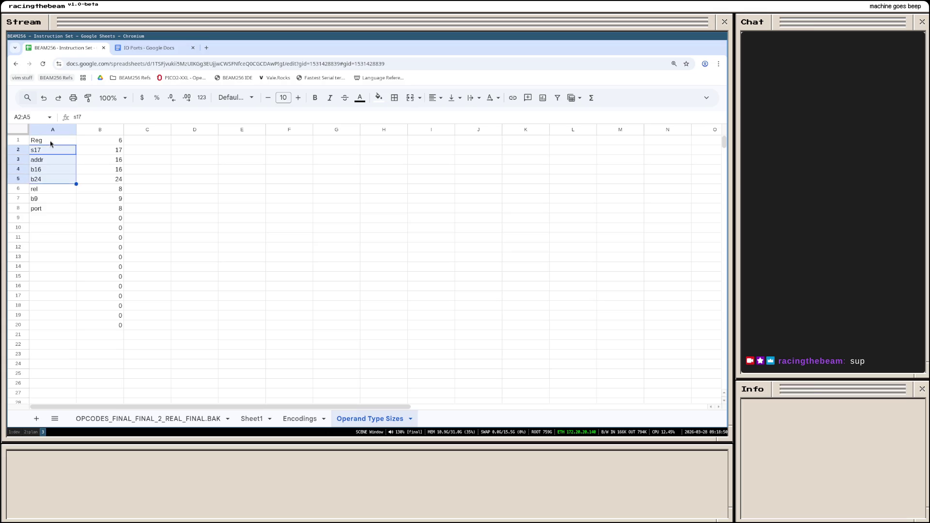
key("shift+Down")
key("shift+Down")
key("shift+Down")
key("shift+Right")
key("shift+Down")
key("shift+Down")
key("shift+Down")
key("shift+Down")
key("shift+Down")
key("shift+Down")
key("shift+Down")
key("shift+Down")
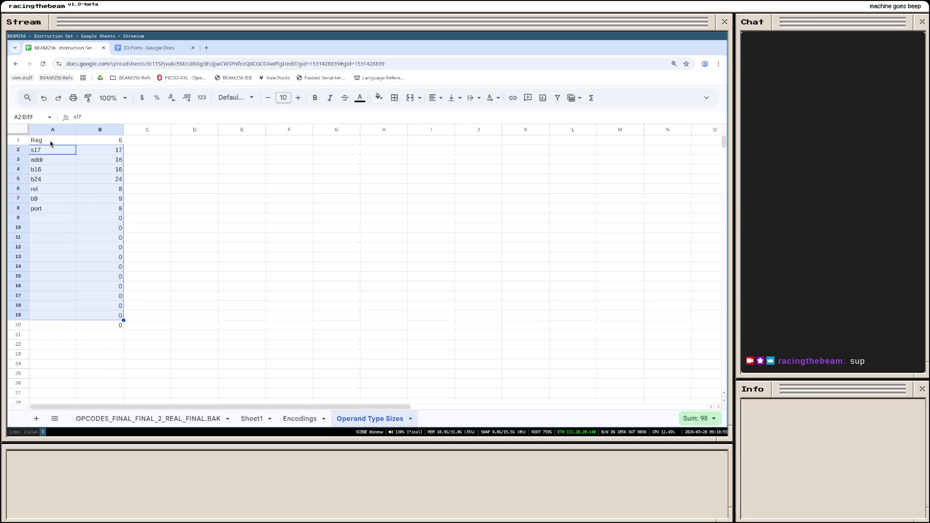
key("shift+Down")
key("Return")
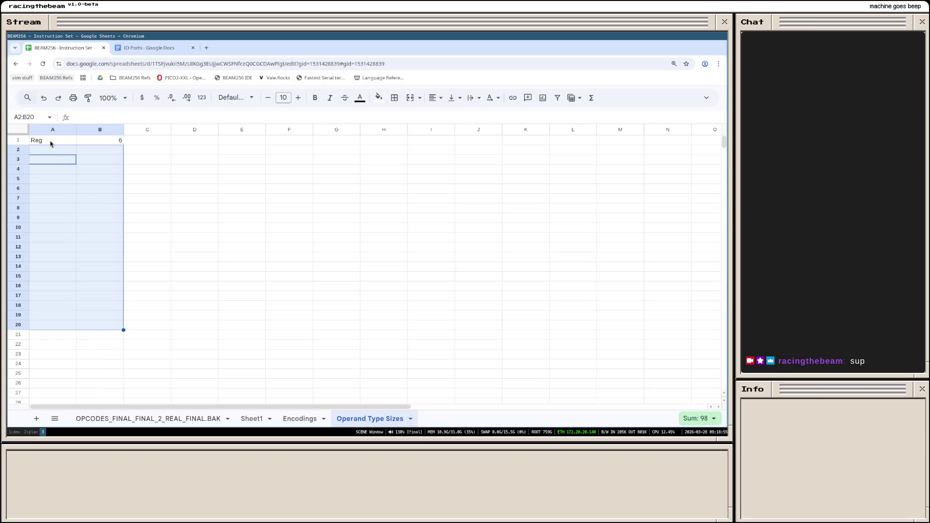
key("Delete")
key("Up")
type("U8")
Step: Enter U8, S12 and U12 each with size 12, then return to the opcode sheet
key("Tab")
type("12")
key("Return")
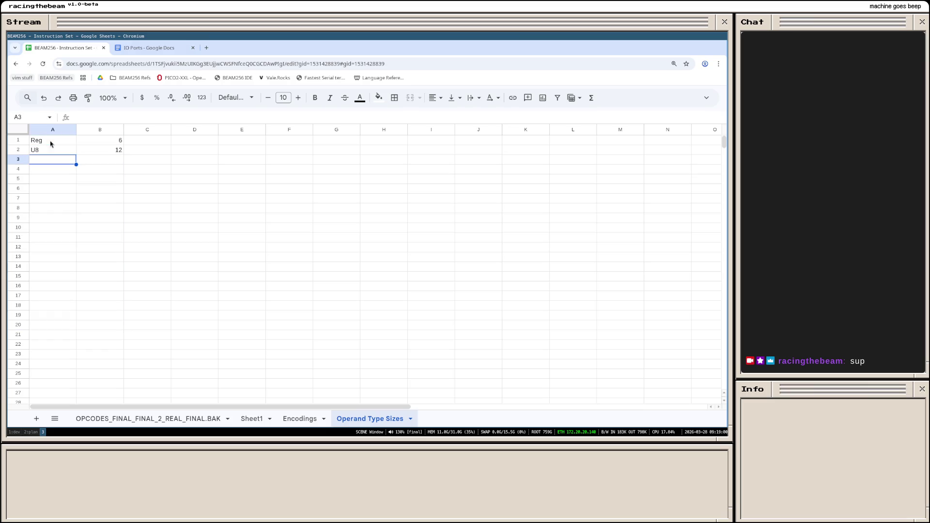
type("U")
key("BackSpace")
key("BackSpace")
type("S12")
key("Tab")
type("12")
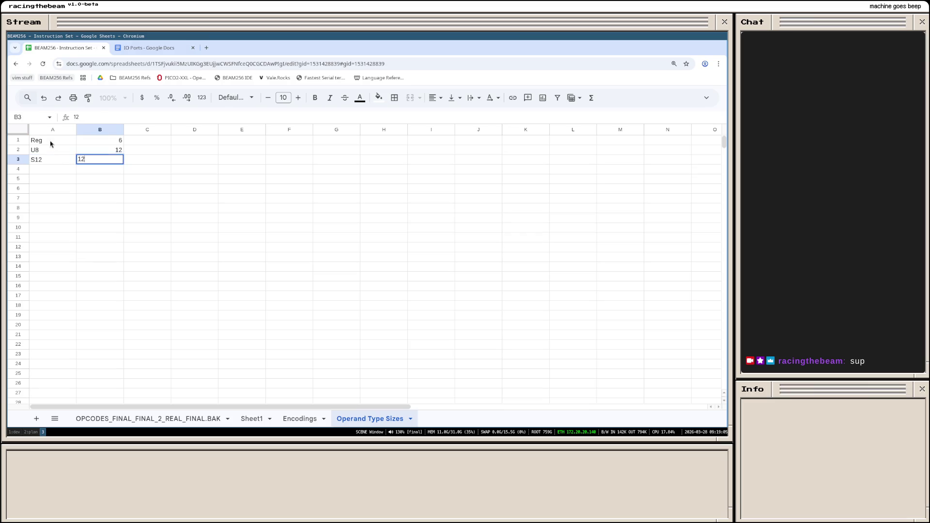
key("Return")
type("U12")
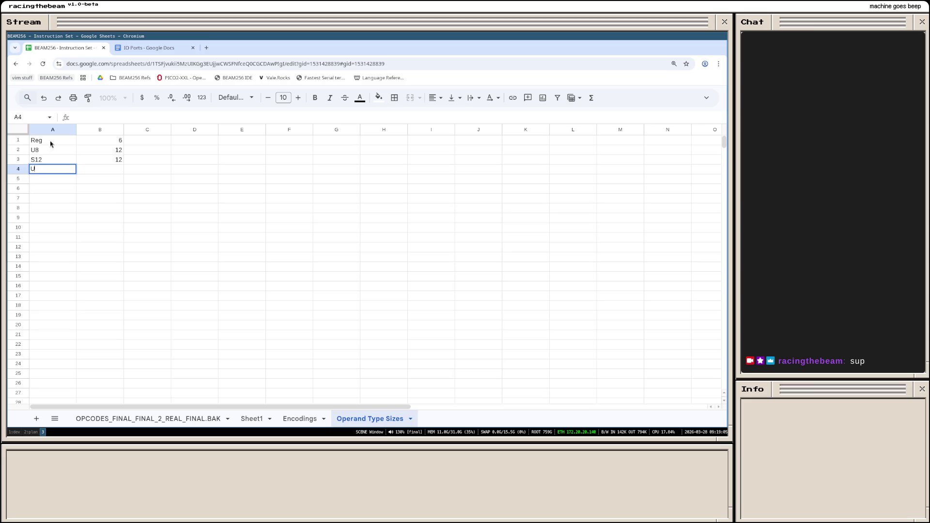
key("Tab")
type("12")
key("Return")
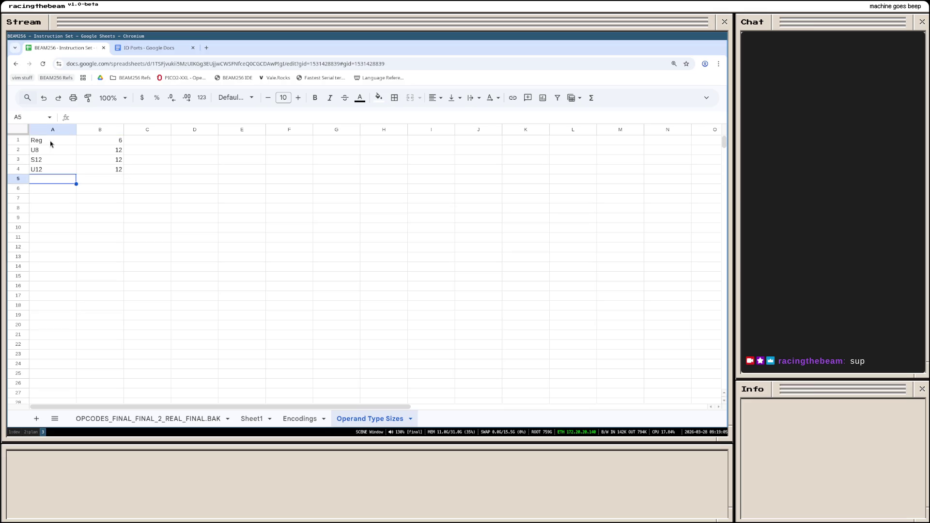
left_click(183, 420)
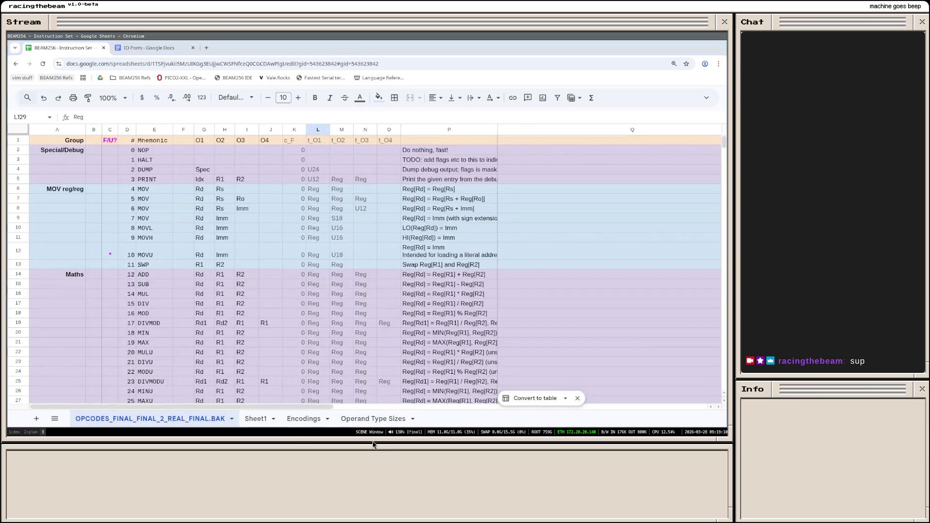
Step: Move the Operand Type Sizes sheet tab right after the OPCODES tab
left_click_drag(388, 421, 228, 418)
left_click(218, 419)
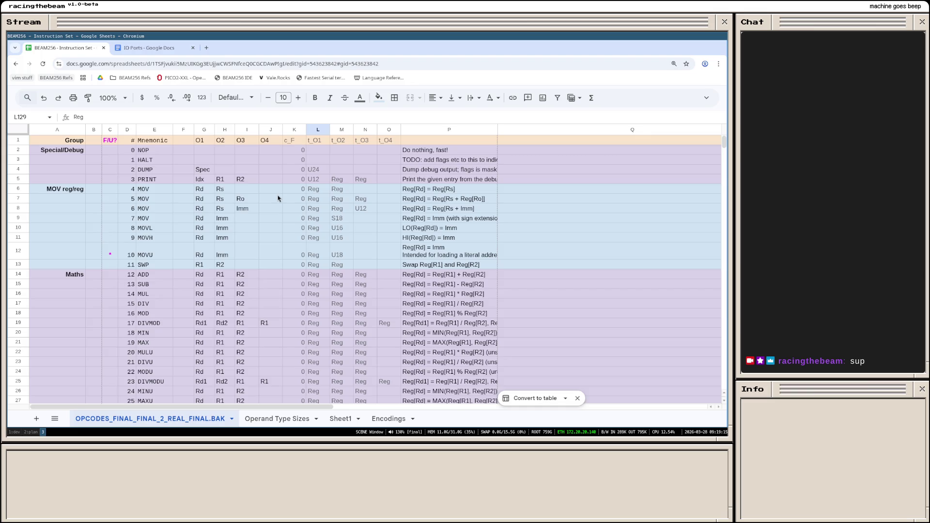
mouse_move(389, 130)
scroll(359, 195, "down", 4)
scroll(360, 195, "down", 4)
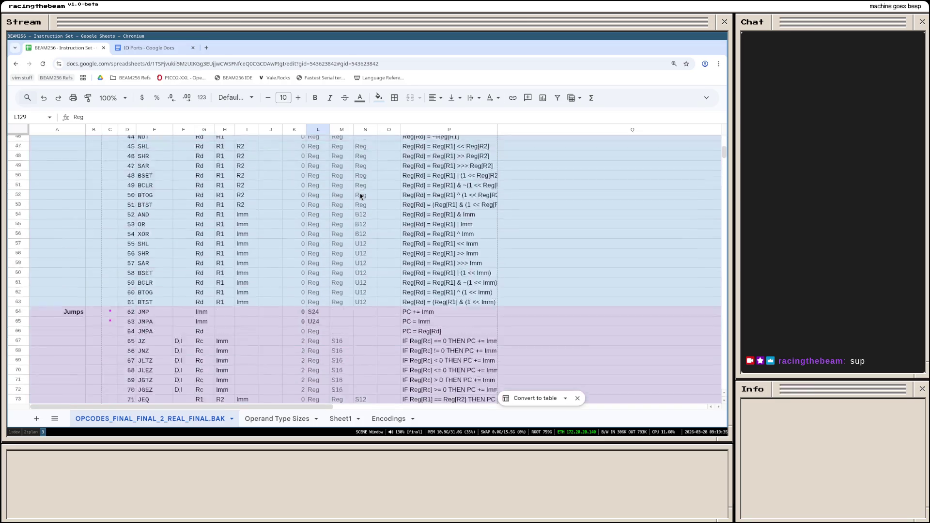
scroll(360, 195, "down", 4)
scroll(356, 239, "up", 5)
scroll(358, 241, "up", 1)
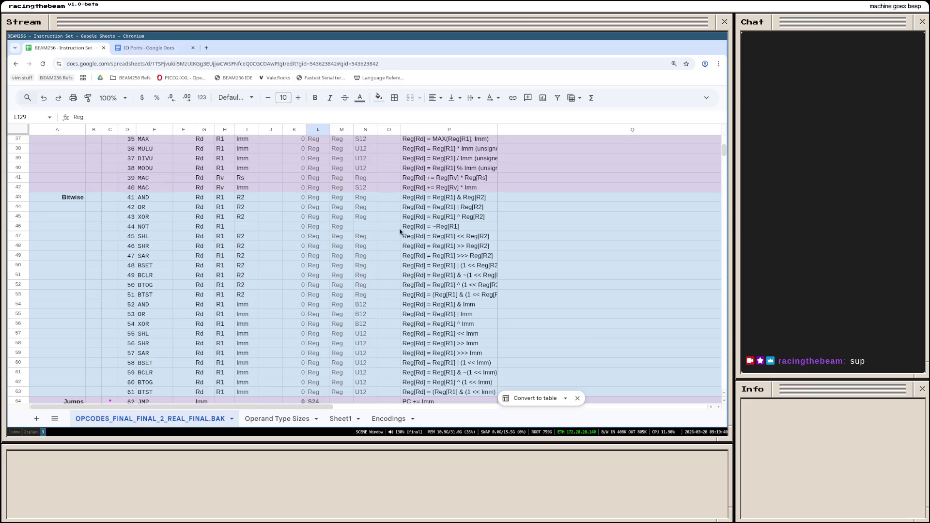
scroll(405, 227, "up", 3)
scroll(404, 227, "up", 5)
scroll(405, 227, "up", 2)
scroll(405, 226, "down", 3)
scroll(404, 227, "down", 2)
scroll(405, 227, "down", 3)
scroll(405, 226, "up", 5)
scroll(404, 225, "up", 3)
scroll(386, 210, "down", 2)
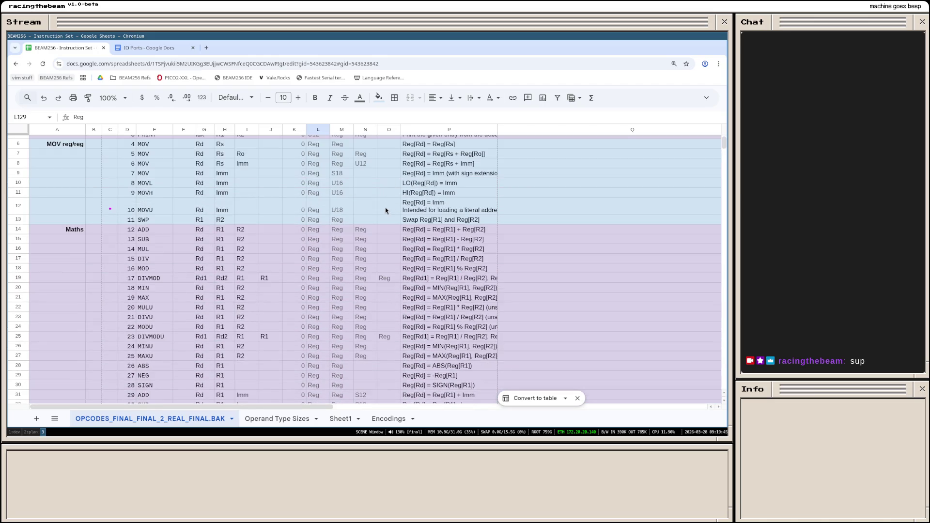
scroll(386, 210, "down", 5)
scroll(375, 204, "down", 4)
scroll(374, 211, "up", 9)
scroll(374, 212, "up", 2)
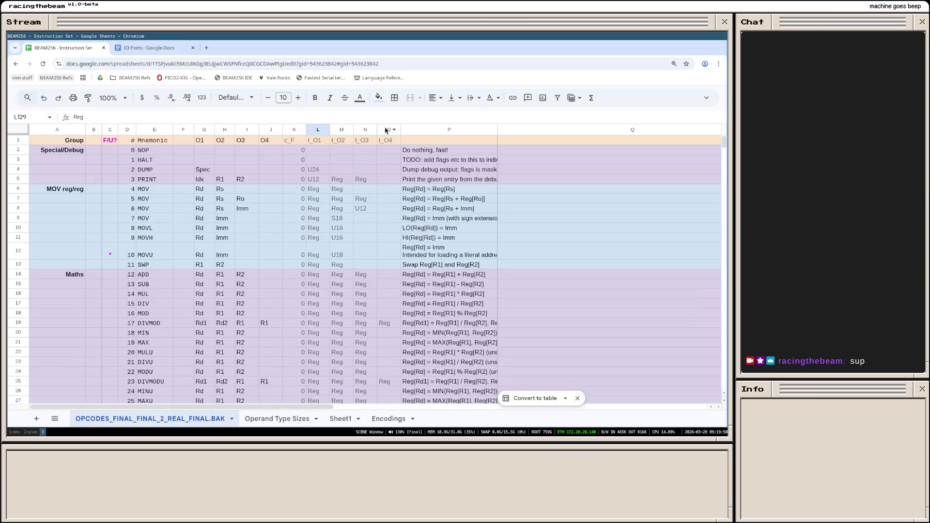
scroll(391, 204, "down", 5)
scroll(390, 203, "down", 9)
scroll(390, 203, "down", 2)
scroll(389, 205, "down", 5)
scroll(389, 205, "down", 4)
scroll(389, 205, "down", 4)
scroll(388, 205, "down", 3)
scroll(389, 205, "up", 7)
scroll(388, 205, "up", 14)
scroll(389, 205, "up", 12)
scroll(405, 246, "down", 7)
scroll(374, 224, "down", 7)
scroll(373, 232, "down", 6)
scroll(381, 234, "down", 5)
scroll(381, 234, "down", 3)
scroll(382, 248, "down", 2)
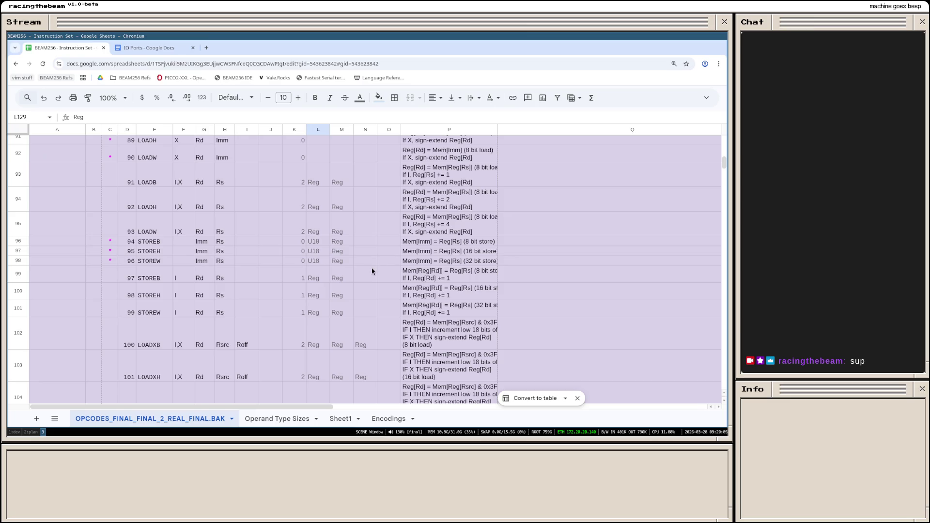
scroll(367, 269, "up", 3)
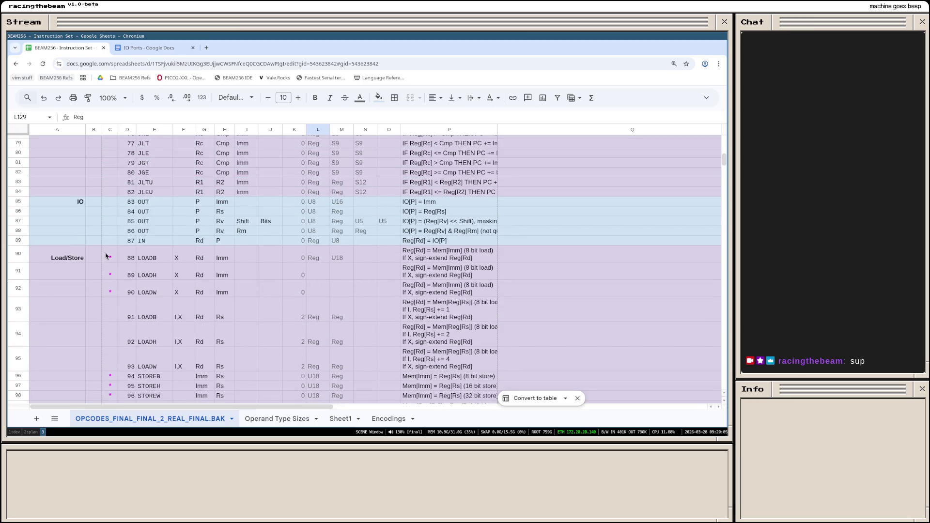
Step: Select the three immediate-address load rows and target the LOADB row's X flag
left_click_drag(107, 256, 383, 293)
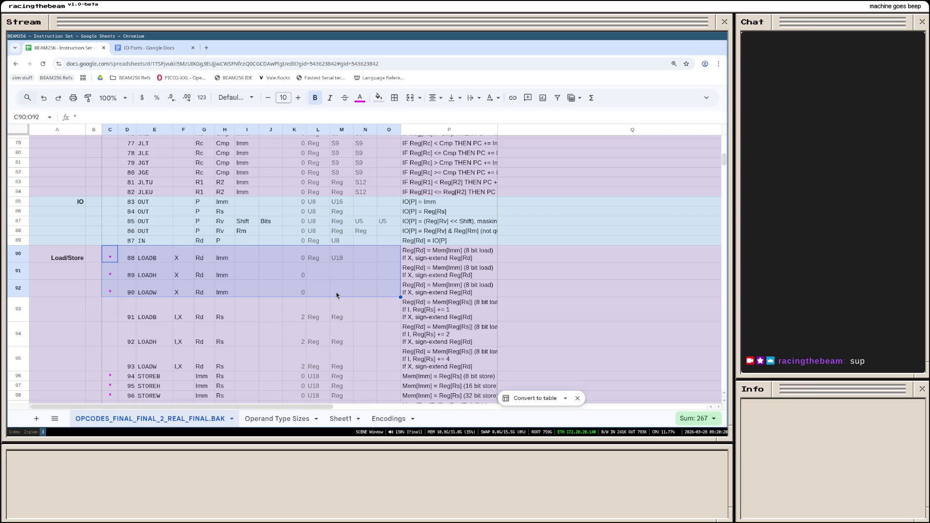
scroll(336, 293, "down", 1)
scroll(336, 294, "up", 1)
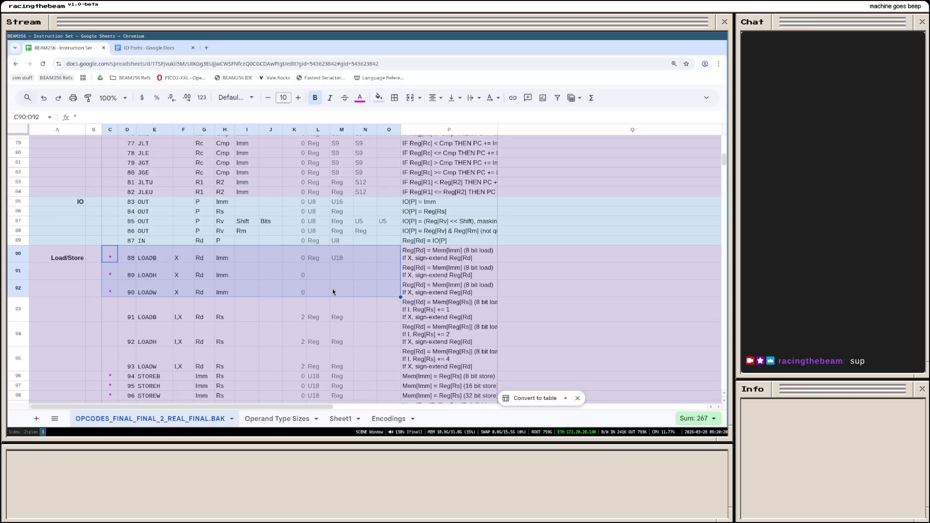
left_click(189, 257)
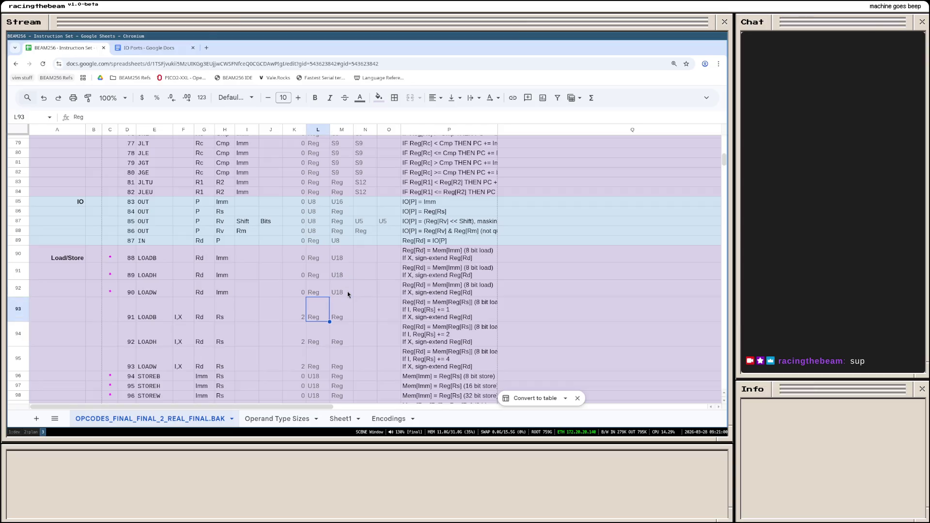
Step: Remove the sign-extend line from immediate LOADB and make LOADH a 16 bit load
left_click(464, 258)
key("BackSpace")
key("BackSpace")
key("BackSpace")
key("BackSpace")
key("BackSpace")
key("BackSpace")
key("BackSpace")
key("BackSpace")
key("BackSpace")
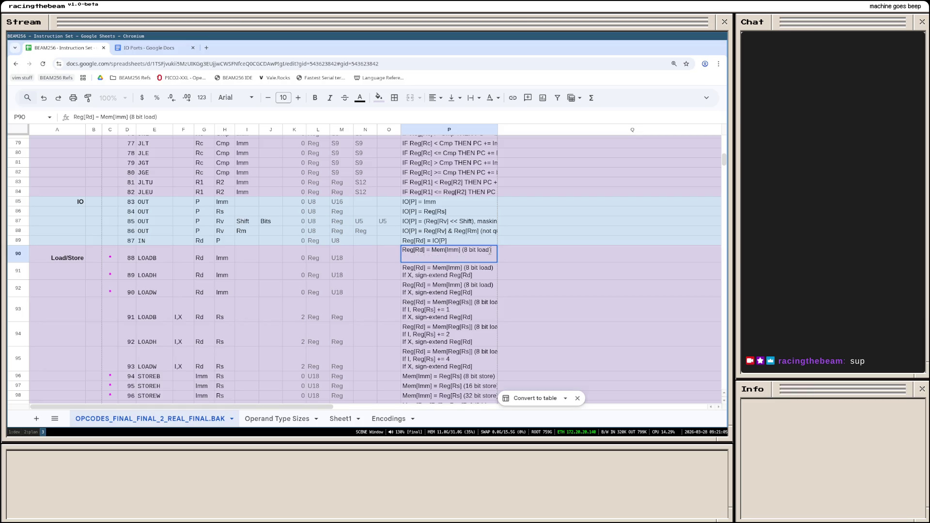
key("Return")
double_click(487, 268)
key("BackSpace")
key("BackSpace")
key("BackSpace")
key("BackSpace")
key("BackSpace")
key("BackSpace")
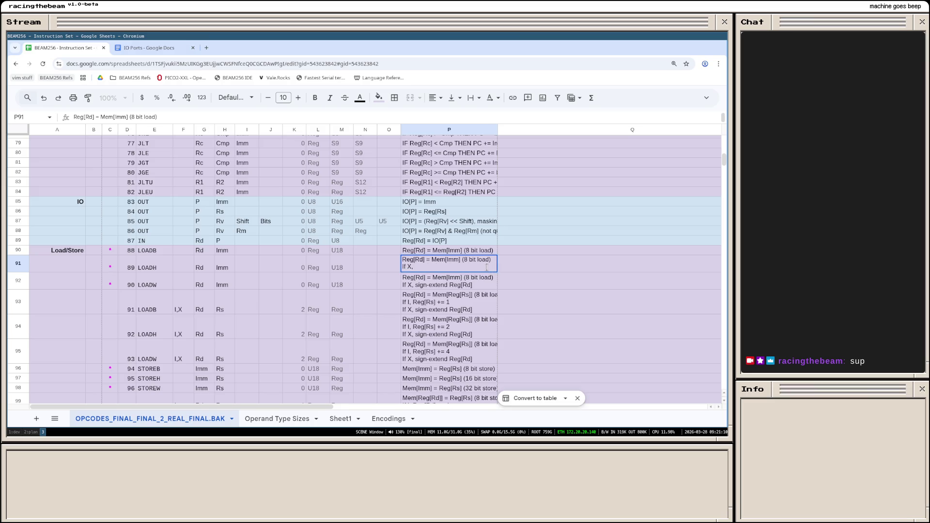
key("BackSpace")
key("BackSpace")
key("BackSpace")
key("BackSpace")
type("16")
key("Return")
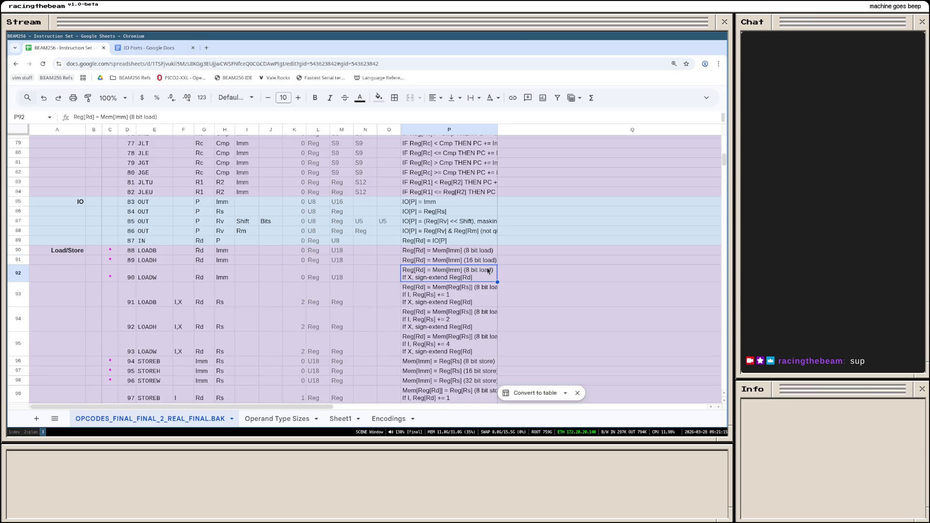
Step: Make the immediate LOADW description a 32 bit load without the sign-extend line
key("Return")
key("Left")
key("Left")
key("Left")
key("BackSpace")
type("32")
key("BackSpace")
key("BackSpace")
key("BackSpace")
key("BackSpace")
key("BackSpace")
key("BackSpace")
key("BackSpace")
key("Return")
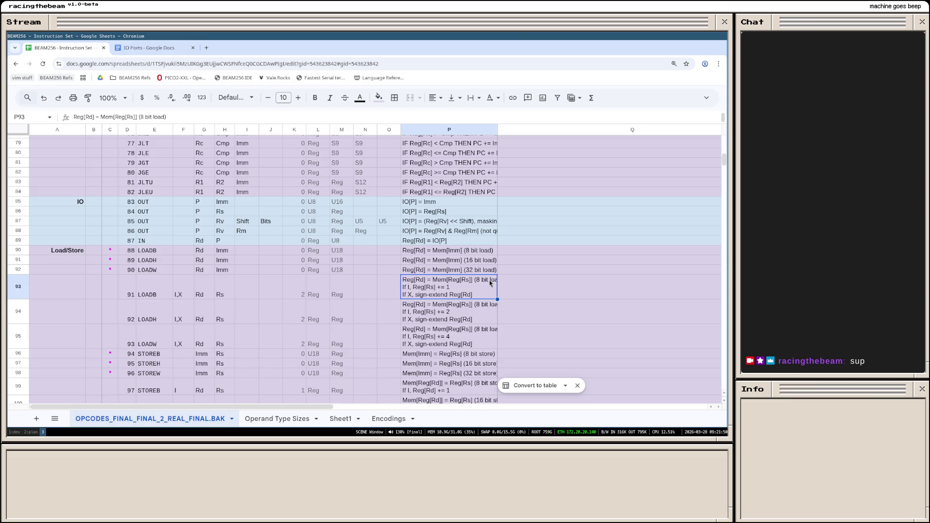
Step: Correct the register-indexed LOADH and LOADW descriptions to 16 and 32 bit loads
double_click(480, 306)
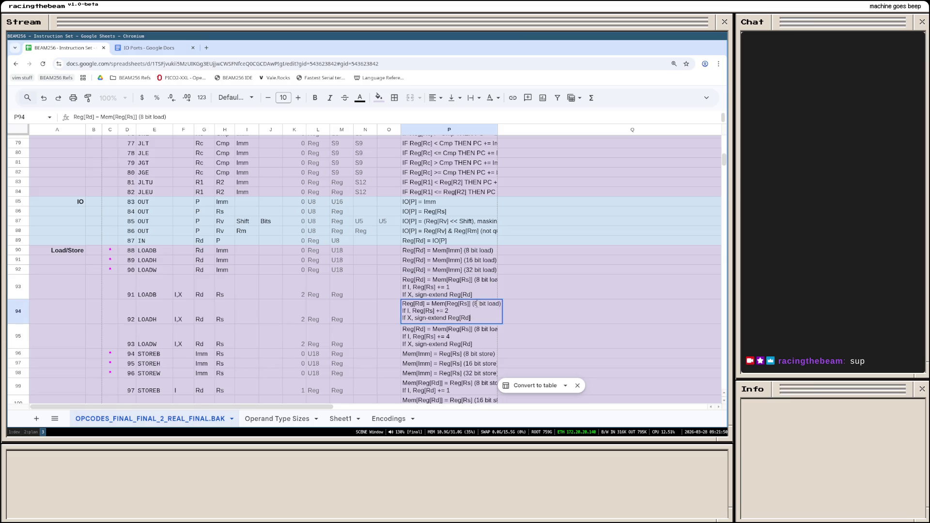
key("BackSpace")
type("16")
key("Return")
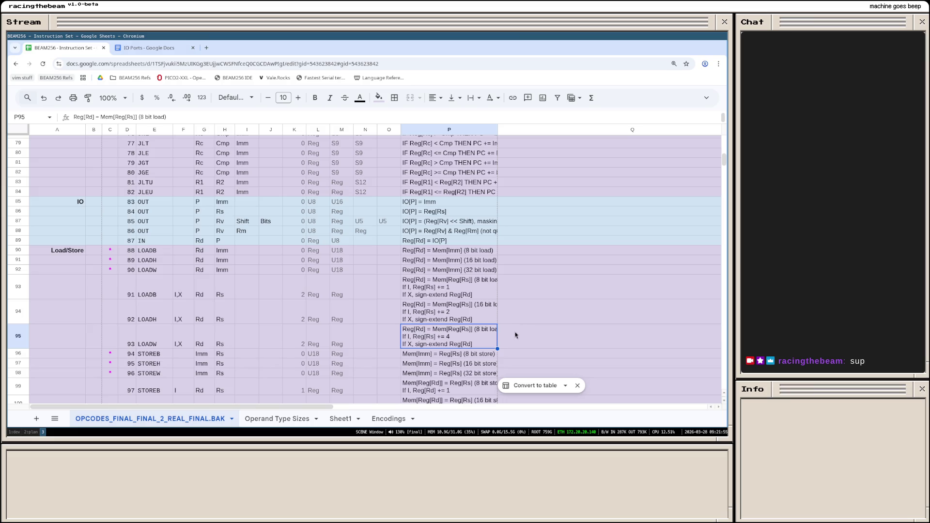
double_click(478, 330)
key("BackSpace")
type("32")
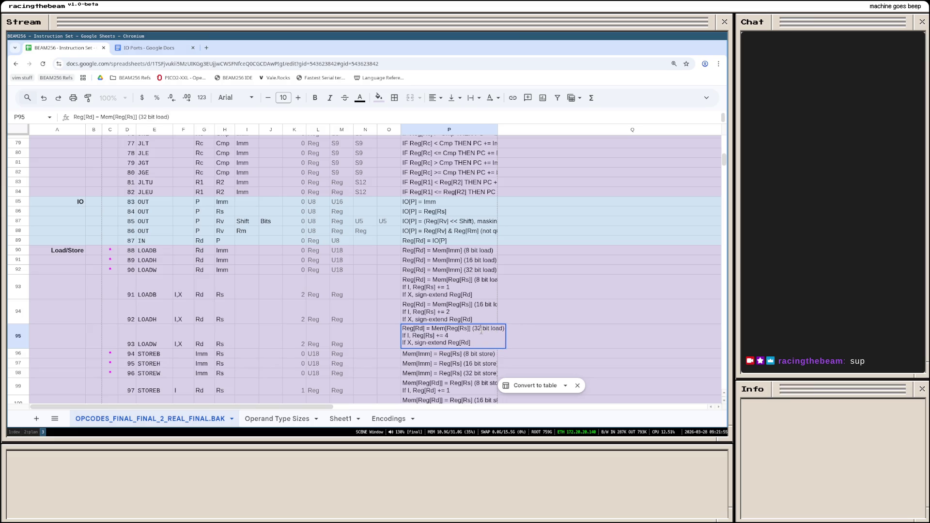
key("Return")
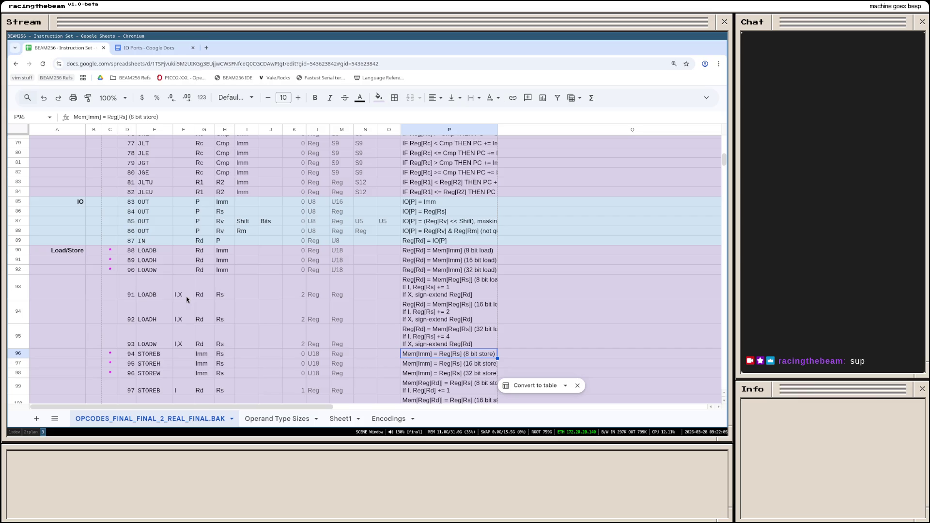
scroll(186, 300, "up", 1)
scroll(186, 299, "up", 1)
scroll(185, 300, "down", 3)
scroll(184, 300, "down", 3)
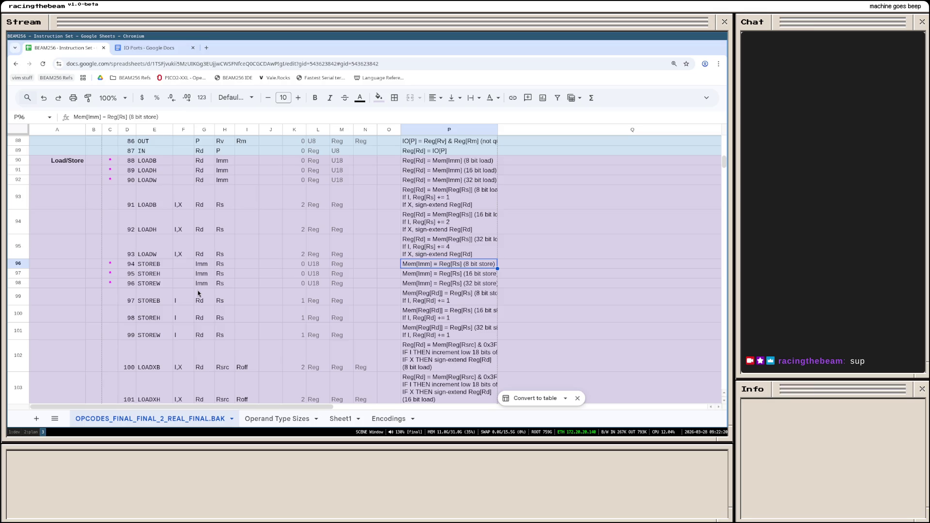
scroll(318, 274, "up", 5)
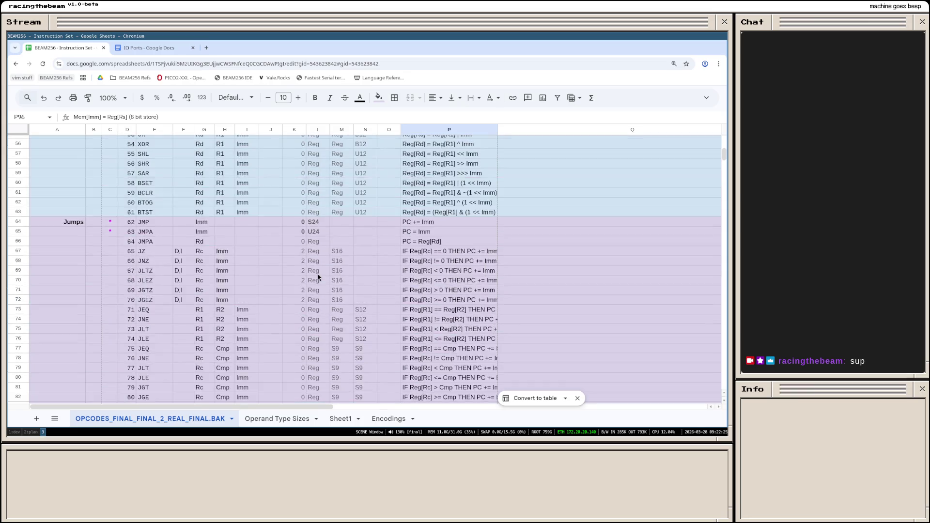
scroll(317, 274, "up", 10)
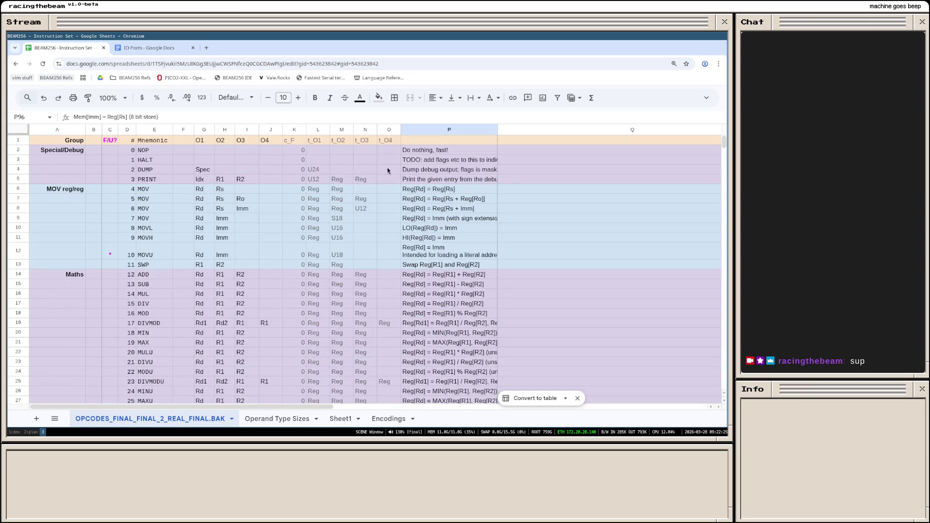
Step: Insert four empty columns after the t_O4 column
left_click(388, 131)
right_click(385, 130)
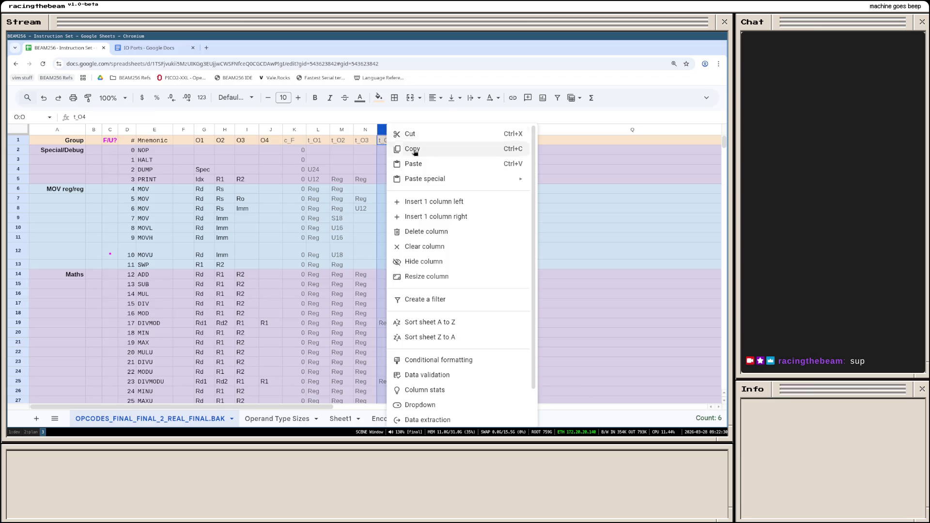
left_click(458, 216)
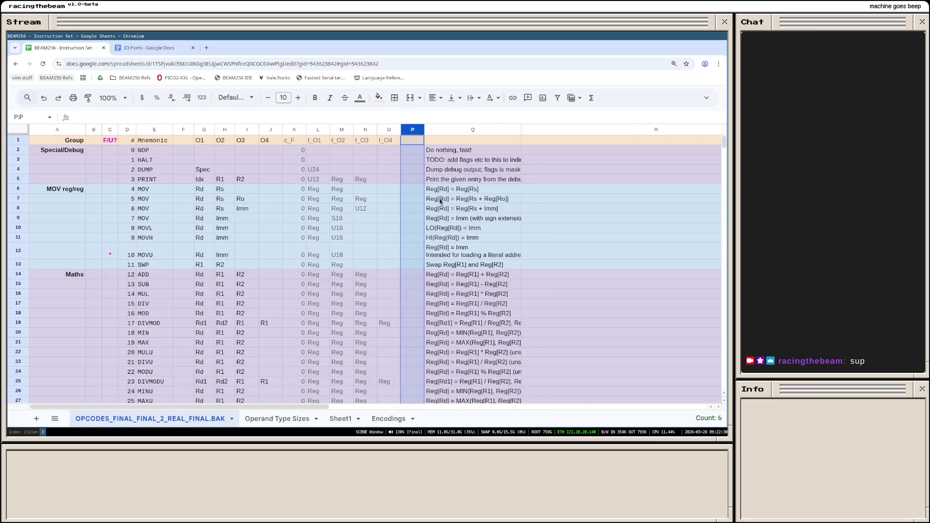
right_click(410, 130)
left_click(459, 216)
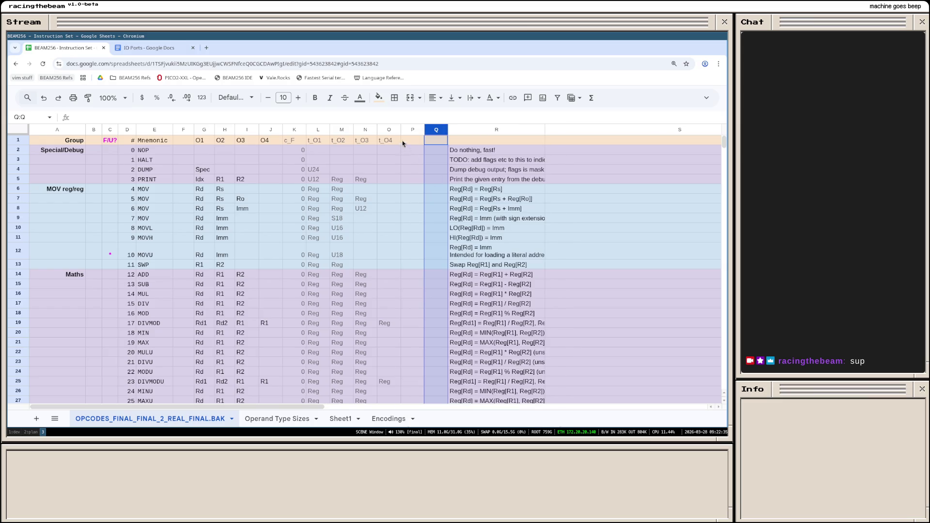
right_click(433, 129)
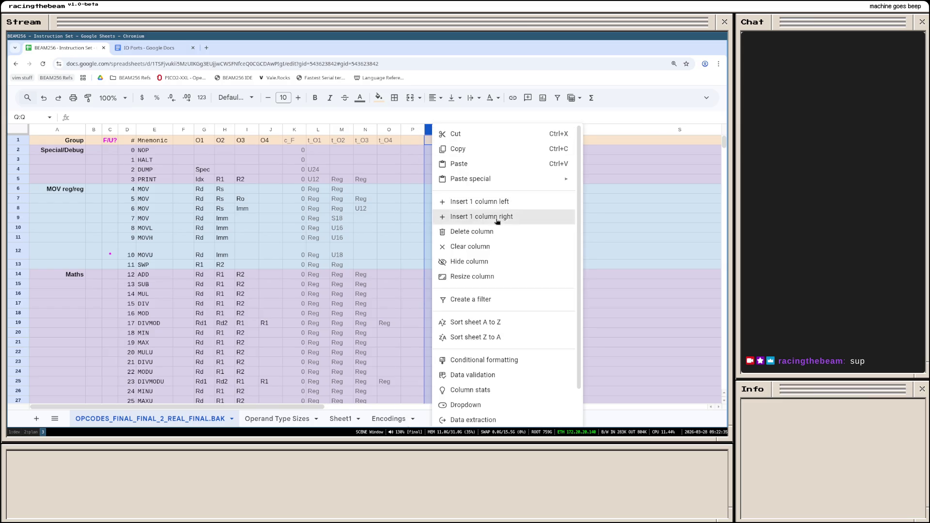
left_click(499, 218)
right_click(455, 130)
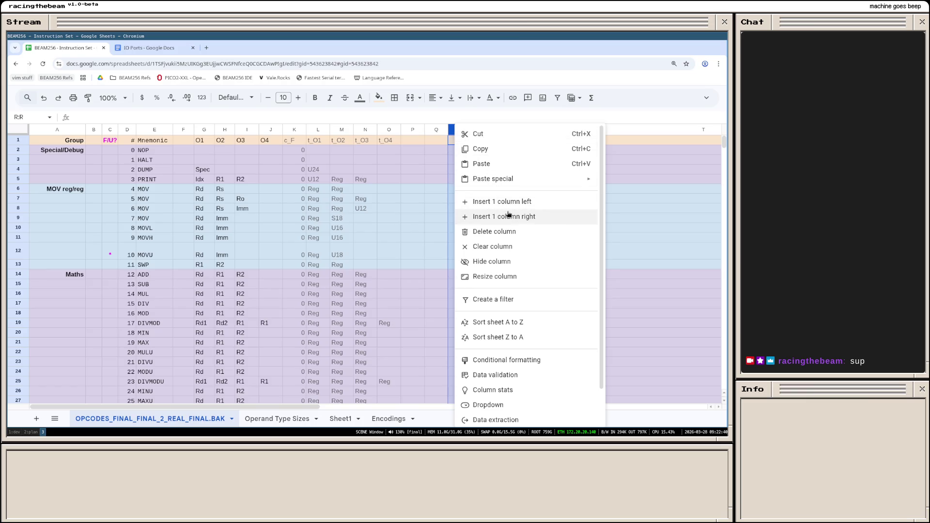
left_click(501, 218)
left_click(421, 198)
Step: Head the new columns s_O1, s_O2, s_O3 and s_O4
left_click(409, 130)
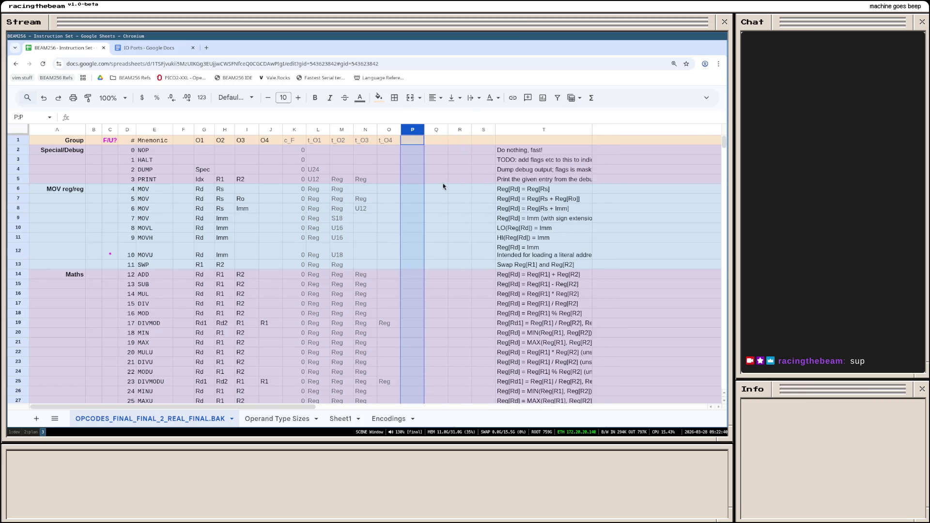
left_click(410, 180)
left_click(406, 142)
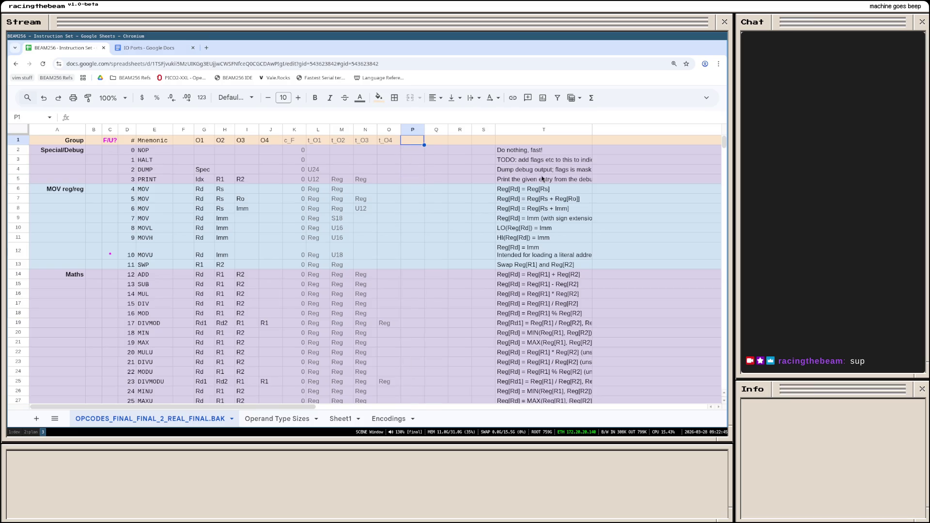
type("s_O1")
key("Tab")
type("s_O2")
key("Tab")
type("s_O3")
key("Tab")
type("s_O4")
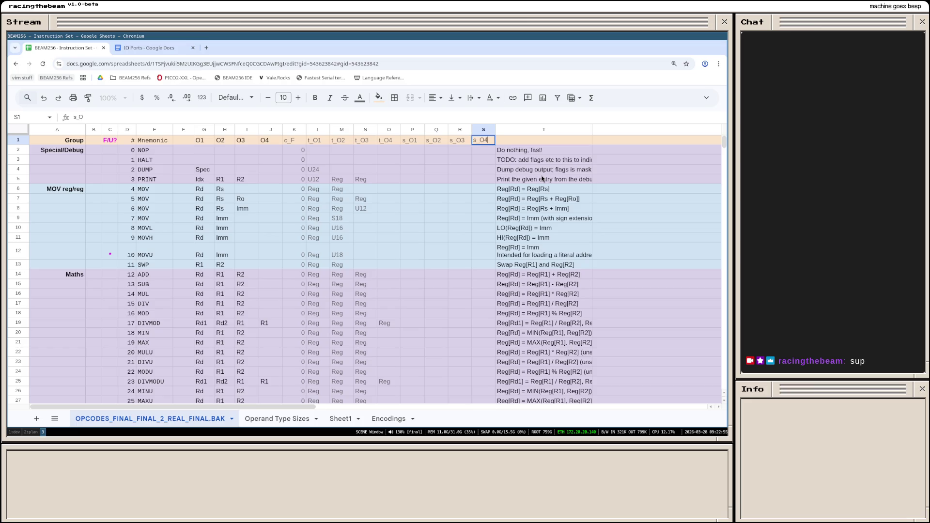
key("Return")
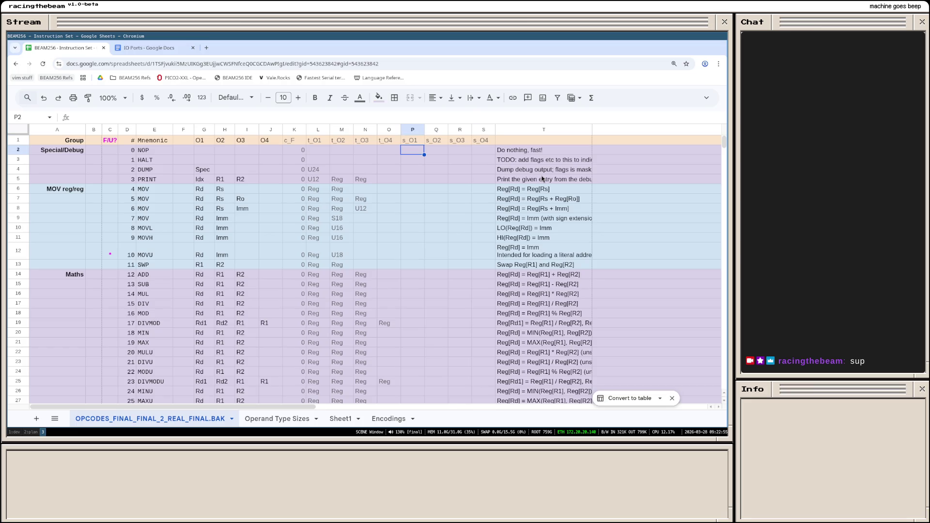
Step: Abandon a lookup in PRINT's s_O1, then start =IF( in NOP's s_O1 referencing L2
left_click(417, 182)
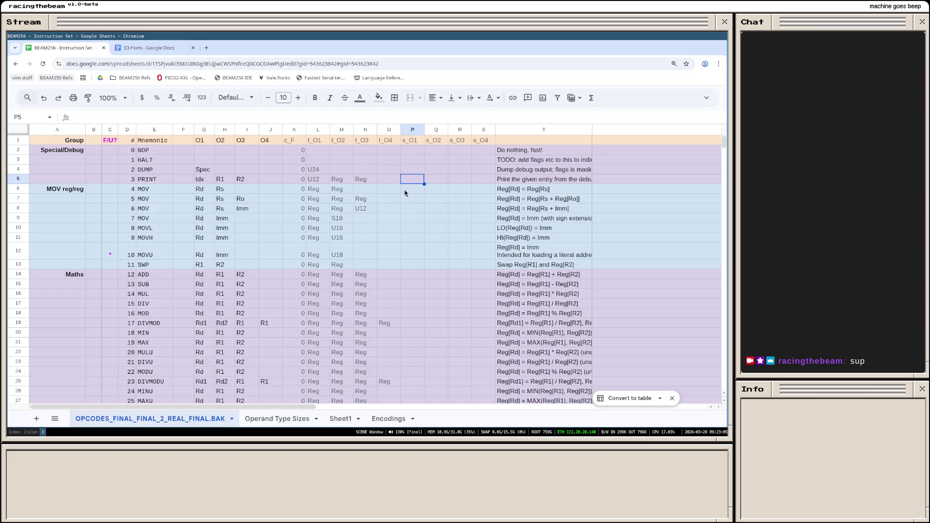
type("=VLOOK")
key("Escape")
key("Up")
key("Up")
key("Up")
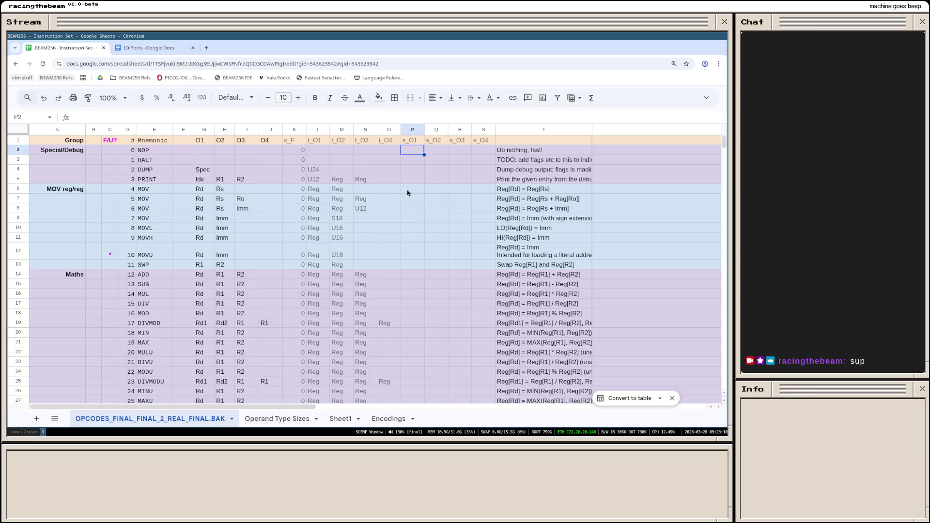
type("=")
type("IF")
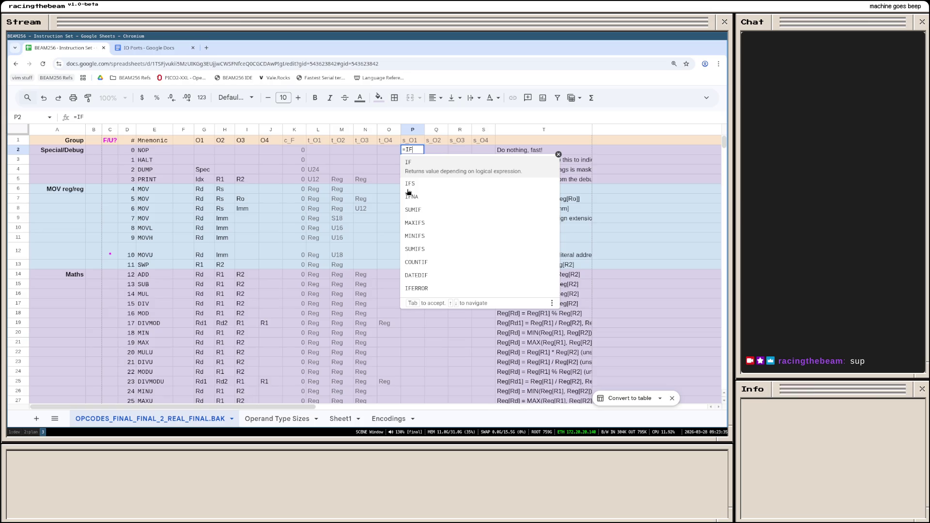
type("(")
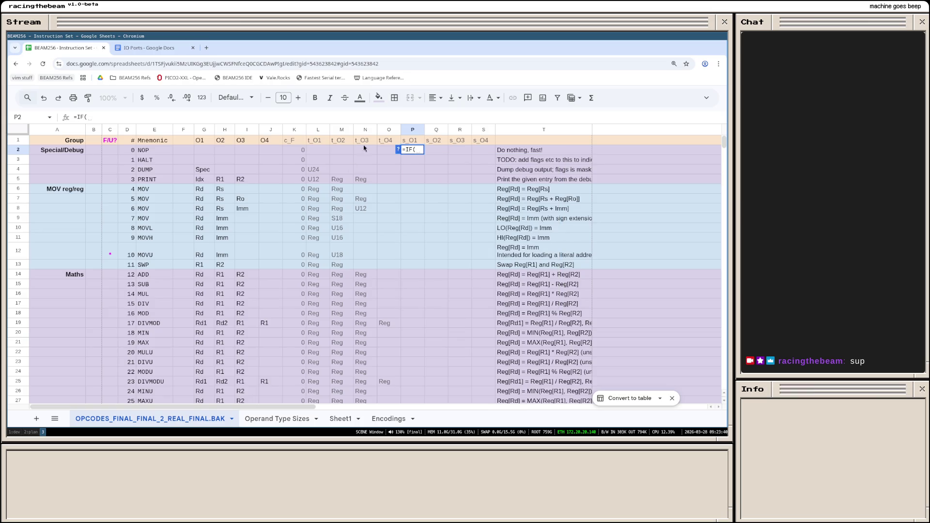
left_click(323, 153)
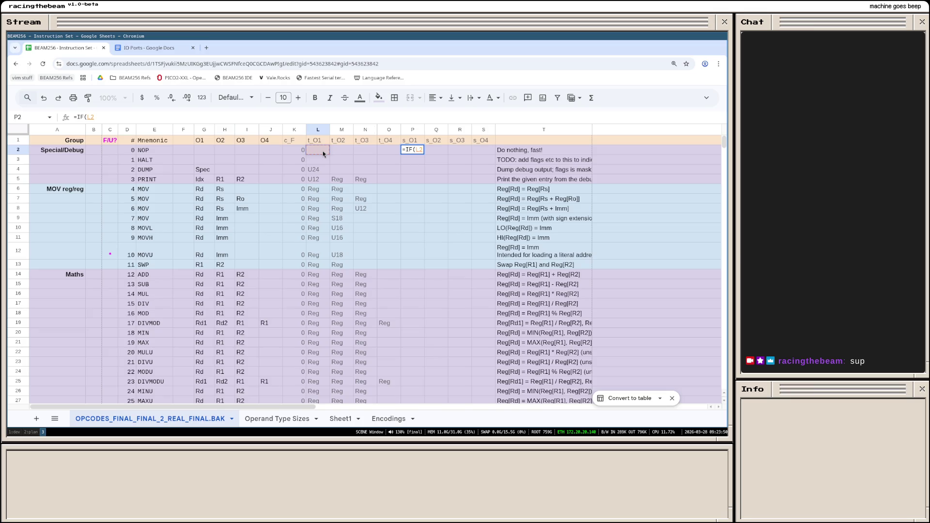
Step: Cancel the unfinished IF formula and select the whole s_O1 column
key("Escape")
scroll(411, 218, "down", 3)
scroll(411, 245, "down", 5)
scroll(408, 249, "down", 6)
scroll(408, 248, "down", 3)
scroll(407, 249, "down", 4)
scroll(406, 250, "down", 4)
scroll(404, 251, "down", 1)
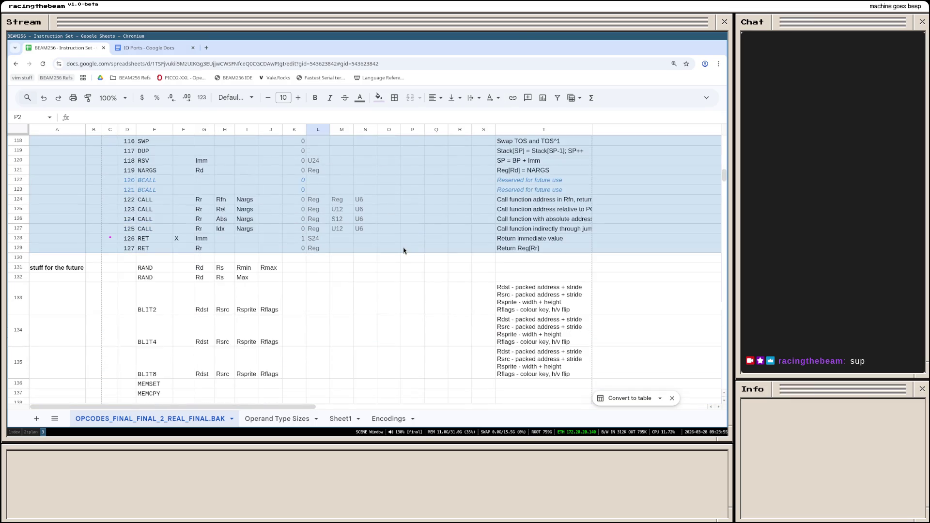
scroll(403, 250, "up", 2)
scroll(404, 251, "up", 3)
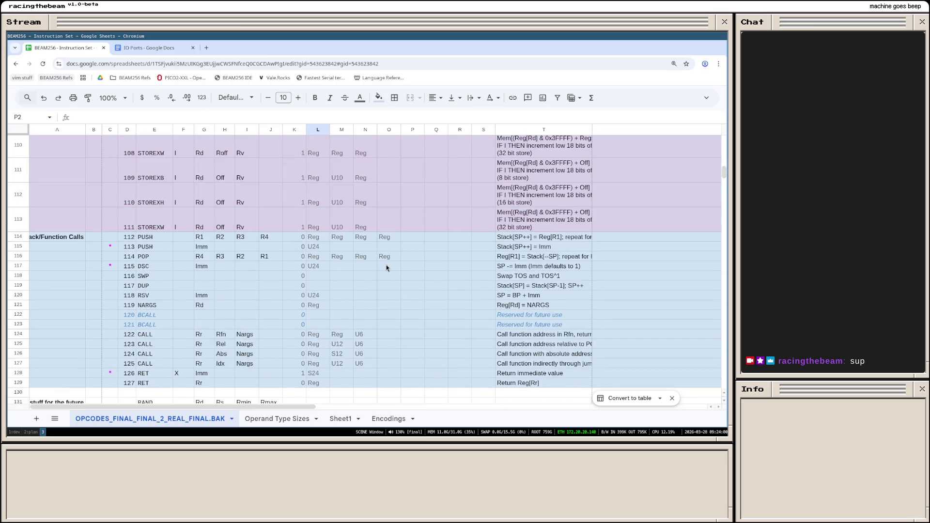
scroll(387, 268, "up", 5)
scroll(386, 268, "up", 5)
scroll(387, 267, "up", 5)
scroll(387, 268, "up", 5)
scroll(387, 268, "down", 5)
scroll(385, 265, "down", 5)
scroll(378, 274, "up", 2)
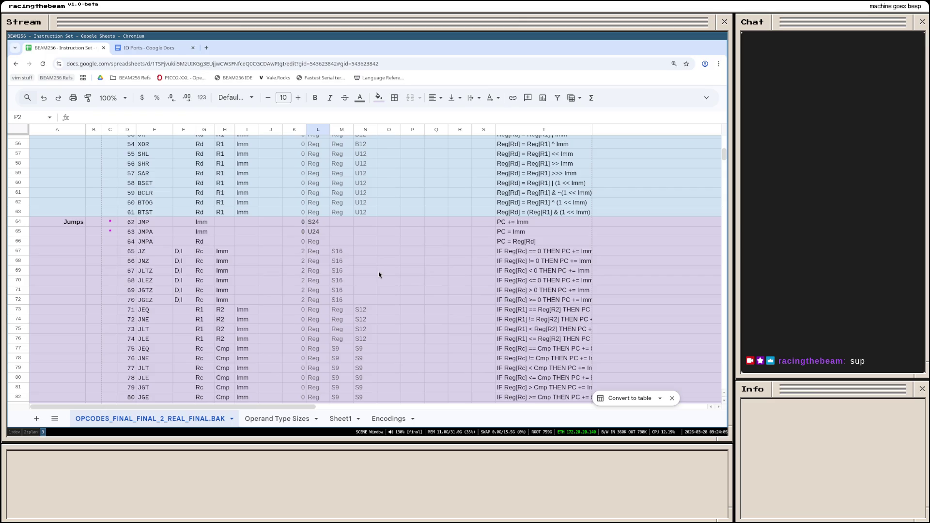
scroll(378, 271, "up", 5)
scroll(378, 271, "up", 5)
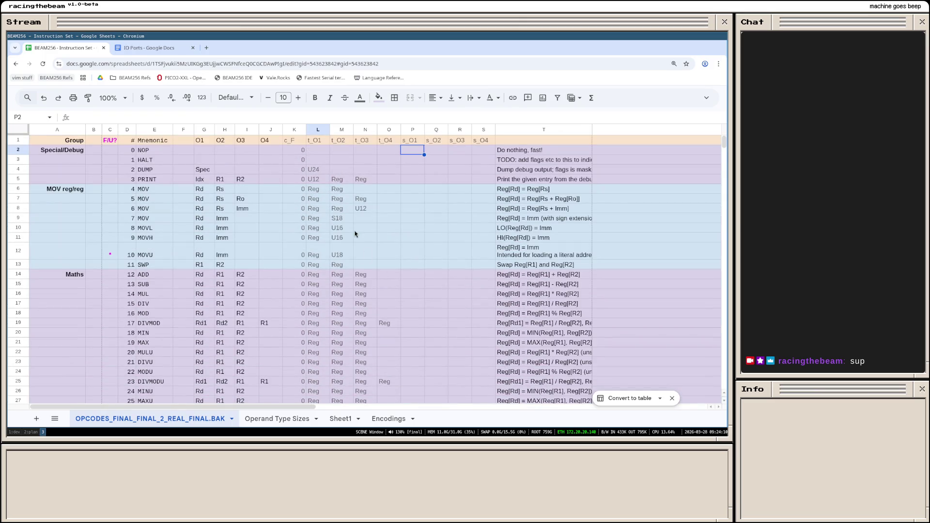
scroll(355, 234, "down", 5)
scroll(355, 235, "down", 2)
scroll(360, 244, "up", 5)
scroll(360, 243, "up", 4)
left_click(411, 131)
Step: Insert a narrow swz column before s_O1
right_click(405, 132)
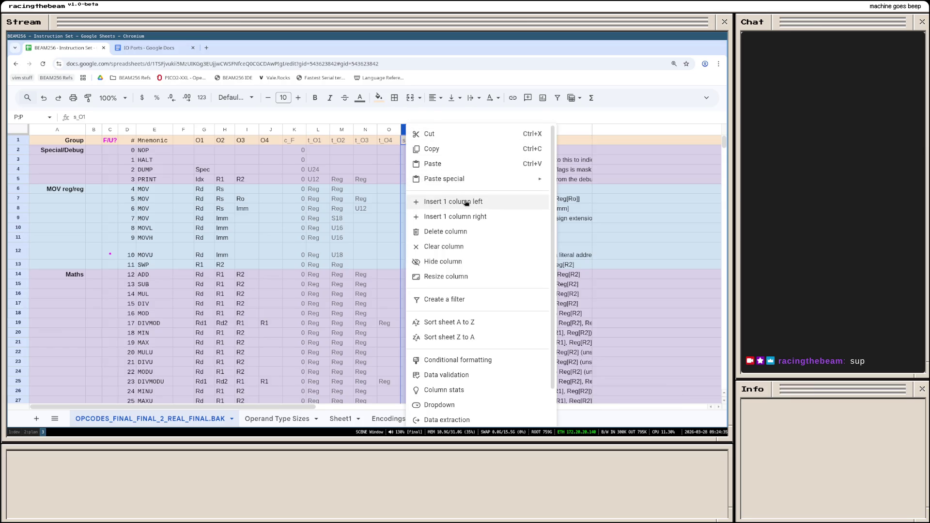
left_click(443, 202)
type("sw2")
key("Return")
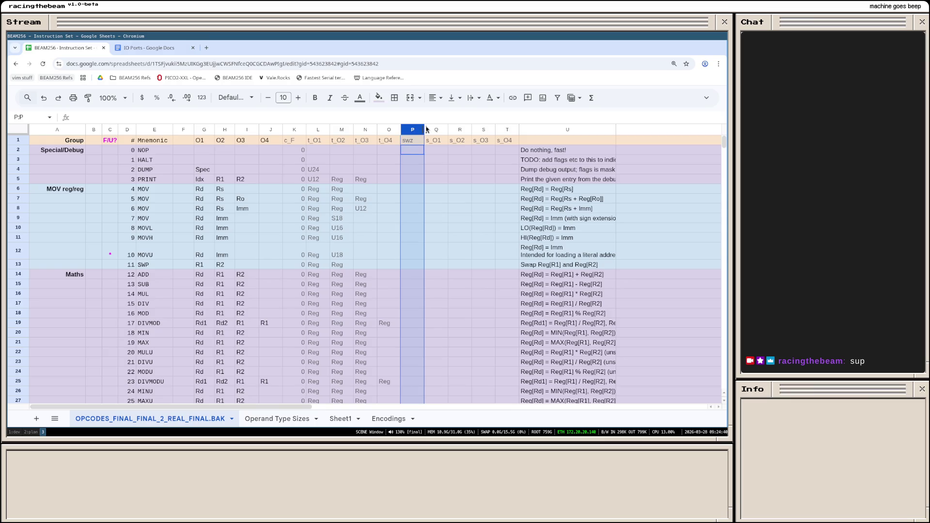
left_click_drag(424, 129, 416, 130)
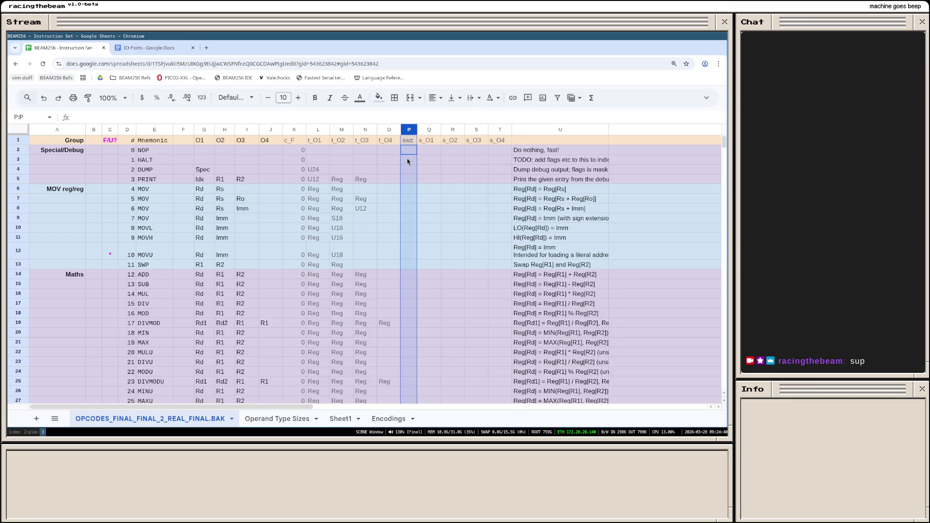
Step: Enter placeholder 1234 in NOP's swz cell and copy it into the HALT row
left_click(408, 158)
key("Up")
type("123")
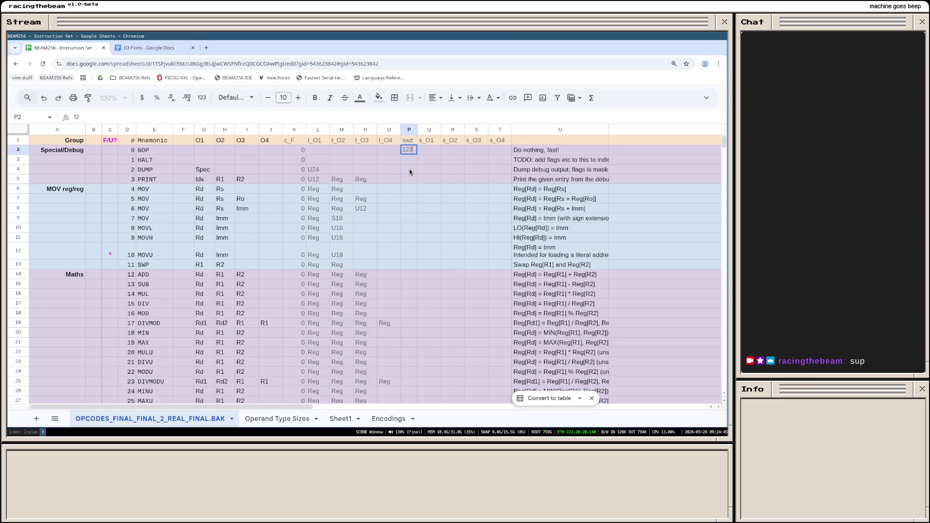
type("4")
key("Return")
left_click_drag(416, 130, 418, 130)
left_click(409, 149)
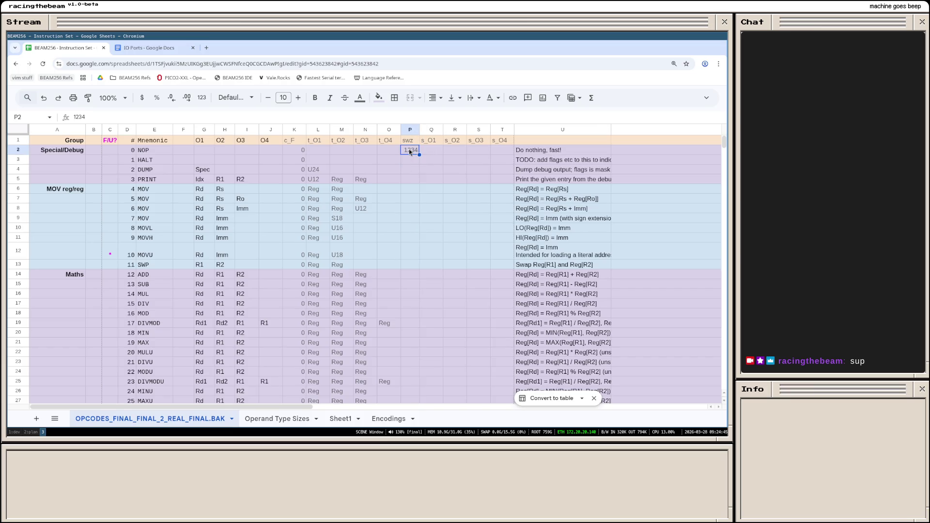
key("ctrl+c")
key("Down")
key("ctrl+v")
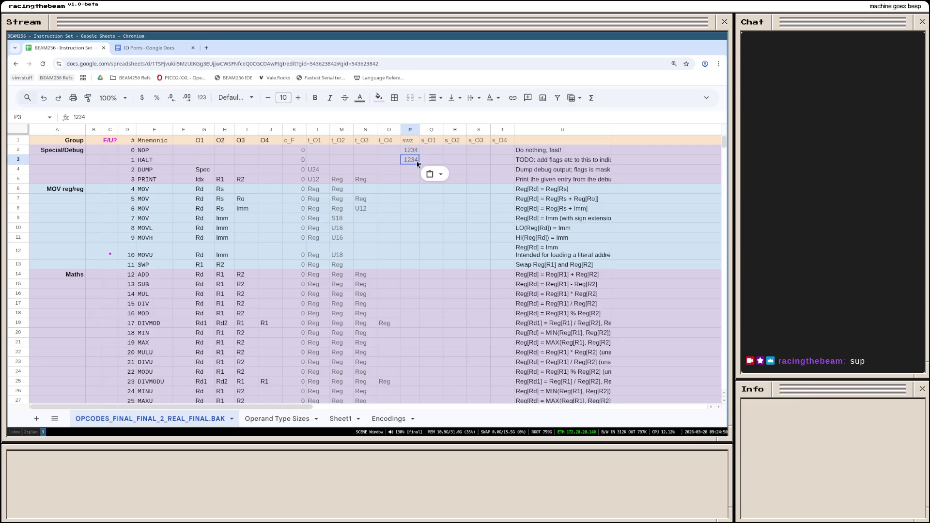
scroll(408, 239, "down", 5)
scroll(409, 239, "down", 6)
scroll(418, 263, "down", 6)
scroll(419, 274, "down", 6)
scroll(420, 273, "down", 6)
Step: Paste 1234 into the swz column down to row 129 and widen it slightly
left_click(412, 293, "shift")
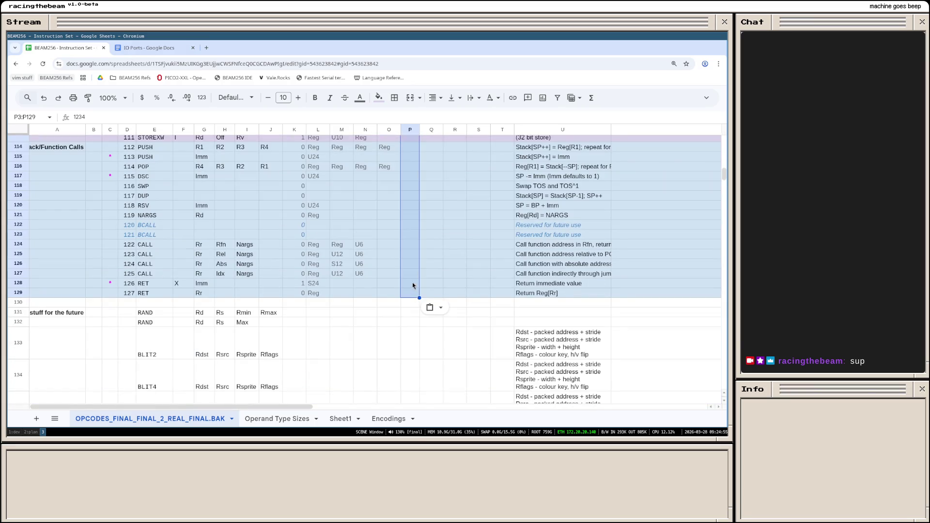
right_click(412, 282)
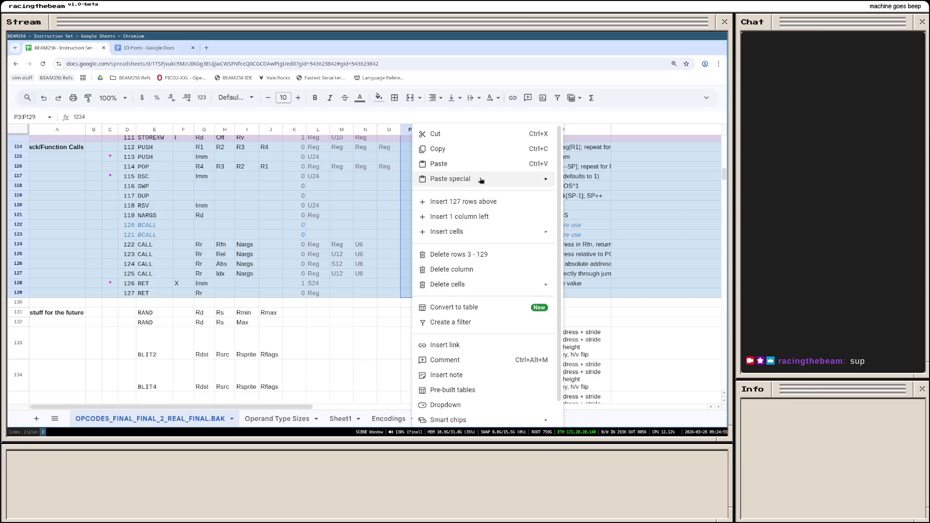
mouse_move(449, 179)
left_click(617, 187)
left_click(448, 226)
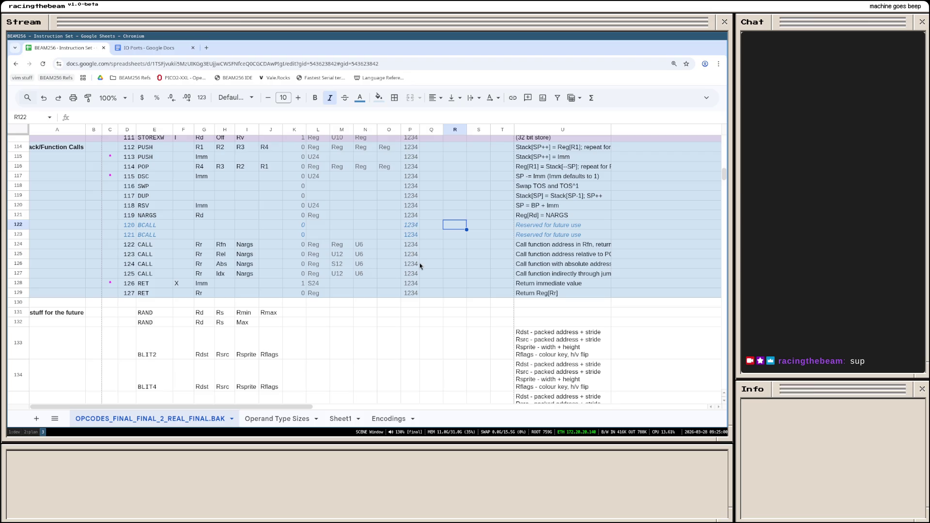
scroll(419, 267, "up", 5)
scroll(420, 266, "up", 10)
scroll(420, 266, "up", 5)
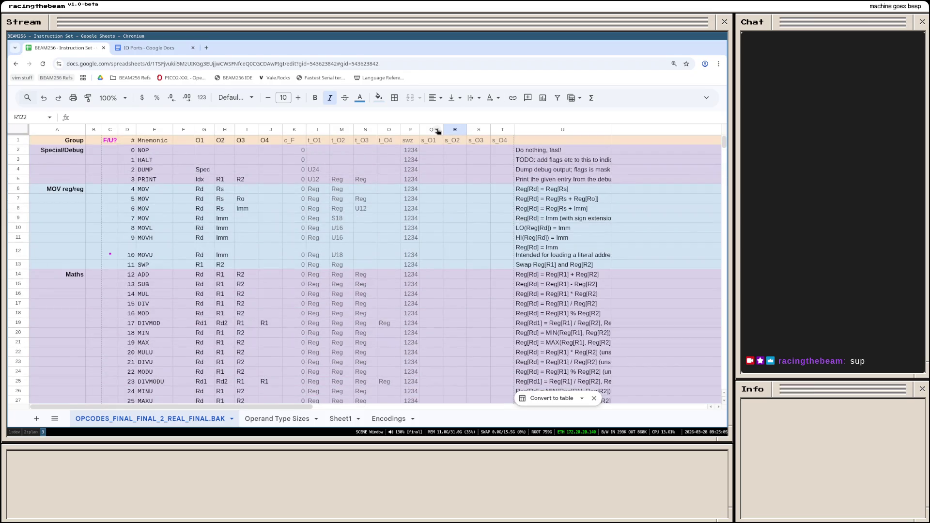
left_click_drag(419, 130, 420, 130)
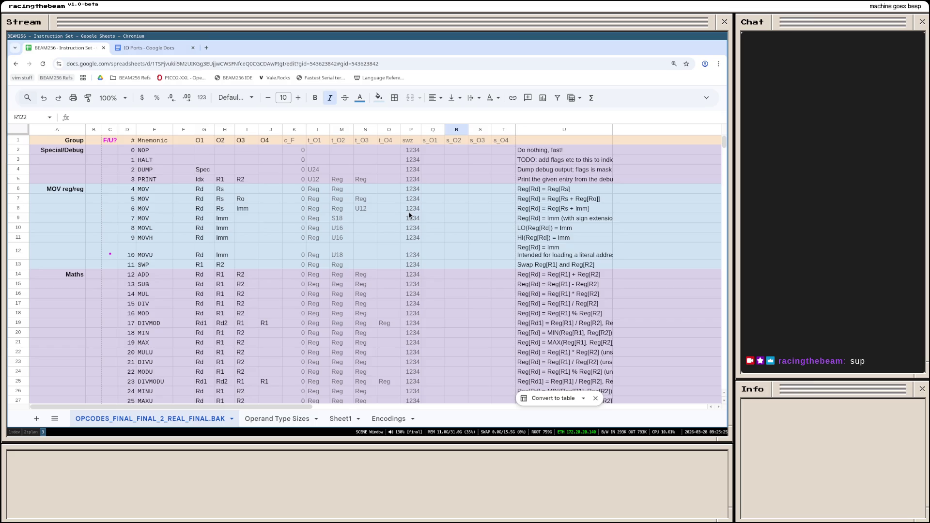
Step: Insert a new column after s_O4, head it 'enc' and widen it
left_click(506, 131)
left_click(507, 130)
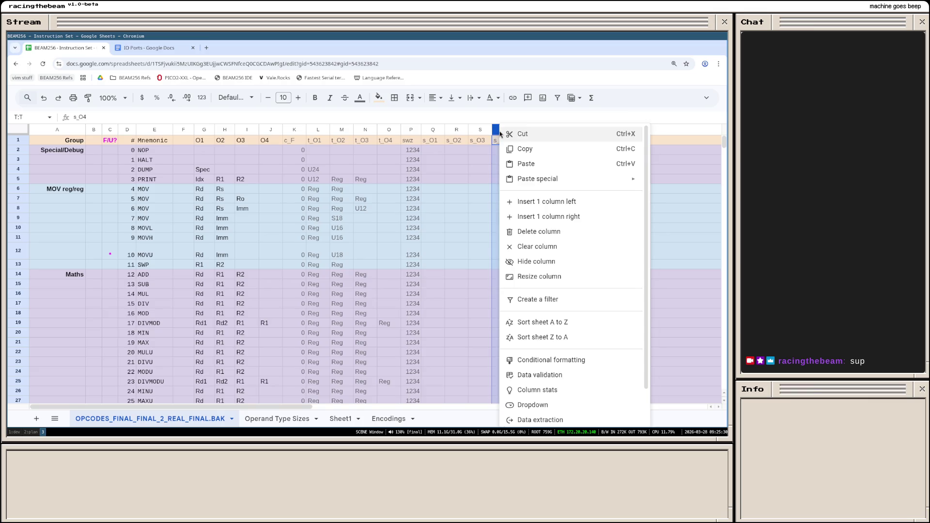
left_click(545, 217)
type("e")
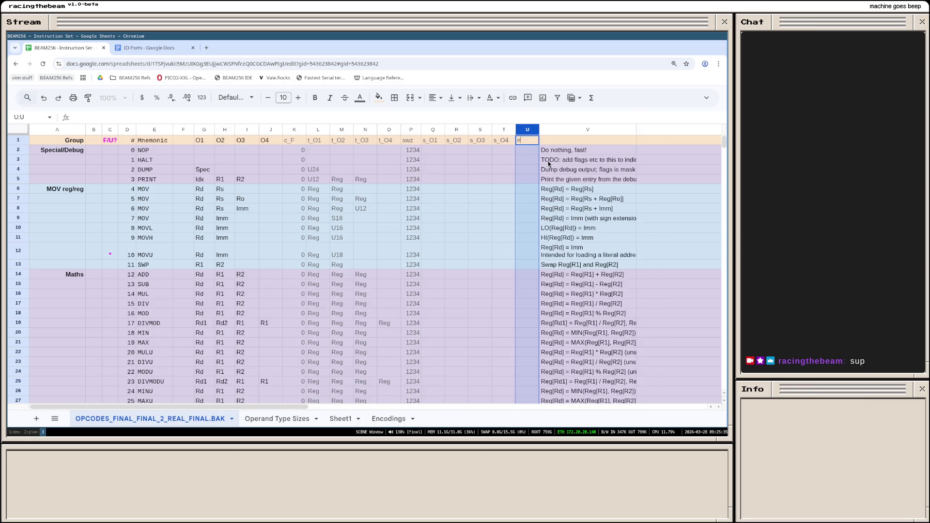
type("nc")
left_click(503, 150)
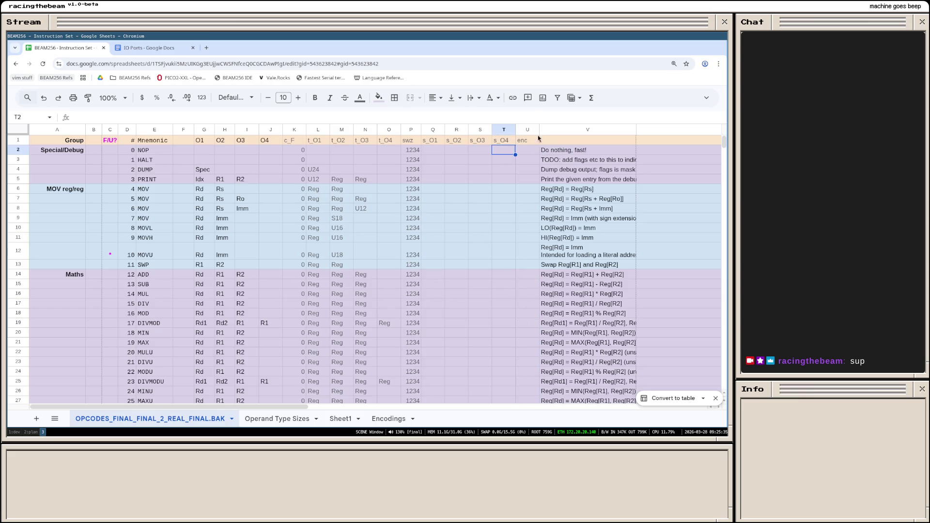
left_click_drag(539, 130, 608, 129)
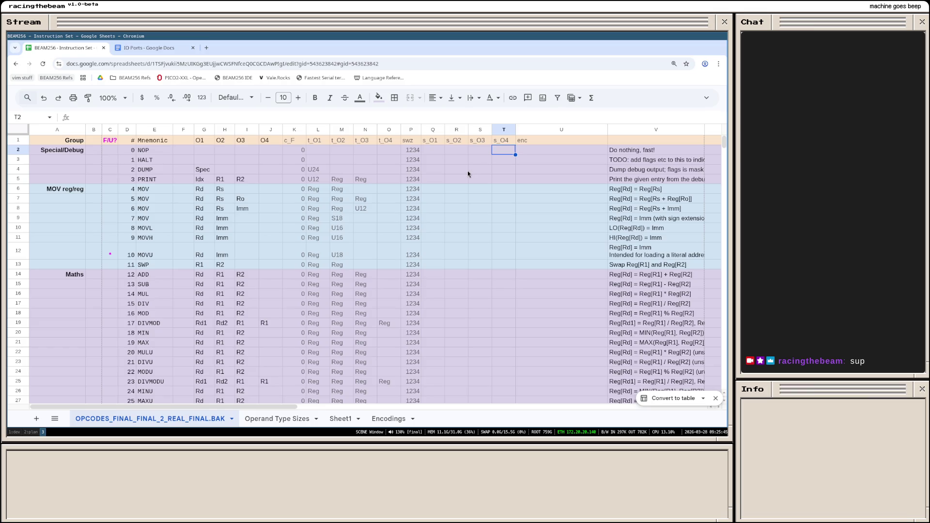
Step: Move the description column to sit right after O4
right_click(546, 130)
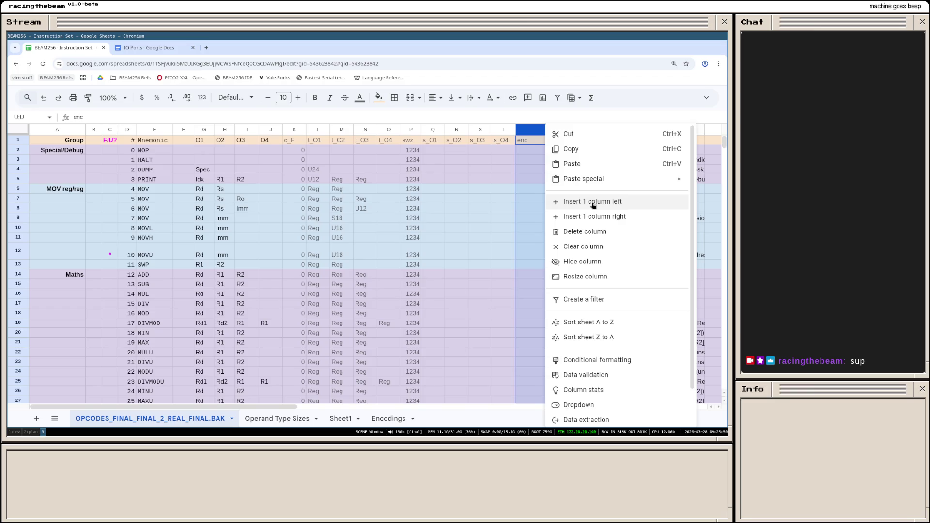
left_click(593, 203)
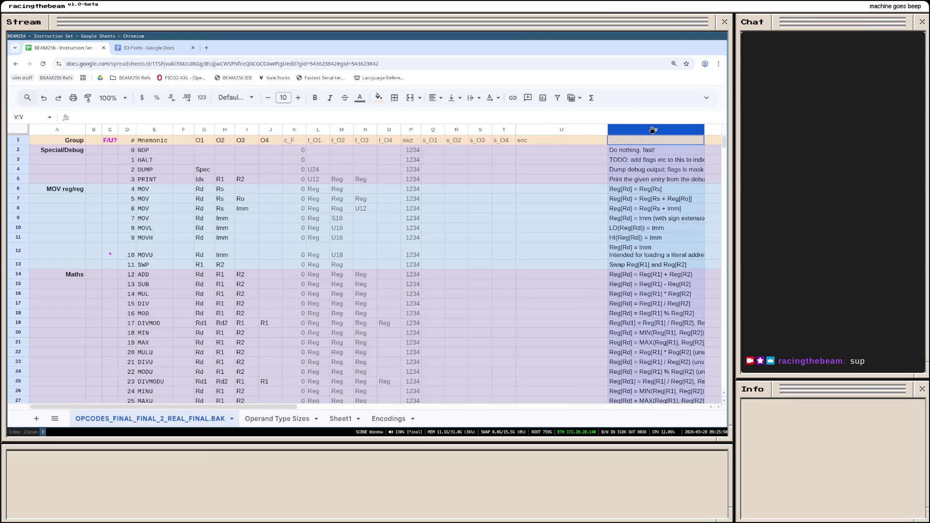
left_click_drag(654, 130, 291, 131)
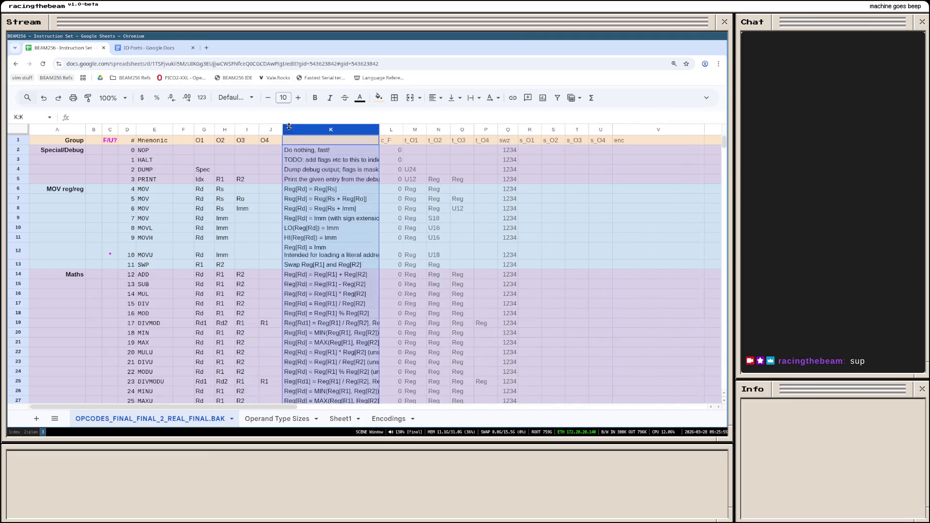
Step: Insert an 'opcode' column before c_F and widen it slightly
left_click(452, 199)
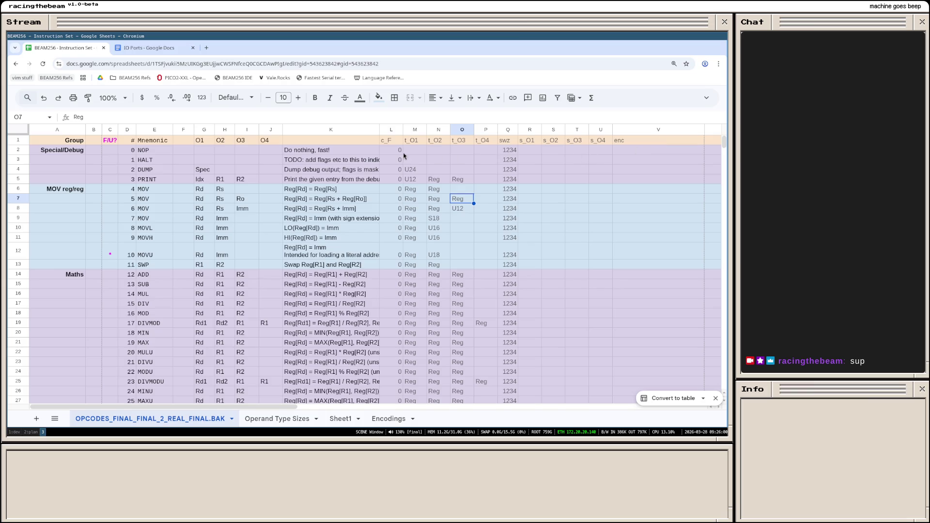
left_click(389, 129)
right_click(389, 128)
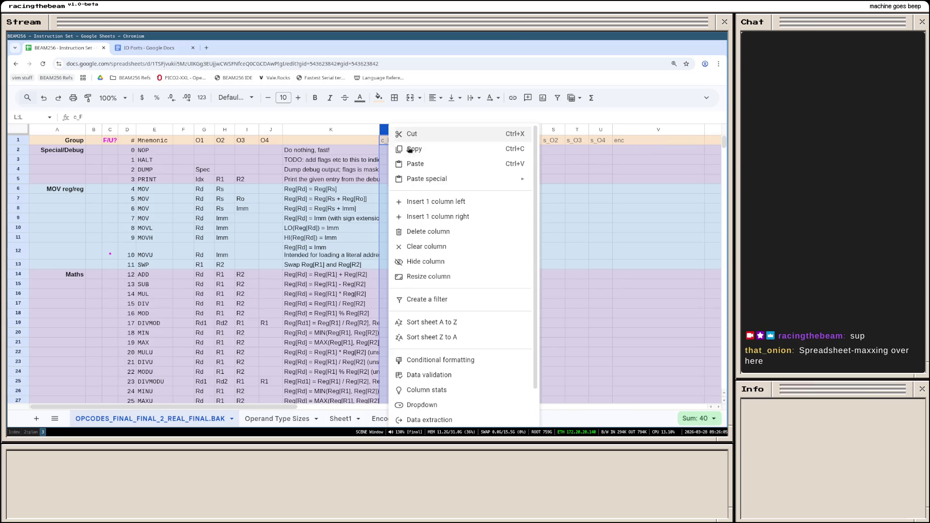
left_click(443, 201)
type("opcode")
key("Return")
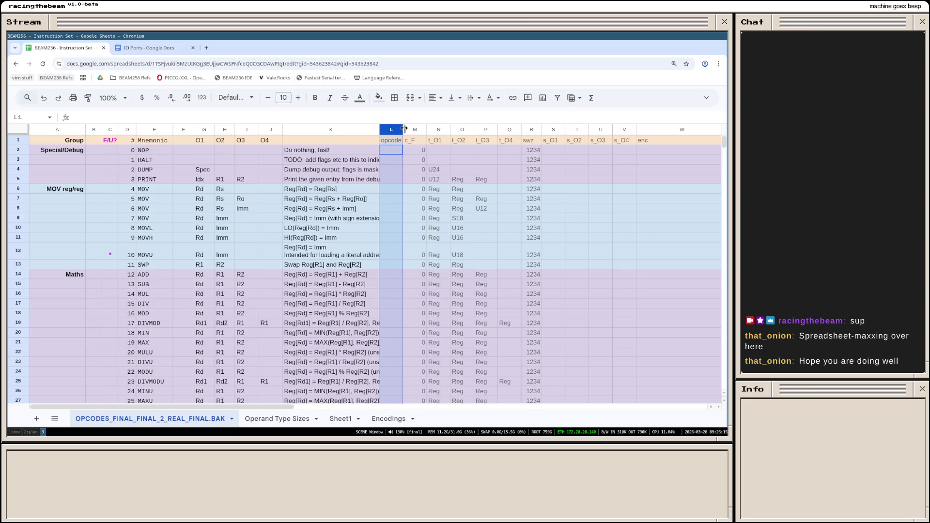
left_click_drag(403, 128, 409, 129)
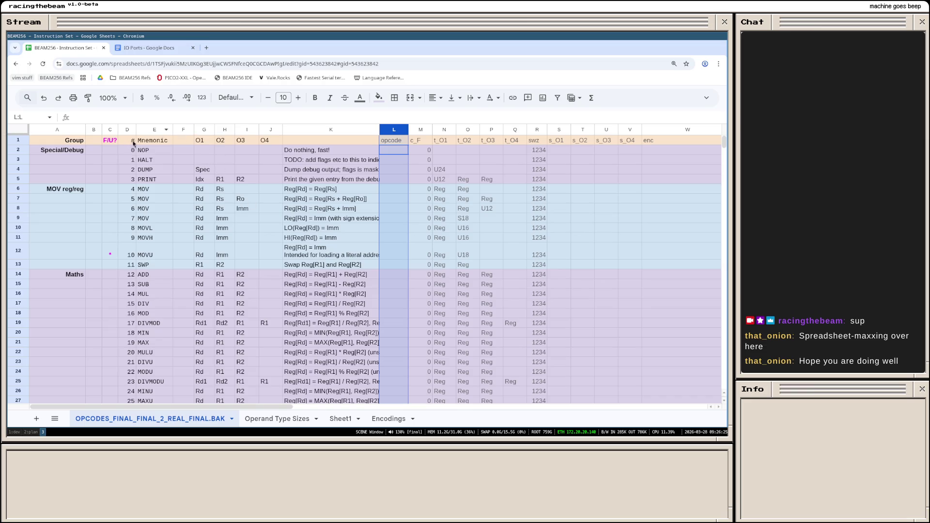
scroll(152, 208, "down", 3)
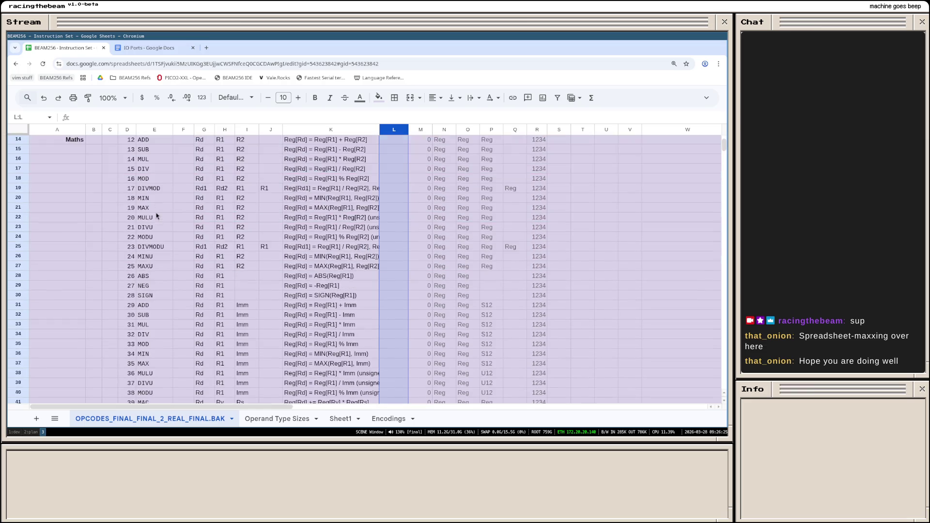
scroll(158, 274, "up", 3)
left_click(150, 183)
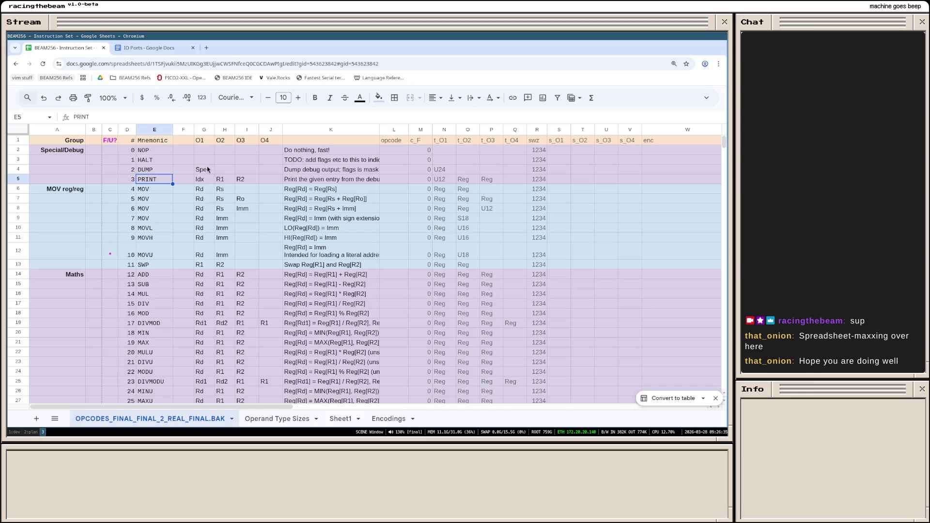
scroll(201, 207, "down", 3)
scroll(199, 236, "down", 4)
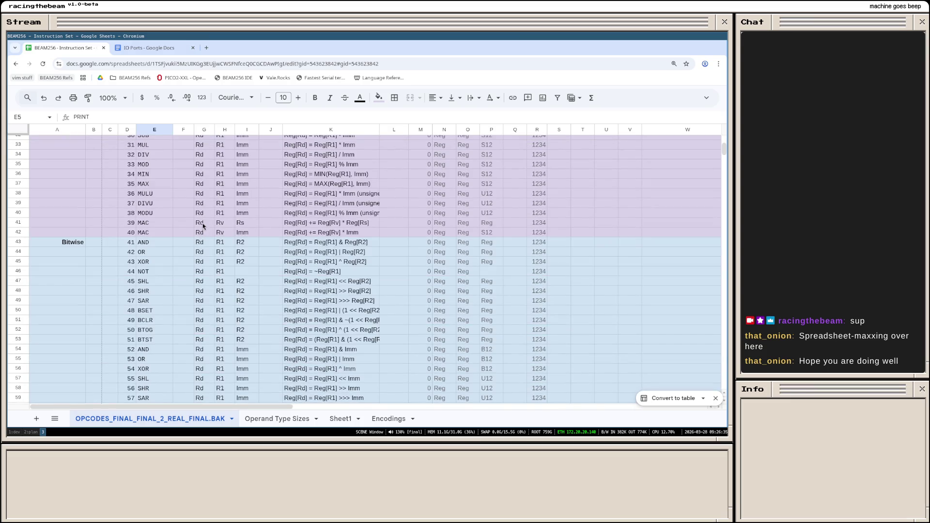
left_click_drag(203, 224, 246, 220)
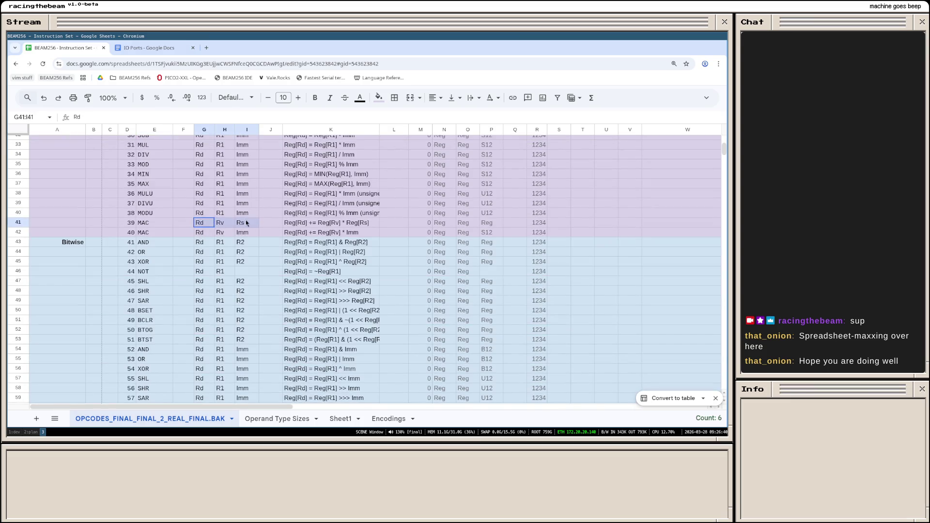
left_click(200, 254)
scroll(201, 254, "up", 4)
scroll(218, 255, "up", 3)
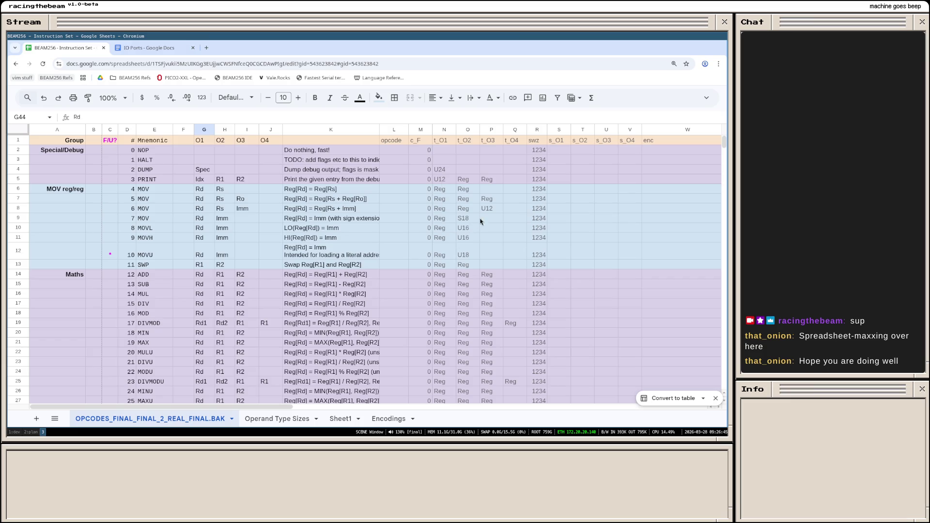
left_click(491, 181)
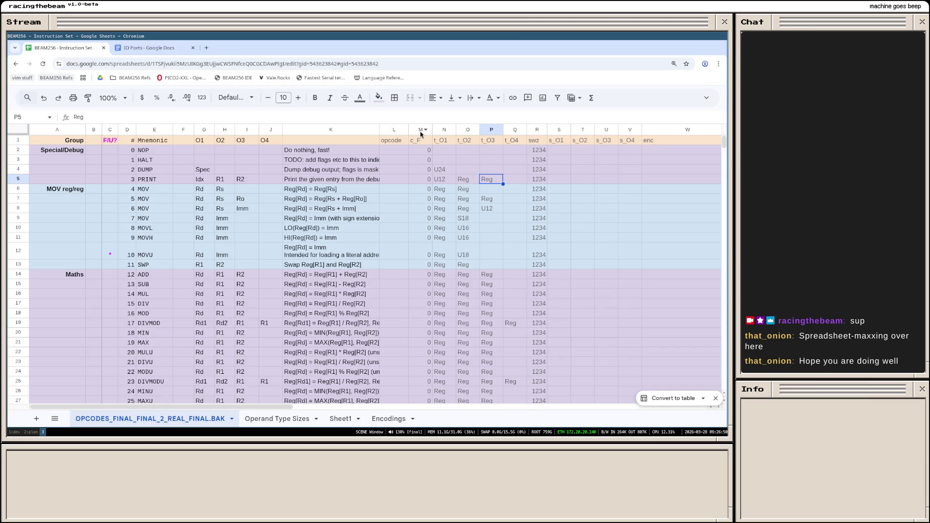
scroll(425, 245, "down", 5)
scroll(425, 251, "down", 3)
scroll(424, 274, "down", 2)
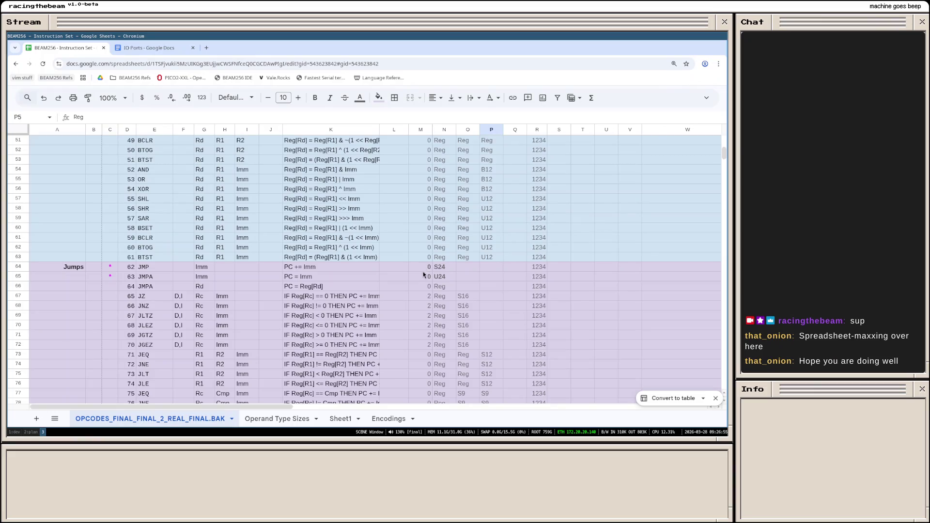
scroll(424, 274, "down", 1)
left_click_drag(426, 270, 422, 368)
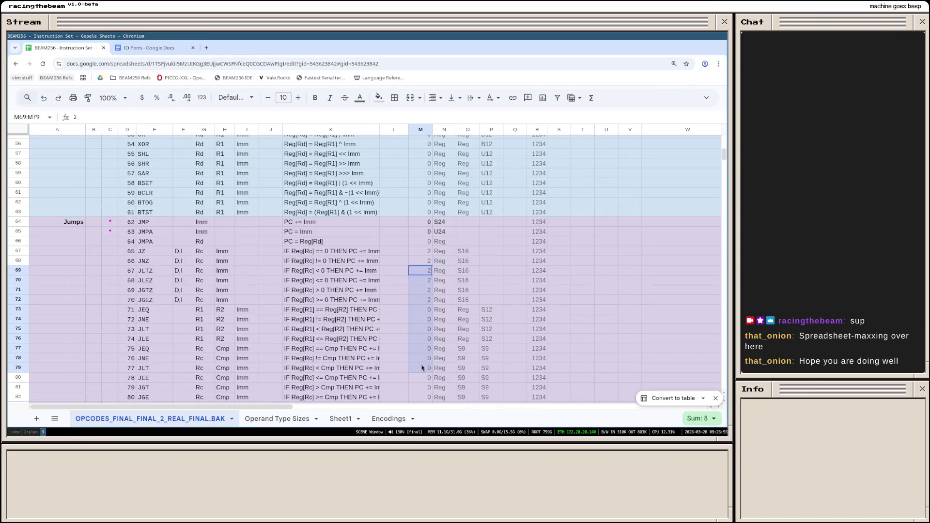
scroll(419, 292, "up", 3)
scroll(429, 276, "up", 8)
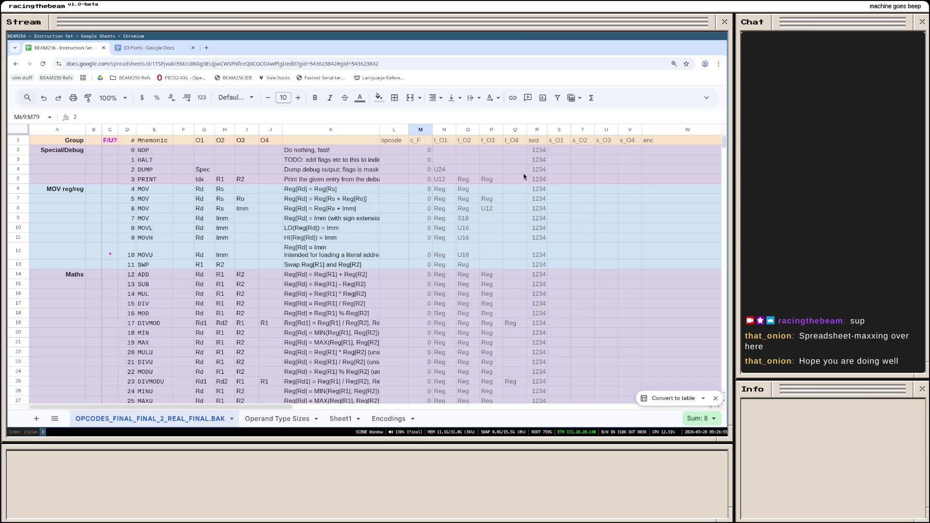
left_click(439, 169)
left_click(440, 204)
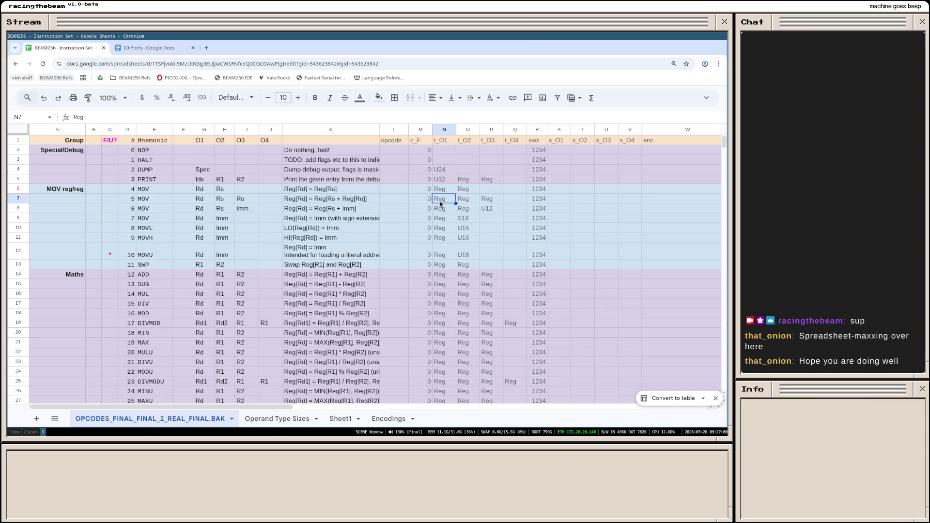
left_click(463, 200)
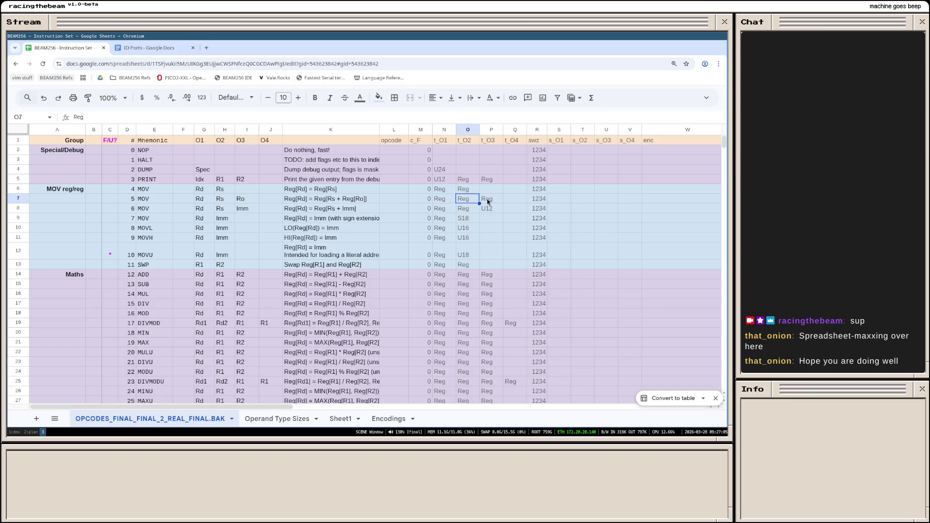
left_click(489, 201)
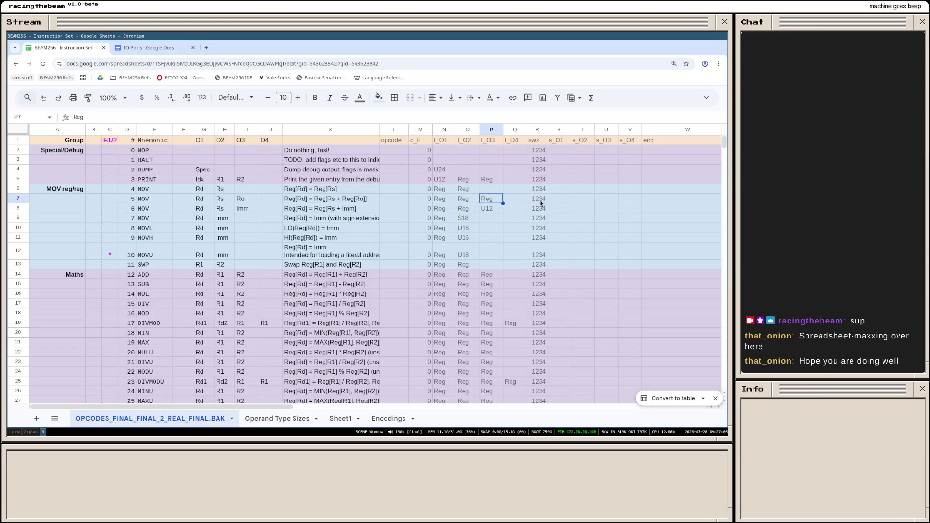
left_click(541, 151)
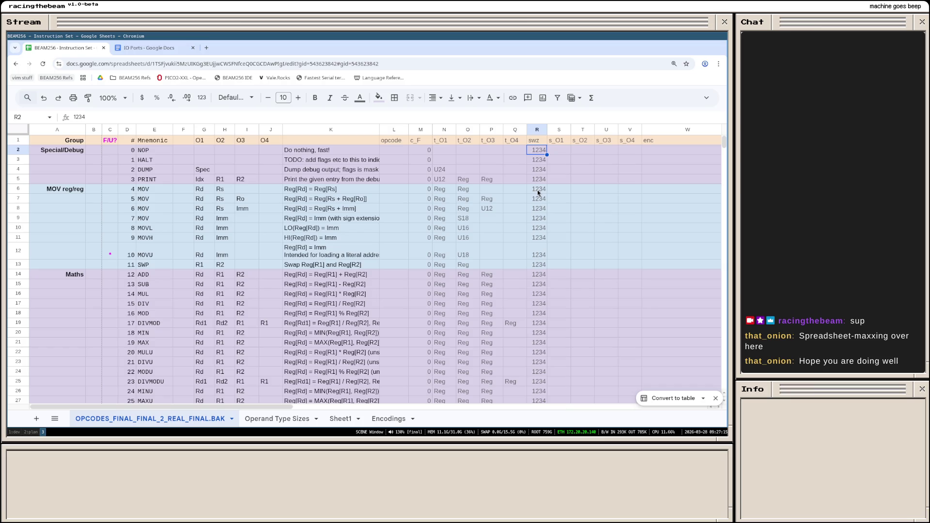
left_click(163, 191)
key("Right")
key("Right")
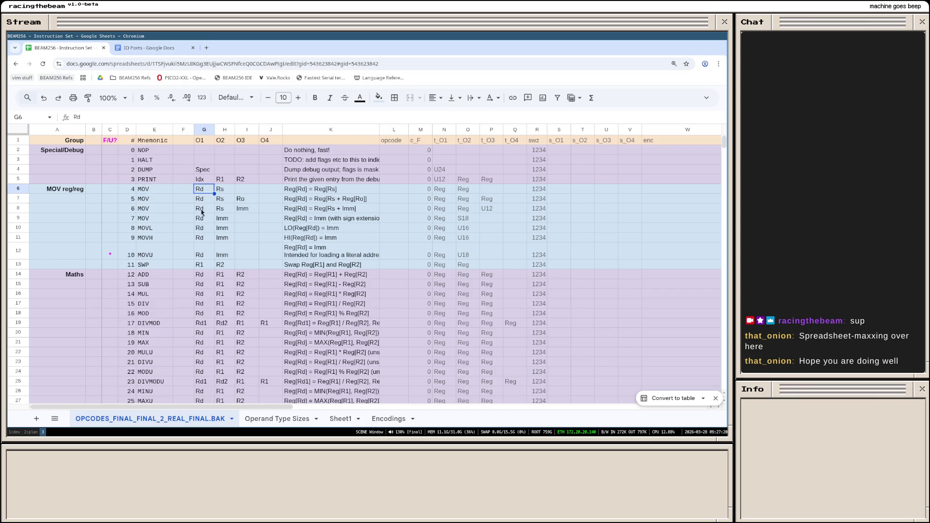
left_click(201, 218)
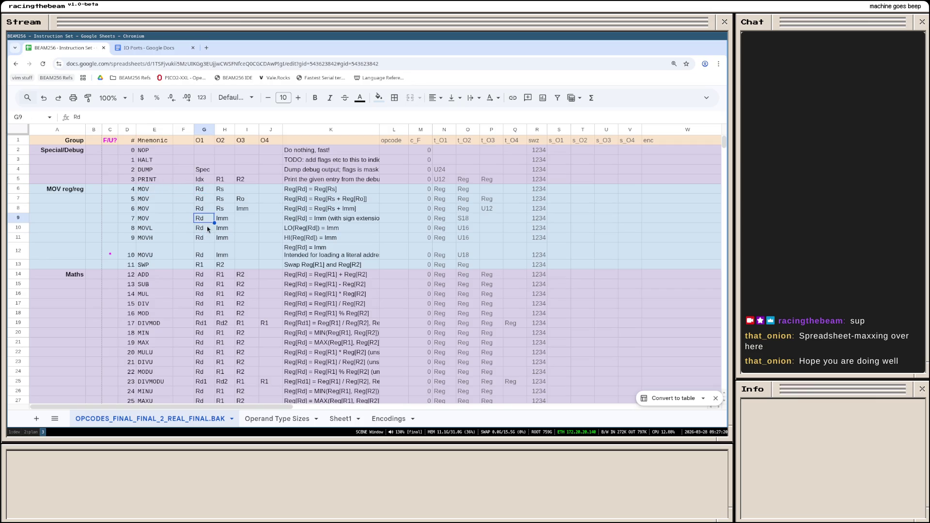
left_click(150, 221)
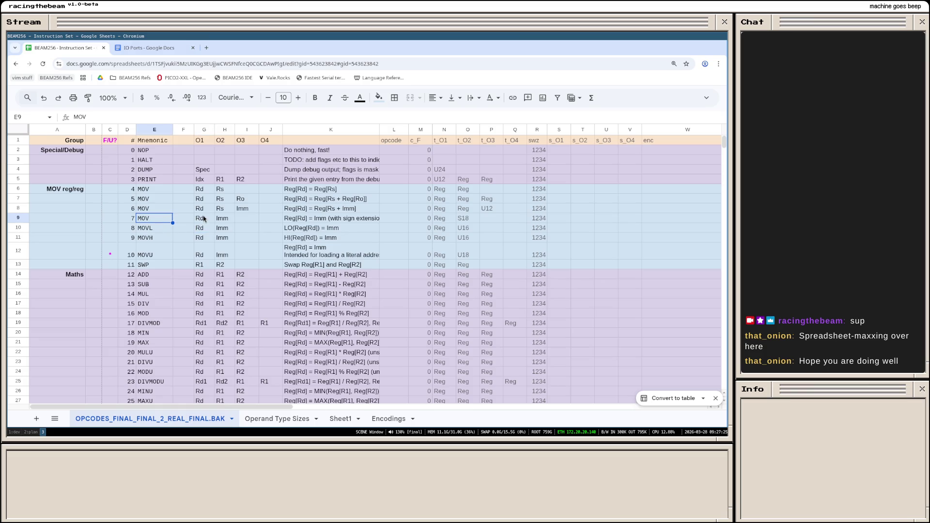
left_click(205, 219)
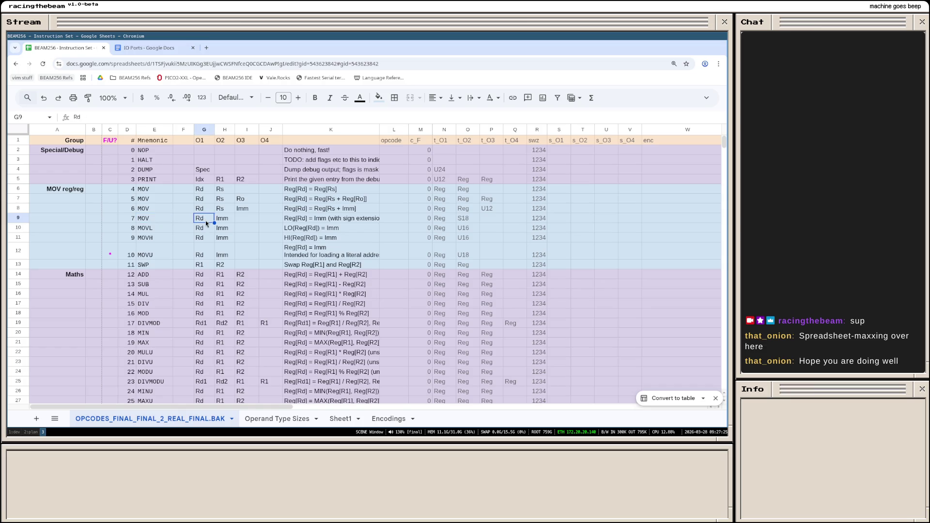
scroll(206, 233, "down", 10)
scroll(211, 292, "down", 3)
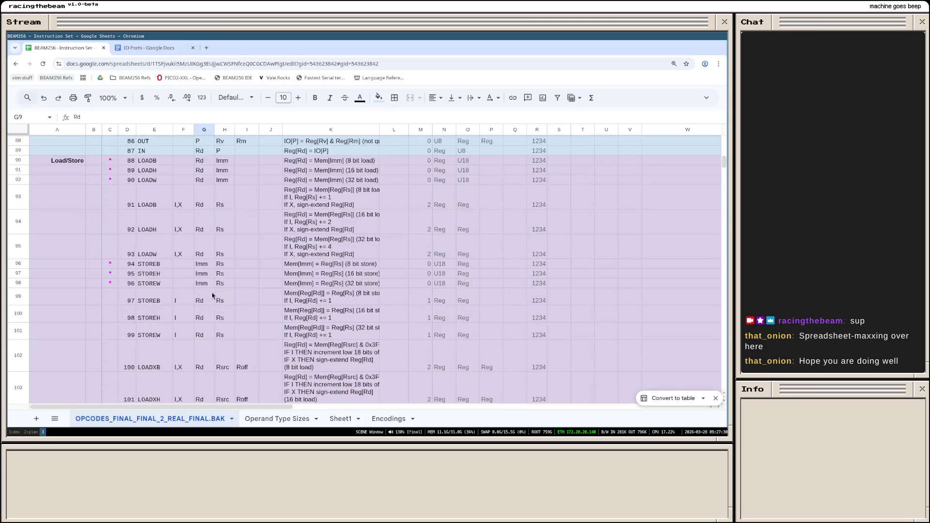
left_click(201, 264)
scroll(200, 280, "up", 1)
scroll(200, 279, "up", 5)
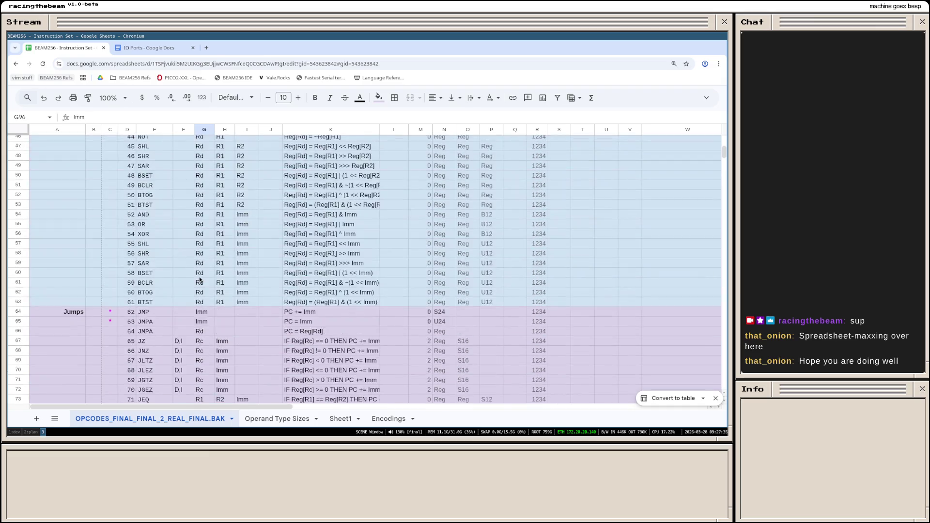
scroll(200, 279, "up", 7)
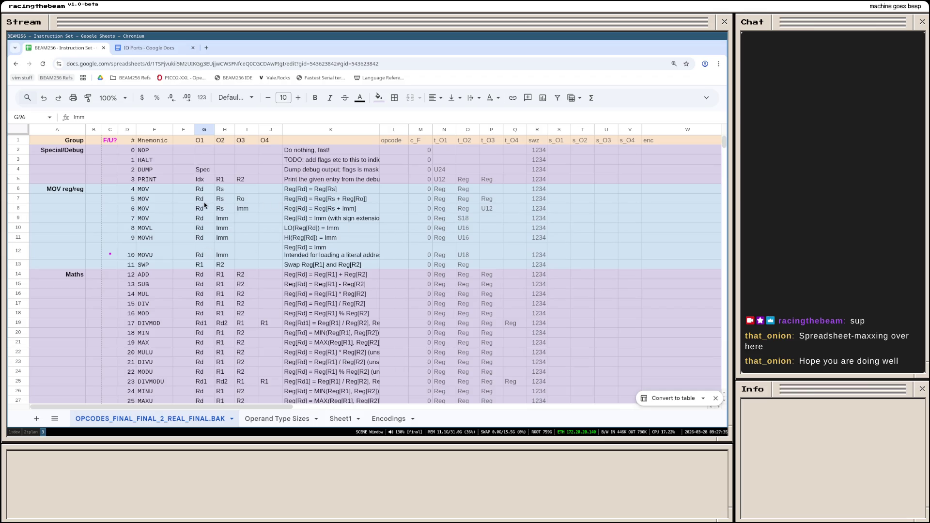
left_click(446, 209)
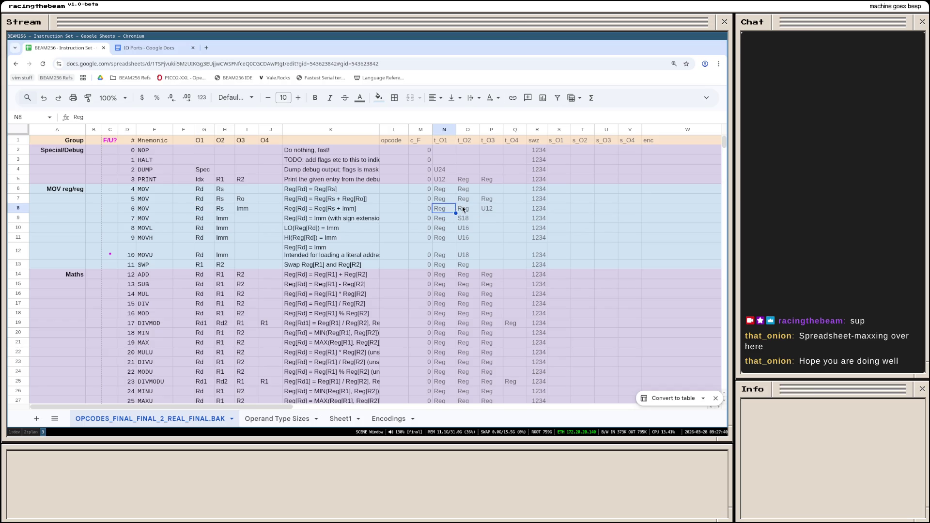
left_click(485, 211)
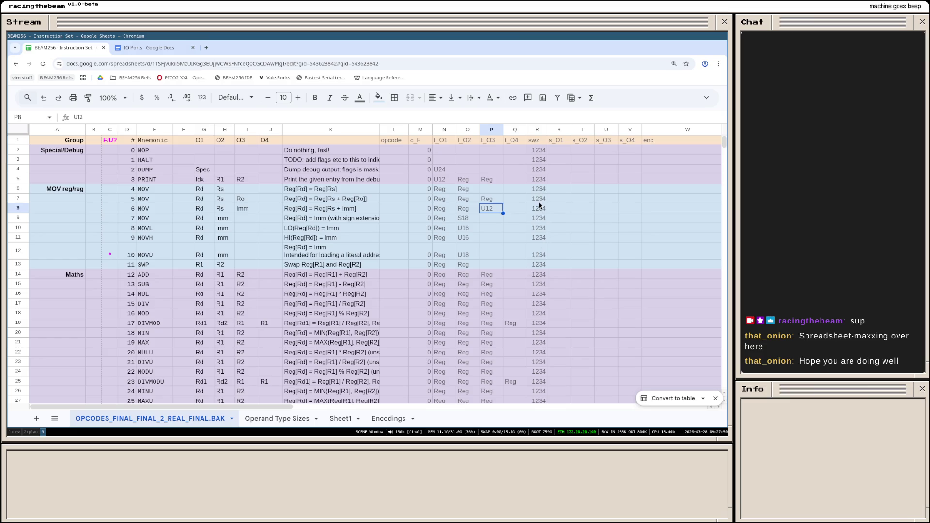
left_click(539, 197)
left_click(538, 178)
left_click(538, 155)
left_click(533, 203)
left_click(547, 254)
left_click(539, 283)
left_click(542, 303)
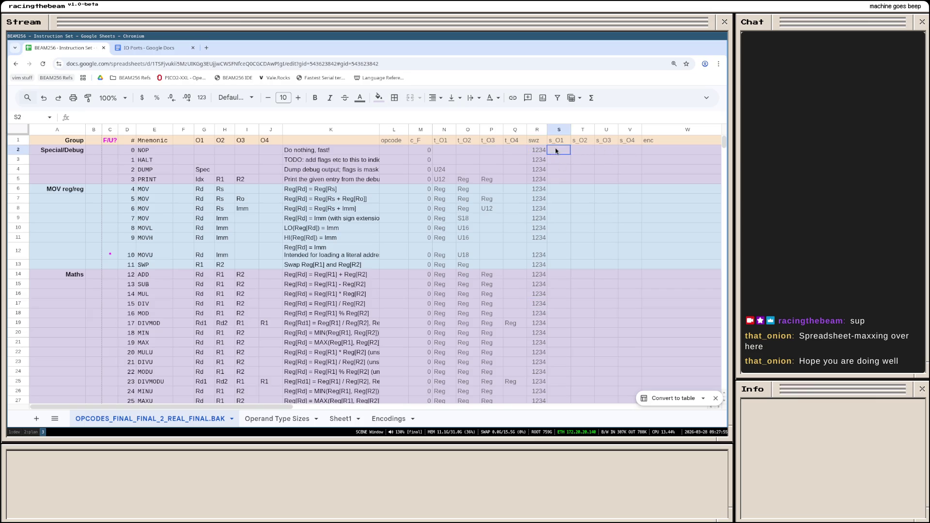
left_click_drag(554, 150, 612, 232)
left_click(654, 155)
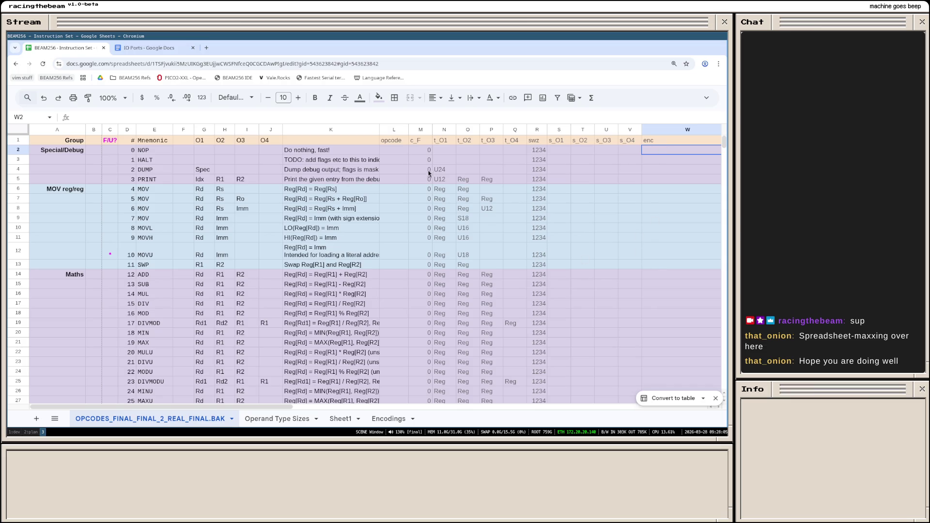
left_click(54, 154)
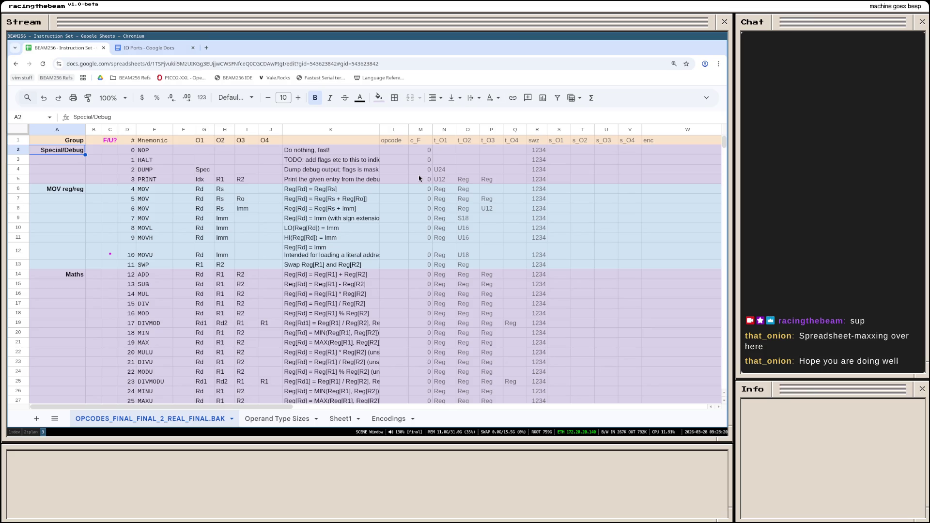
Step: Widen the Group column so names like Stack/Function Calls fit fully
left_click(67, 140)
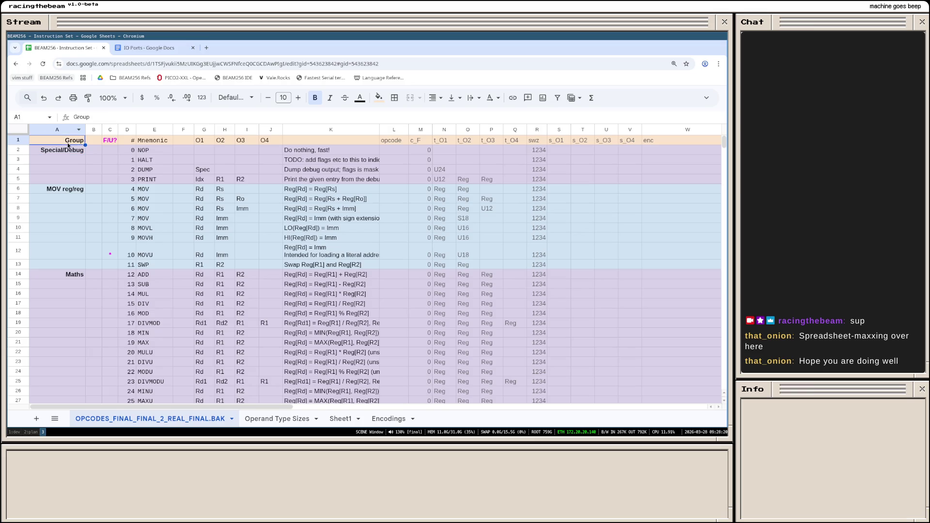
scroll(316, 223, "down", 3)
scroll(327, 227, "down", 2)
scroll(346, 233, "down", 3)
scroll(345, 232, "down", 2)
scroll(346, 239, "down", 3)
scroll(341, 247, "down", 3)
scroll(339, 253, "down", 2)
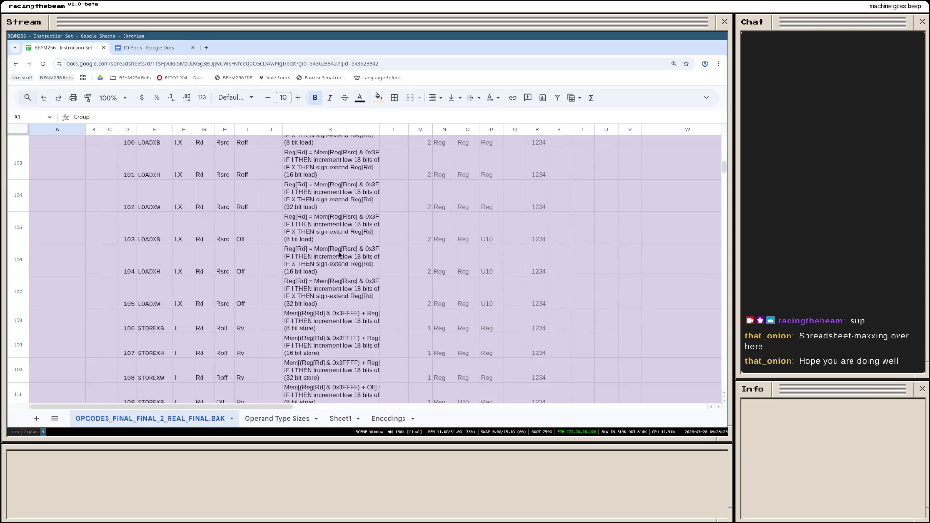
scroll(339, 252, "down", 2)
scroll(338, 253, "down", 2)
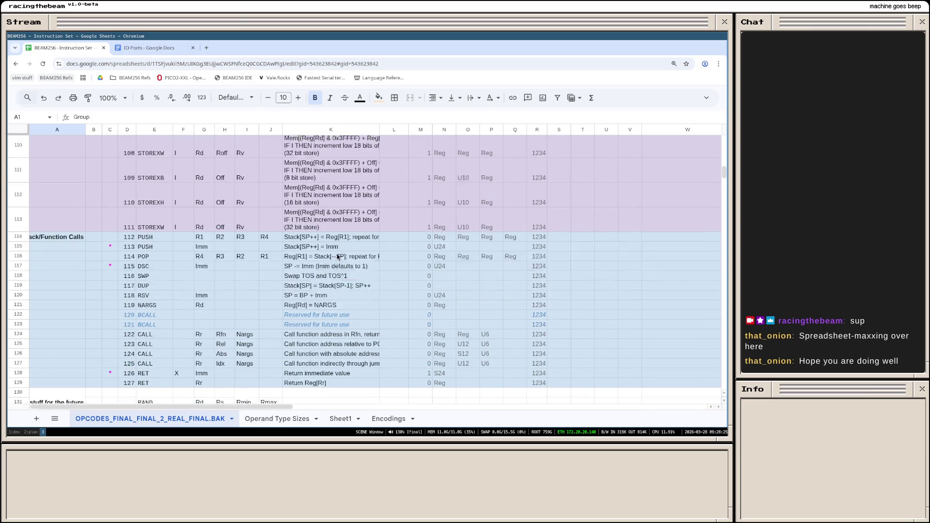
scroll(337, 254, "down", 1)
left_click(59, 202)
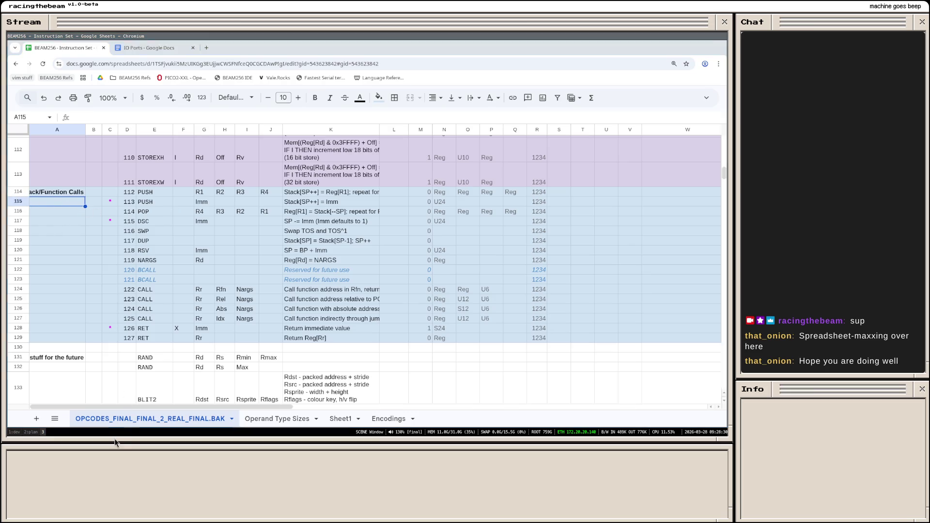
left_click_drag(85, 130, 99, 130)
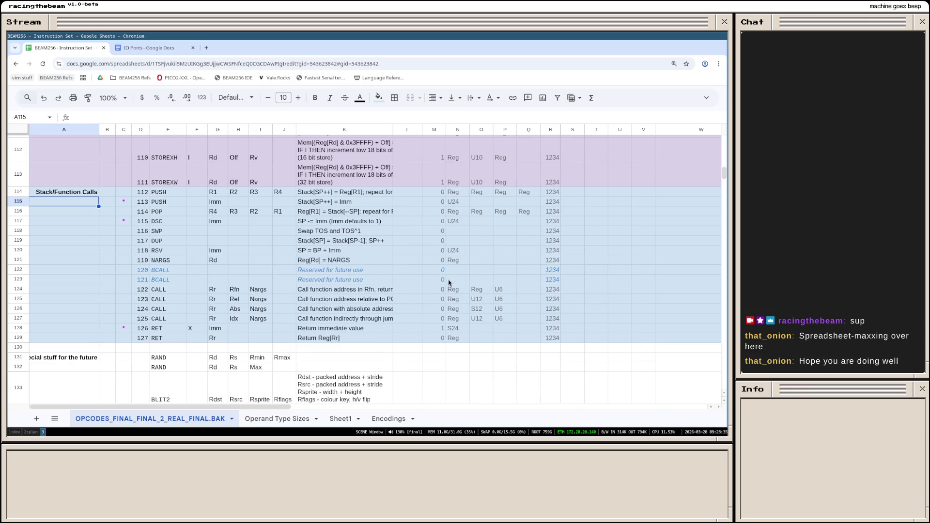
scroll(387, 276, "up", 3)
scroll(388, 276, "down", 3)
scroll(625, 272, "up", 3)
scroll(625, 271, "up", 8)
scroll(624, 273, "up", 6)
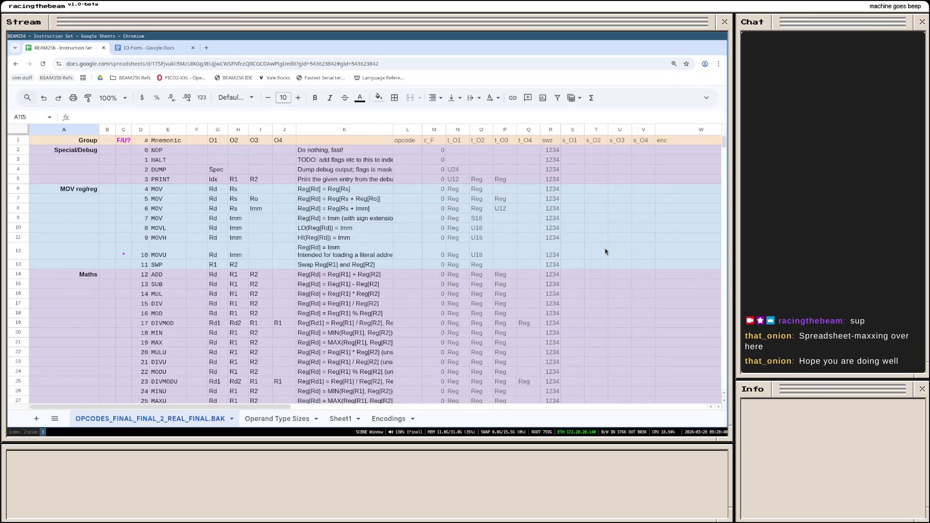
left_click_drag(433, 149, 573, 197)
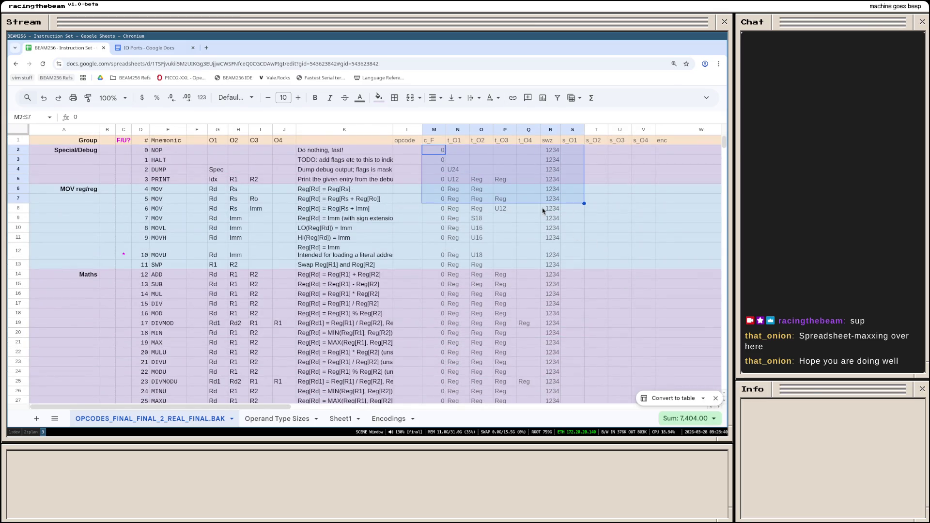
Step: Enter =E2 in L2 and autofill it down the opcode column, then select column L
left_click(551, 219)
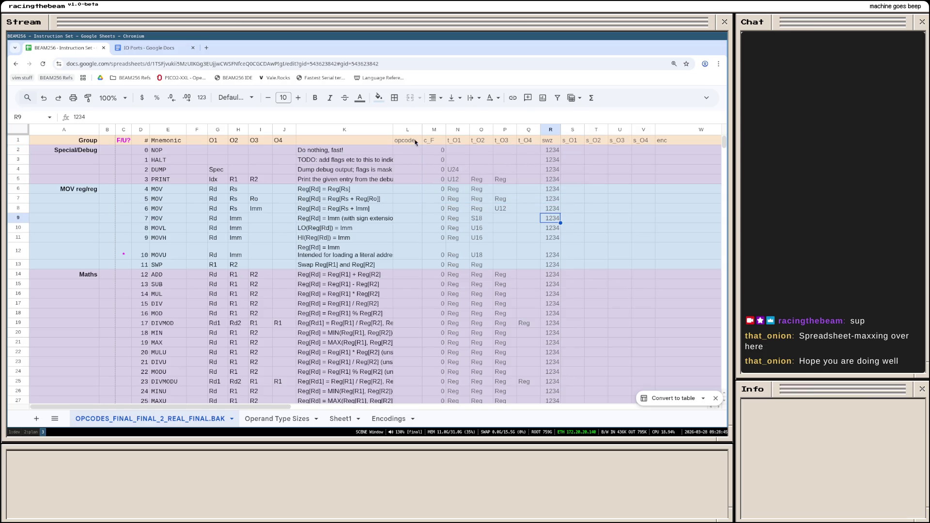
left_click_drag(421, 130, 427, 129)
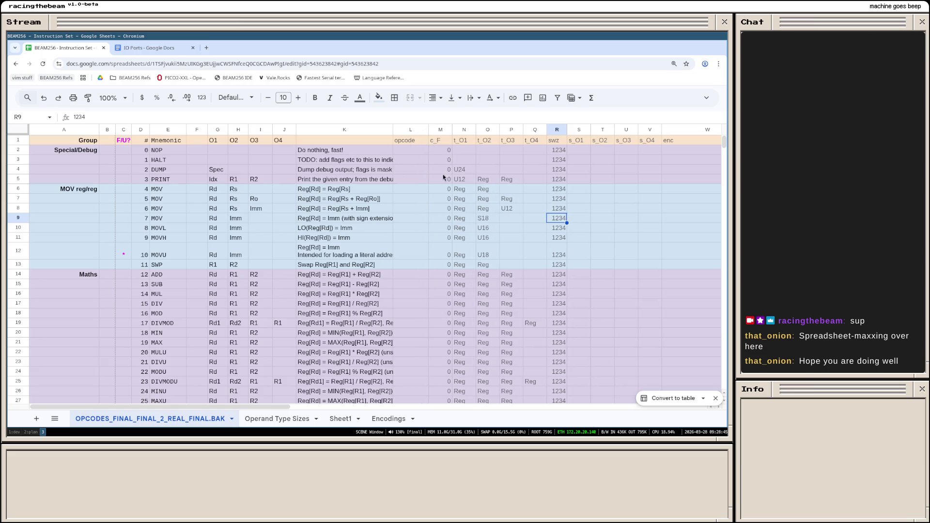
left_click(408, 150)
type("=")
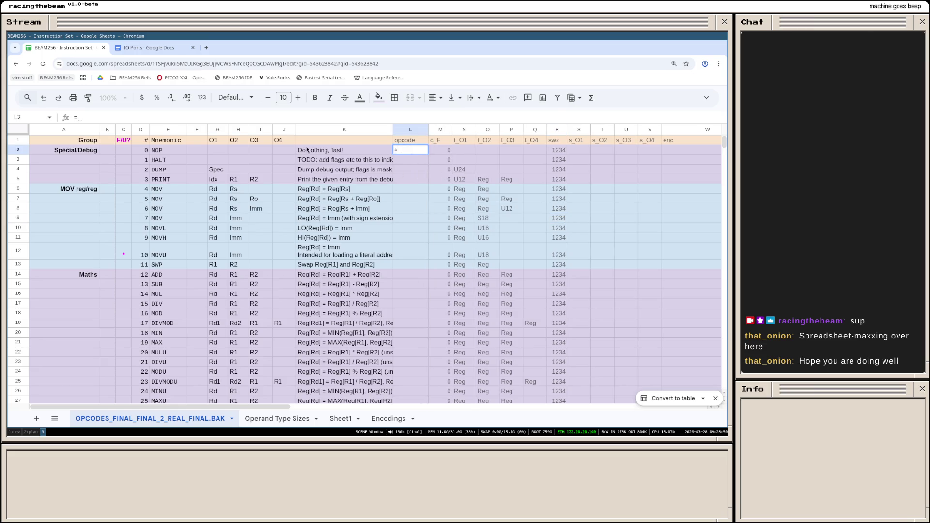
left_click(155, 150)
key("Return")
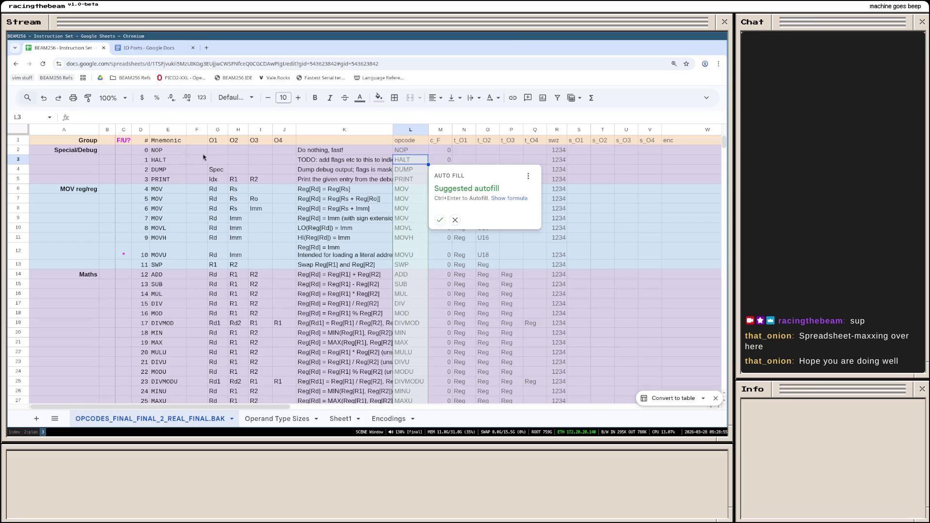
left_click(445, 220)
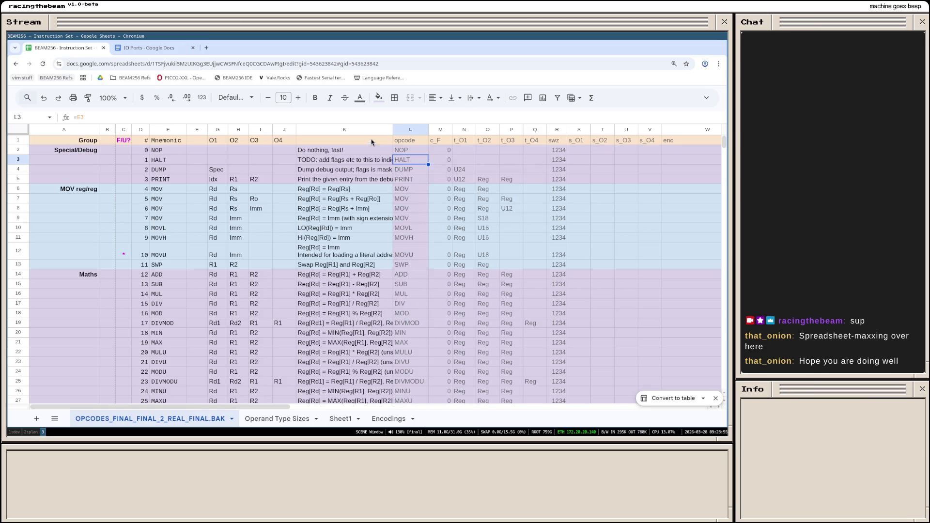
left_click(409, 131)
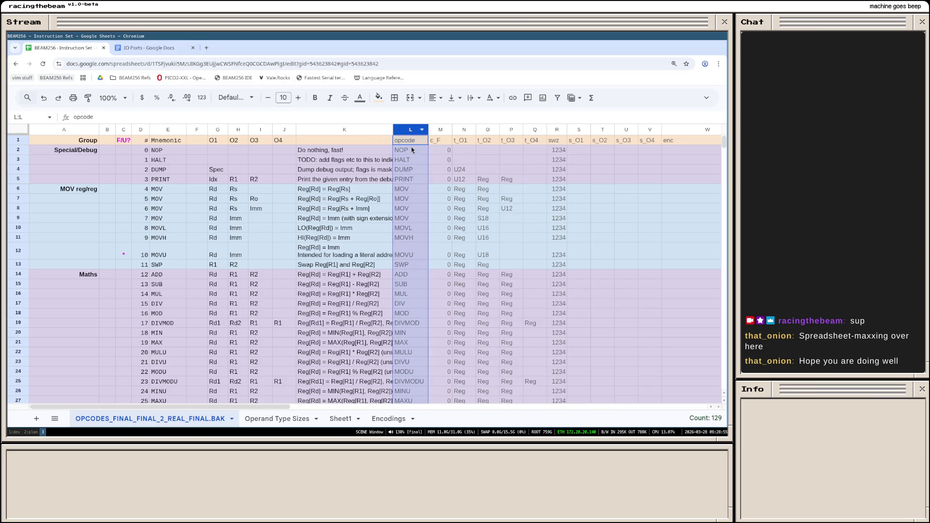
left_click(244, 97)
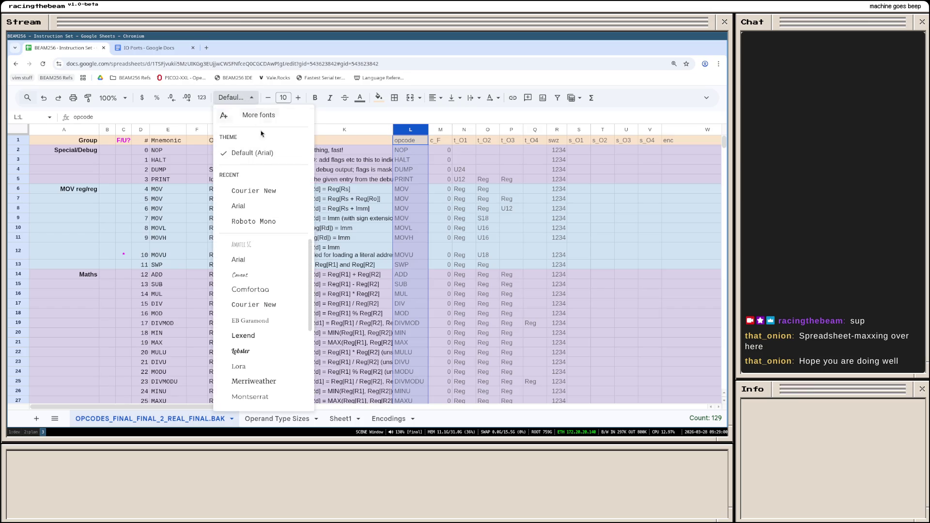
Step: Set column L to Courier New and hide the description column K
left_click(269, 192)
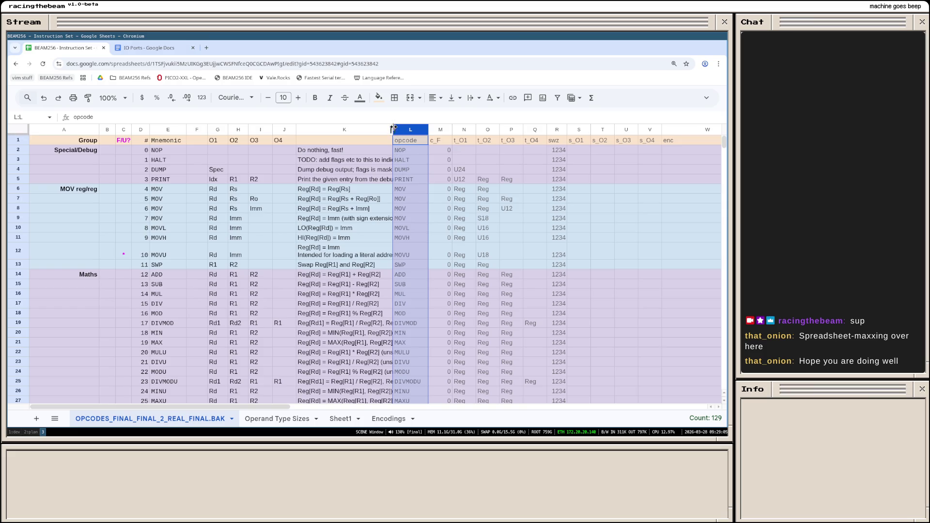
left_click(356, 130)
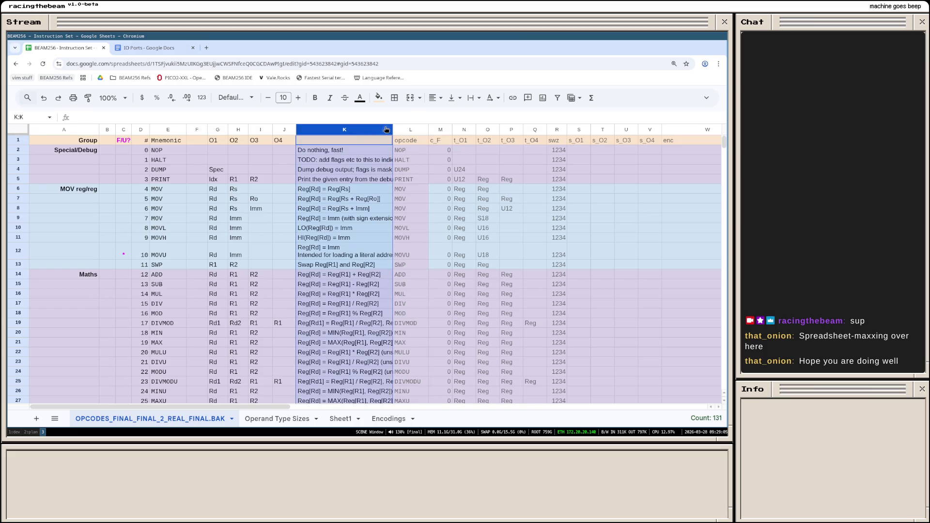
right_click(382, 129)
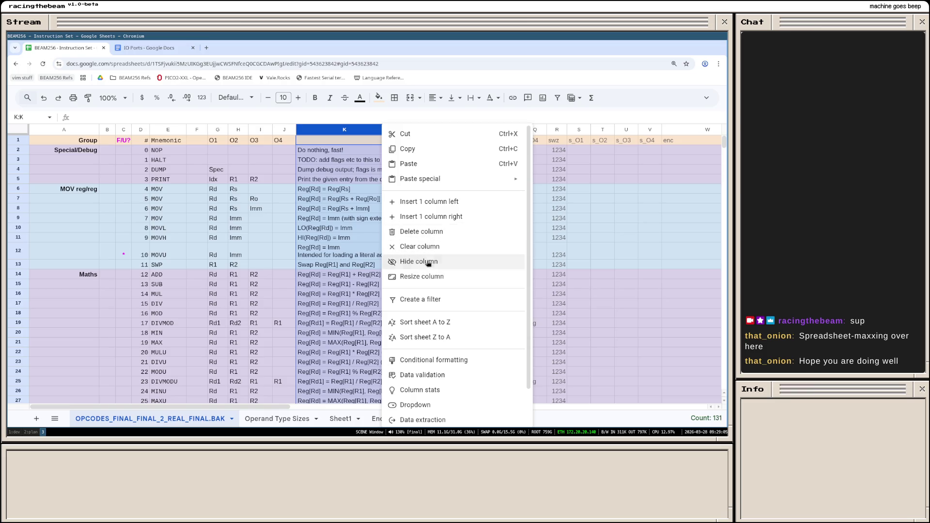
left_click(425, 262)
left_click(371, 192)
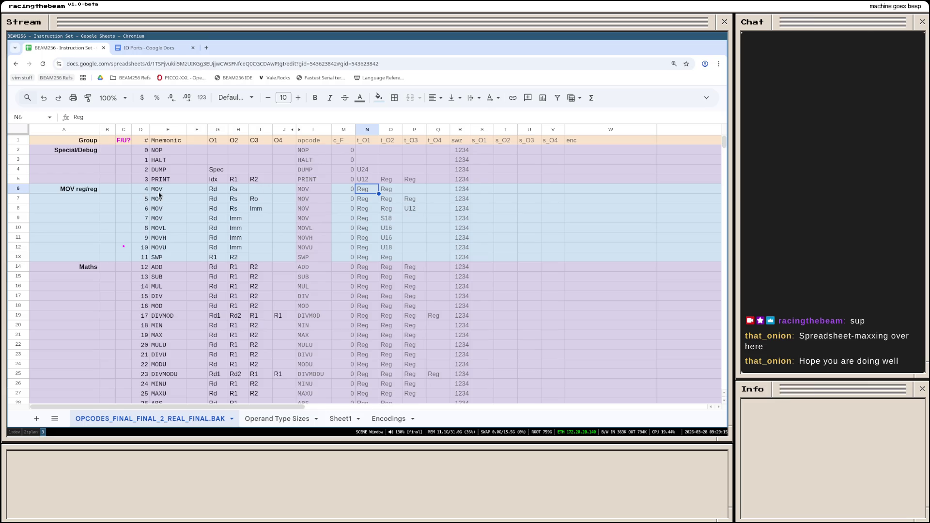
Step: Inspect the opcode formulas of the four MOV rows, leaving L7 unchanged
mouse_move(157, 190)
left_mouse_down()
mouse_move(312, 212)
mouse_move(317, 223)
left_mouse_up()
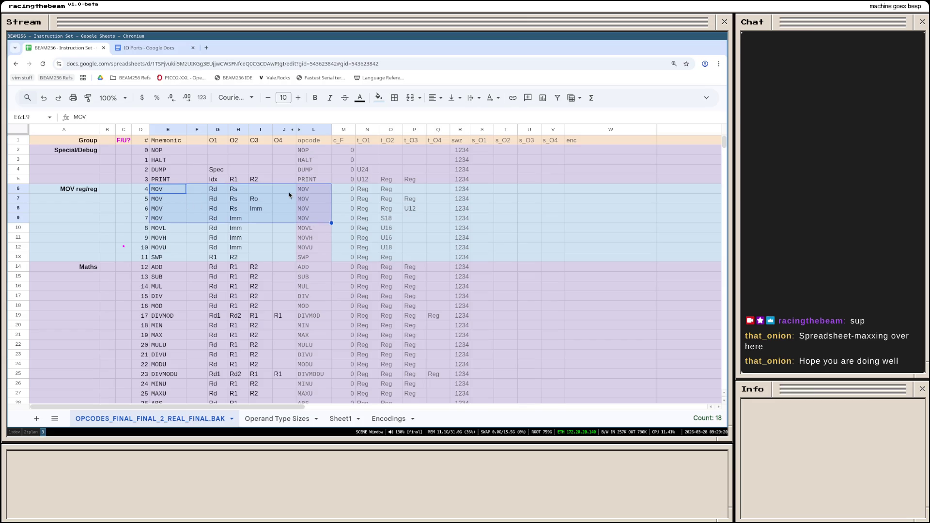
left_click(315, 189)
left_click_drag(315, 218, 317, 188)
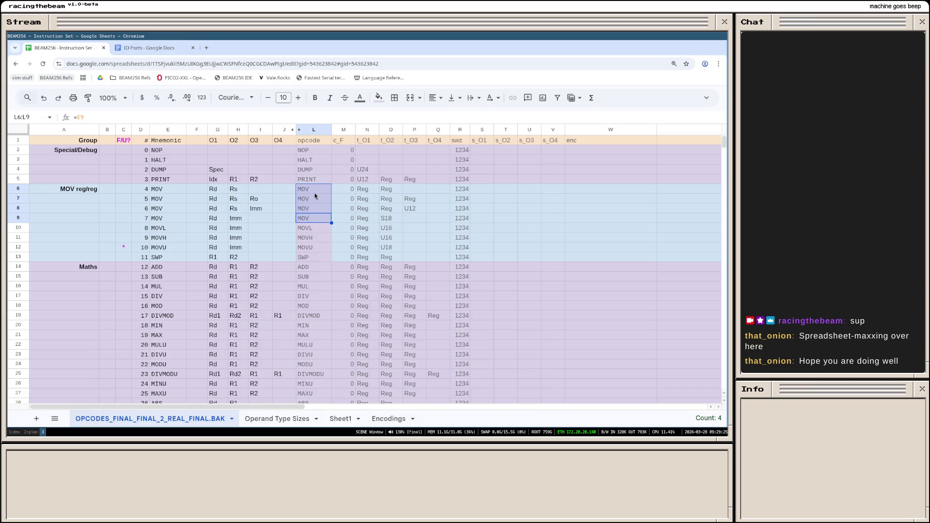
left_click(314, 191)
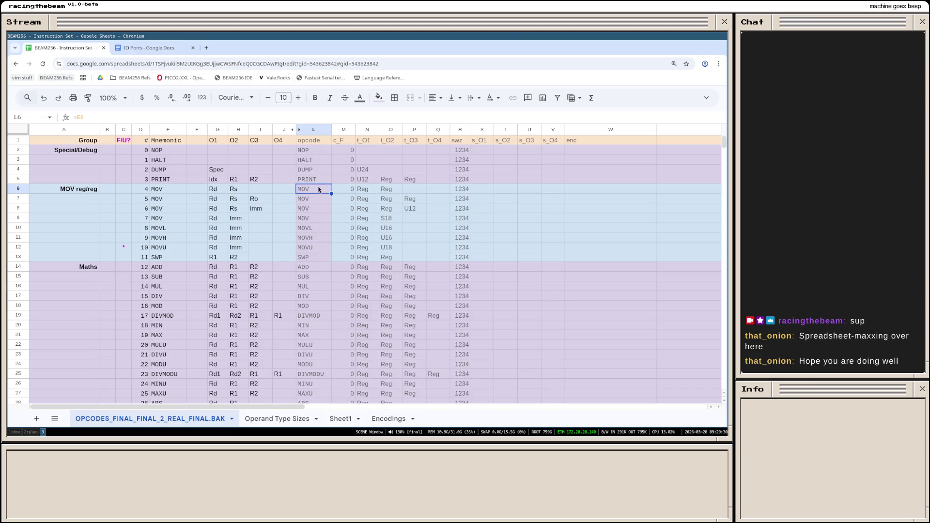
double_click(312, 200)
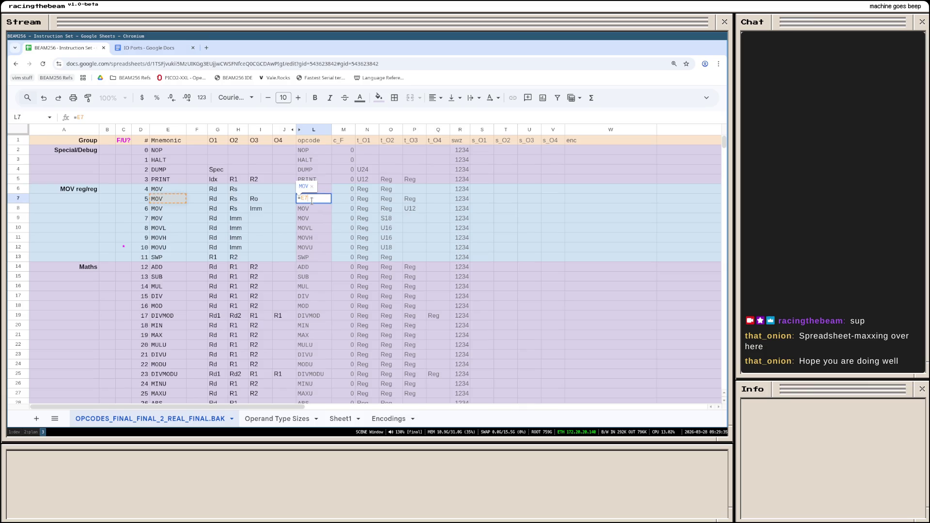
key("Escape")
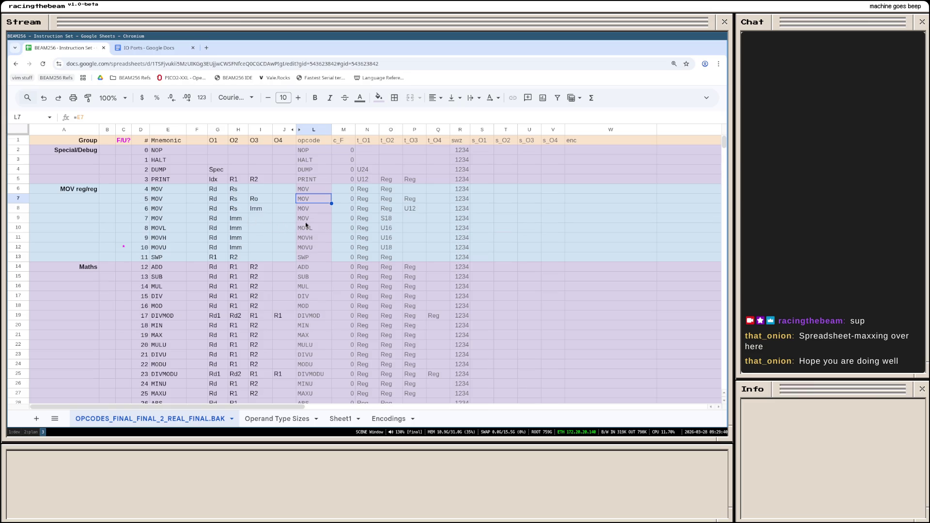
scroll(305, 222, "down", 3)
scroll(305, 222, "up", 3)
Step: Replace L7's formula with the name MOV_DO, then unhide description column K
key("Return")
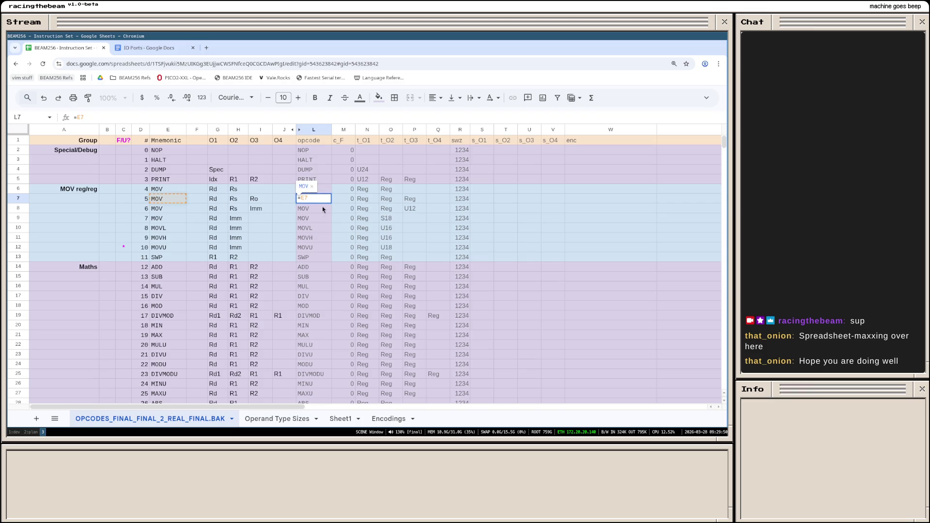
type("_")
key("BackSpace")
key("BackSpace")
key("BackSpace")
type("MOVo")
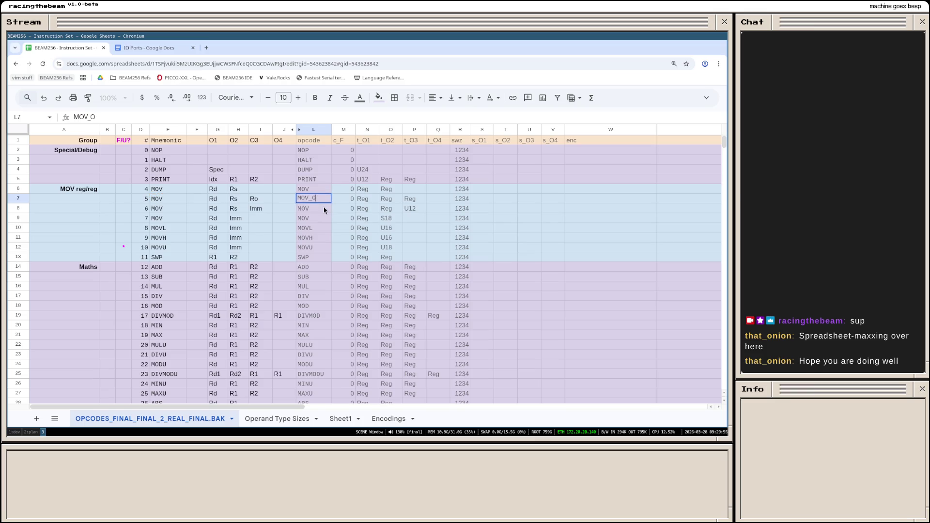
key("Return")
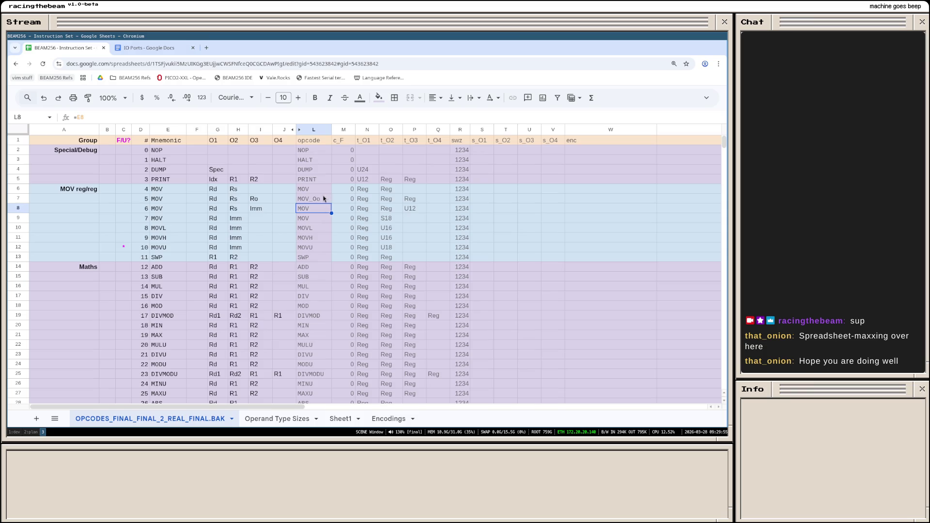
double_click(328, 197)
key("BackSpace")
key("Return")
double_click(310, 200)
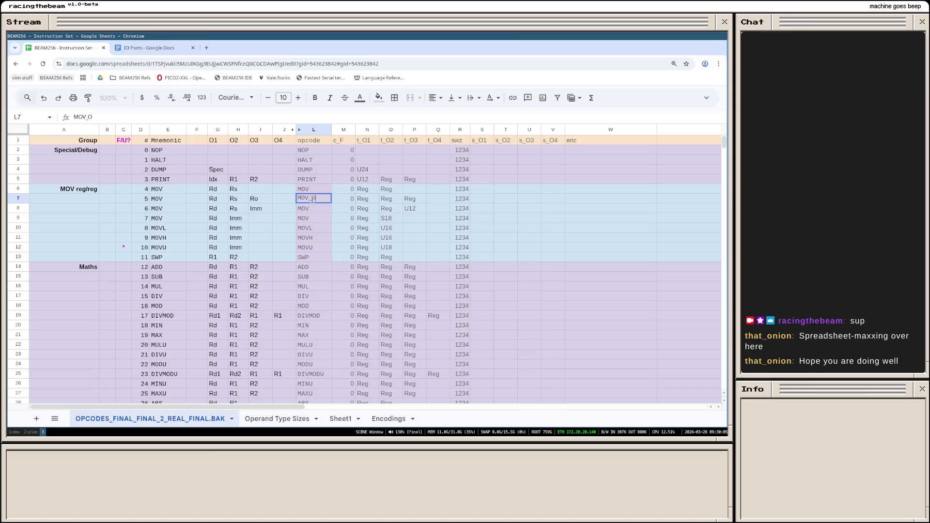
type("D")
key("Return")
key("ctrl+shift+0")
left_click(395, 214)
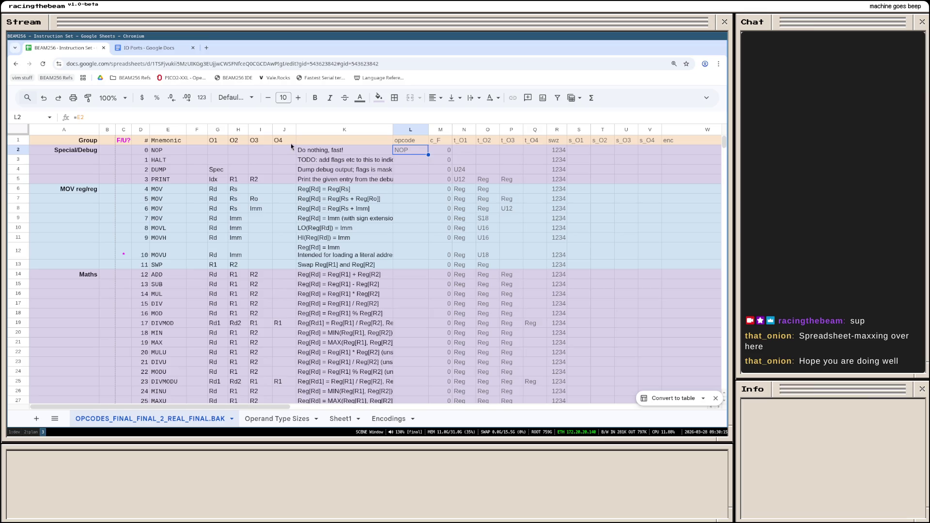
Step: Copy the mnemonic formula from cell L2
left_click(415, 162)
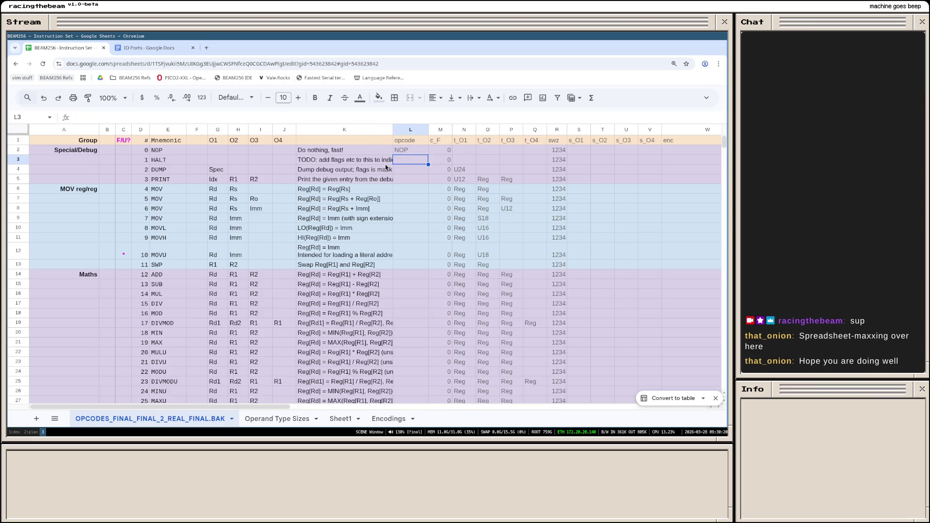
left_click(405, 151)
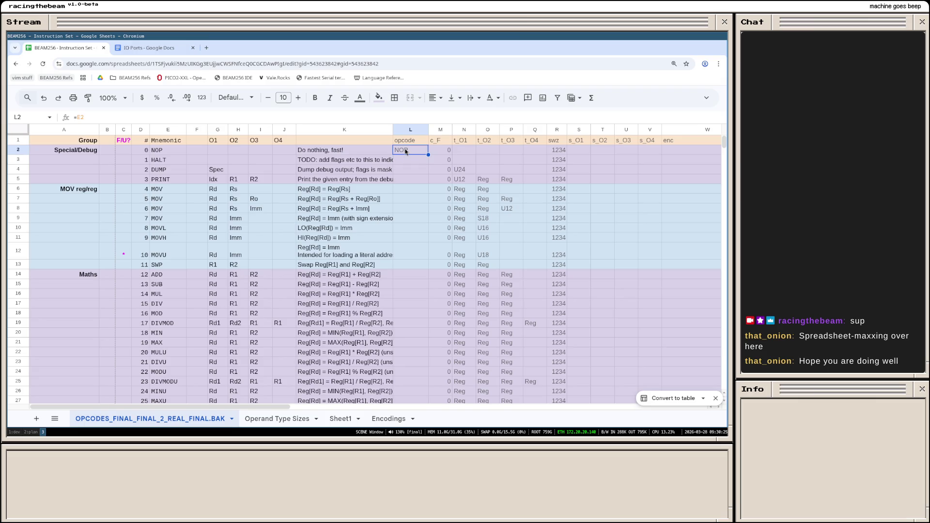
right_click(404, 152)
mouse_move(439, 284)
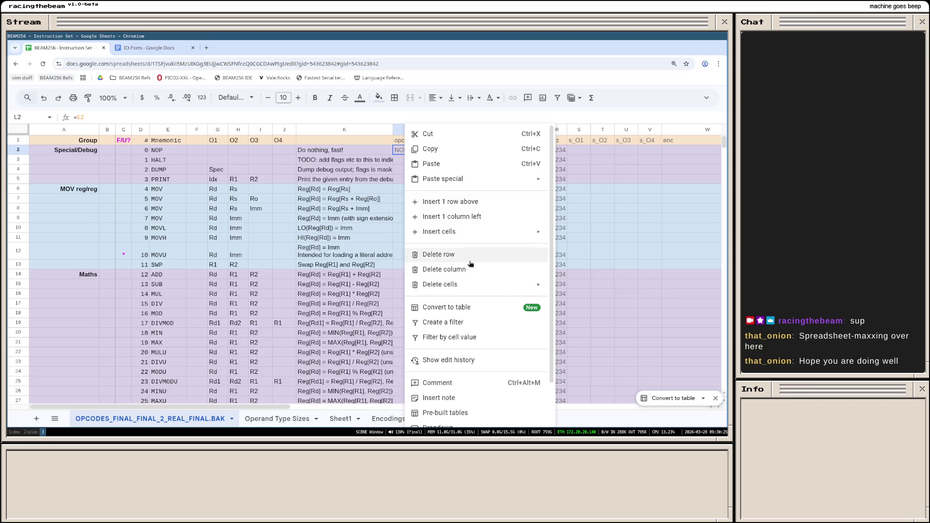
left_click(387, 192)
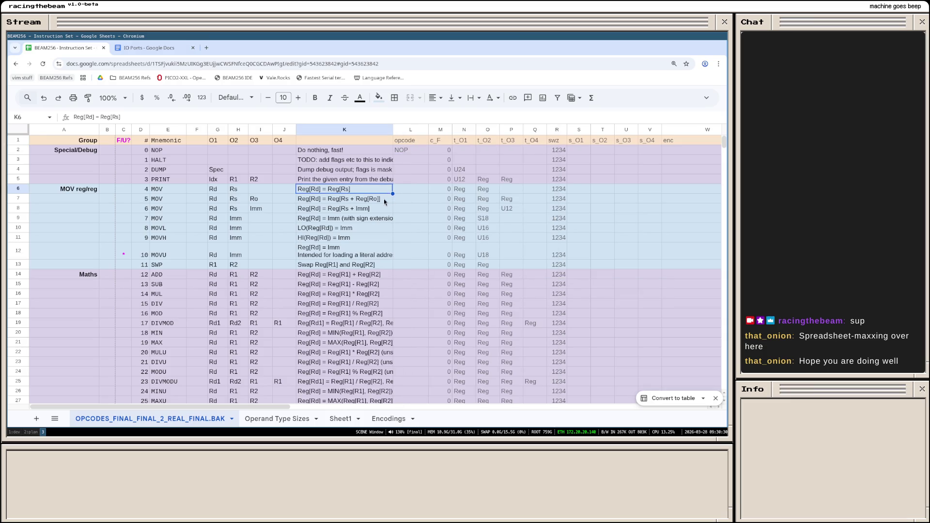
left_click(412, 149)
right_click(413, 149)
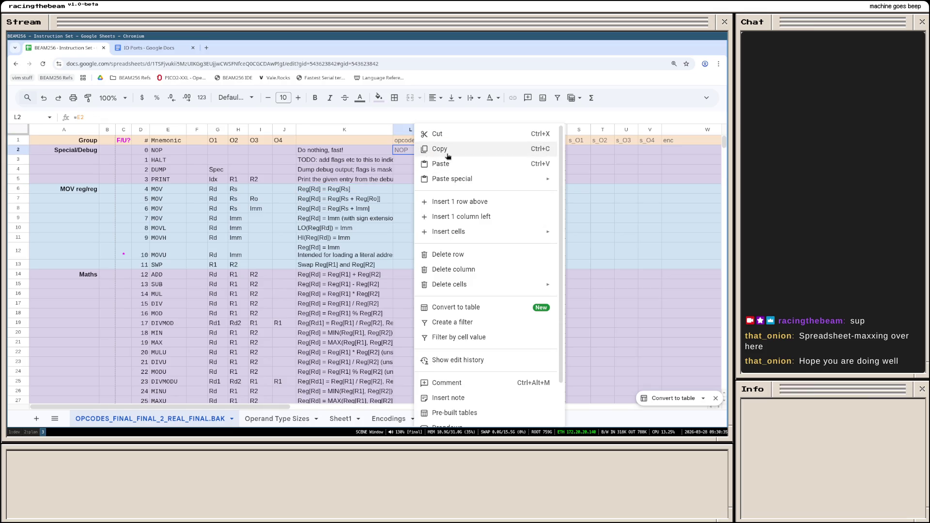
left_click(428, 149)
Step: Paste the formula only into L3:L129 via Paste special
left_click(410, 163)
scroll(403, 247, "down", 5)
scroll(407, 256, "down", 5)
scroll(411, 255, "down", 5)
scroll(414, 257, "up", 2)
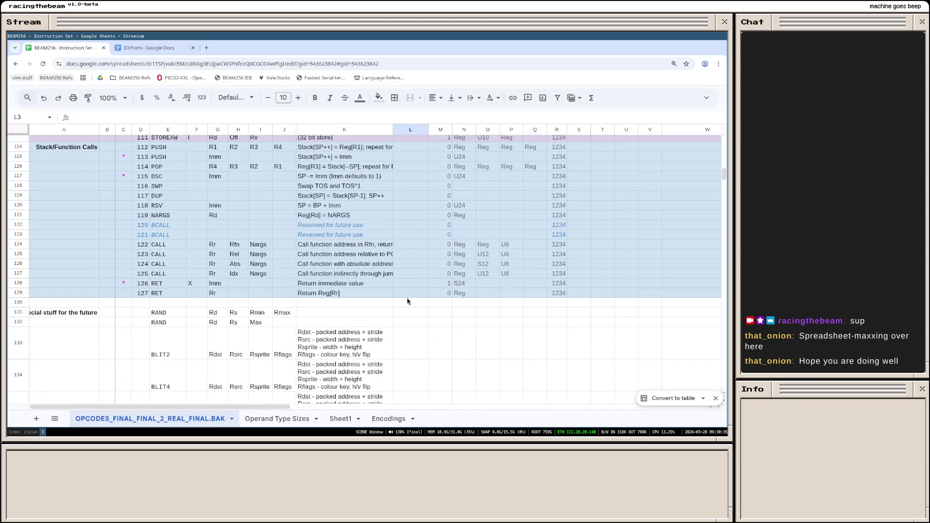
left_click(408, 294, "shift")
right_click(410, 251)
mouse_move(446, 178)
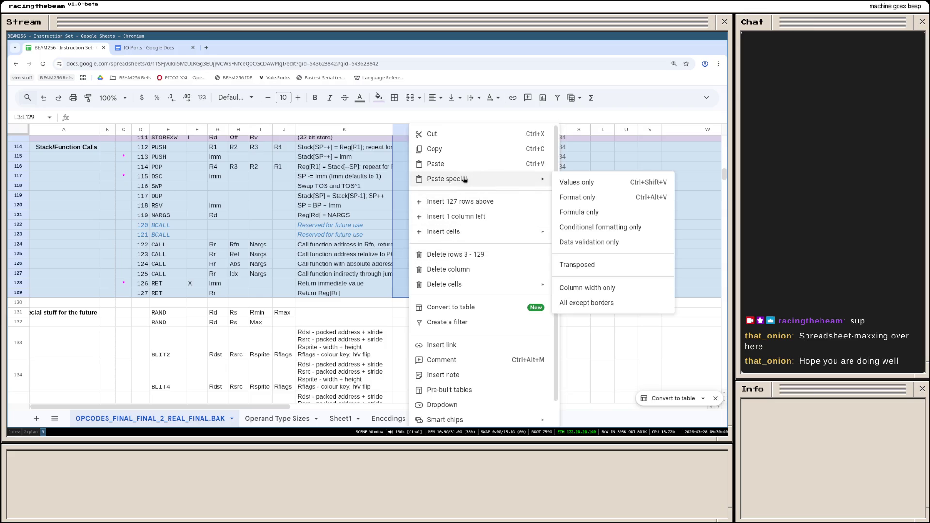
left_click(589, 212)
left_click(508, 234)
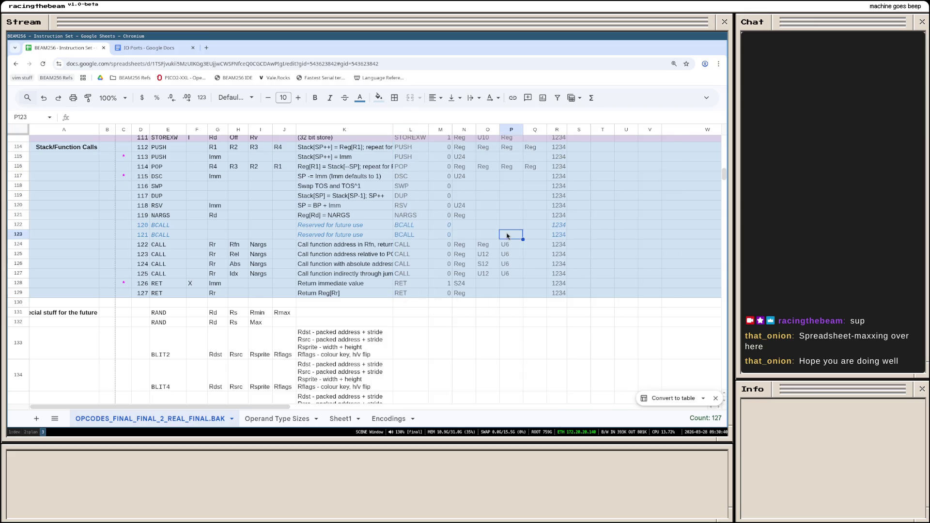
scroll(507, 236, "up", 8)
scroll(507, 235, "up", 8)
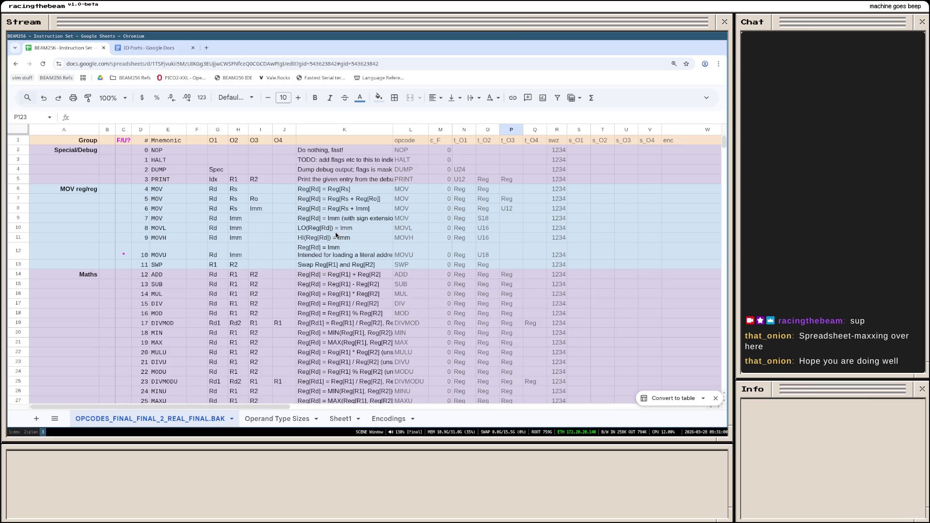
Step: Hide the description column K again
right_click(383, 130)
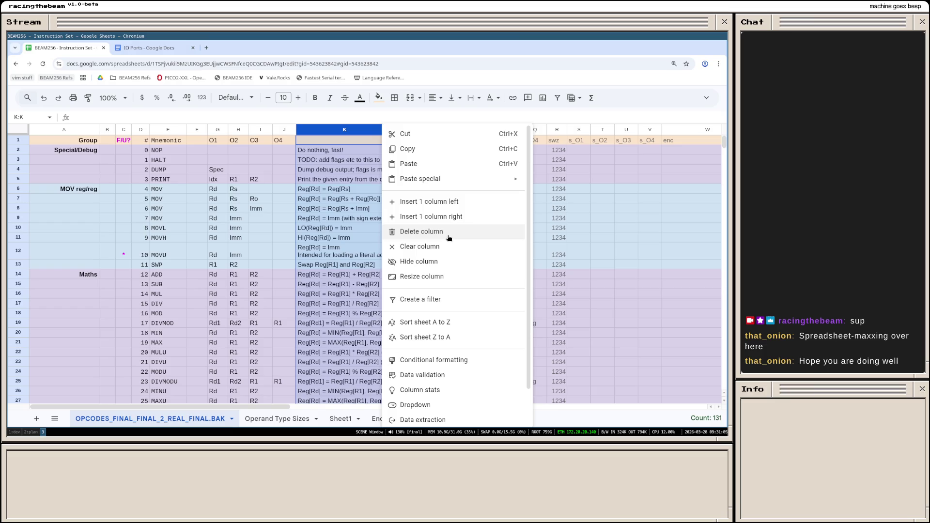
left_click(447, 262)
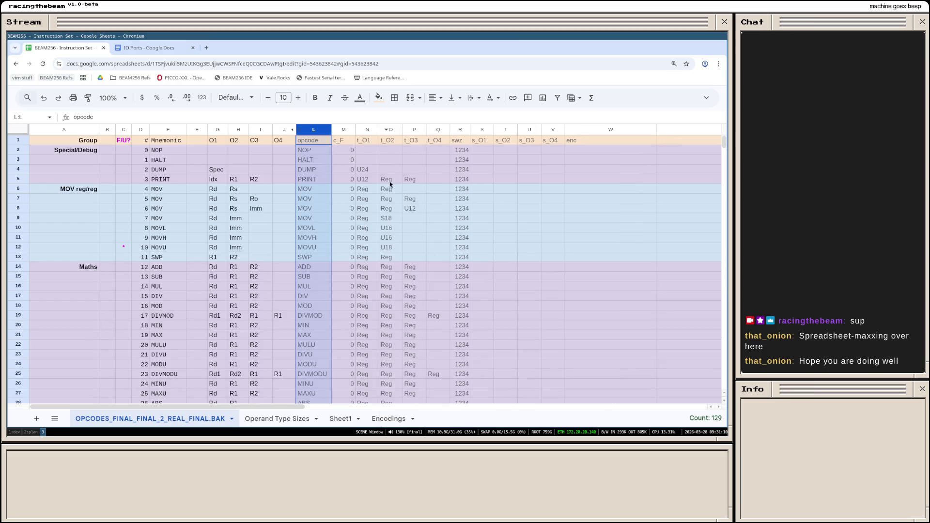
left_click(350, 239)
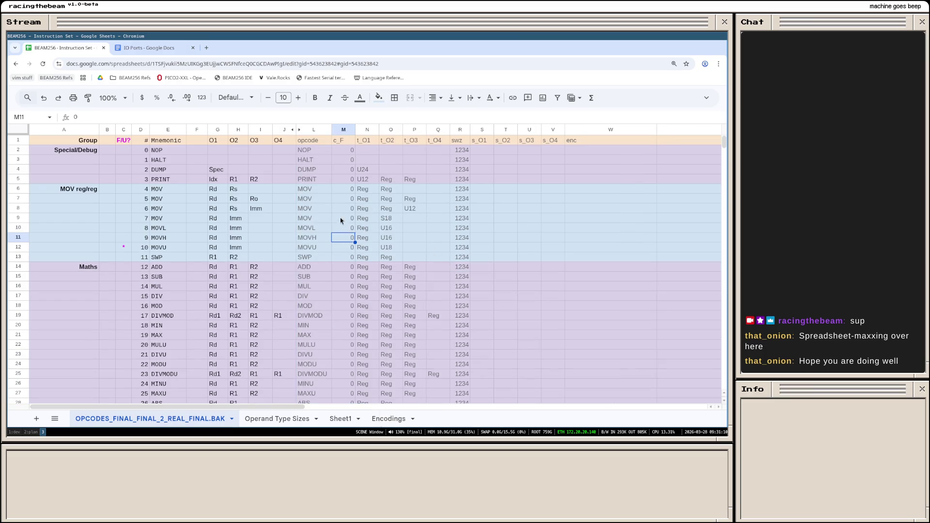
Step: Set the opcode column L to Courier New and narrow it slightly
left_click(314, 129)
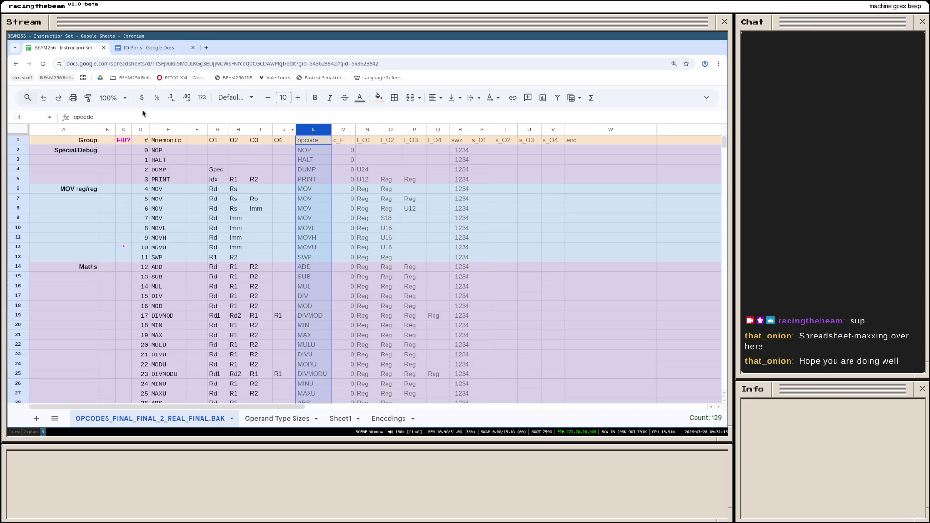
left_click(242, 97)
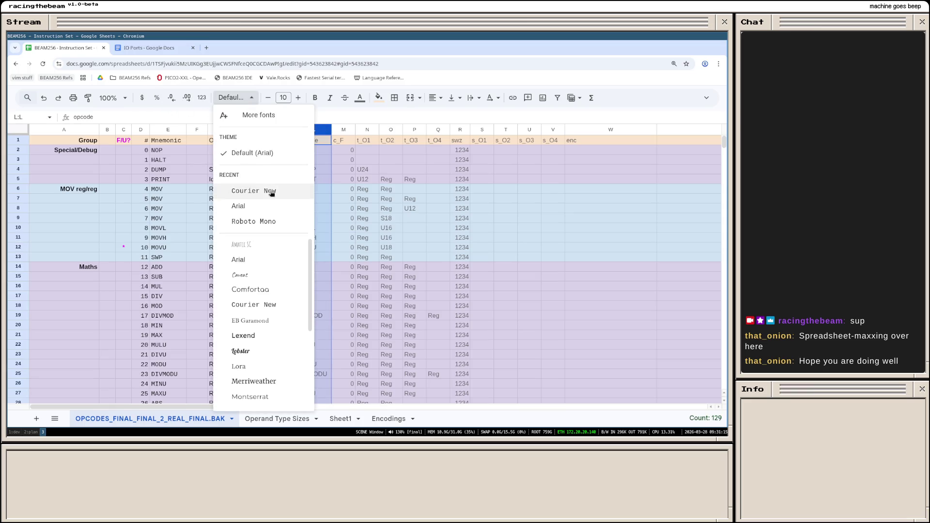
left_click(247, 191)
left_click(385, 219)
left_click_drag(332, 129, 330, 129)
left_click(348, 248)
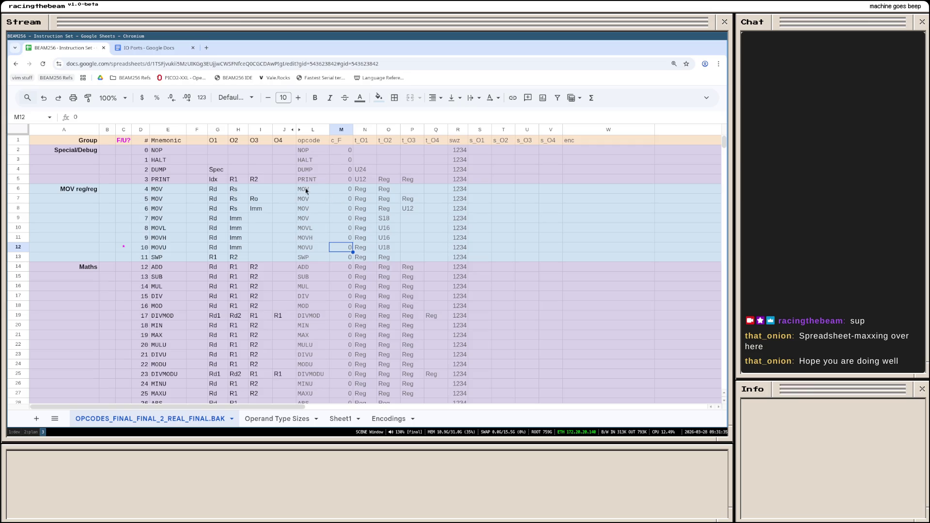
Step: Check the =E7 formula in L7, then start a new browser window for a search
left_click_drag(309, 190, 332, 222)
left_click(317, 200)
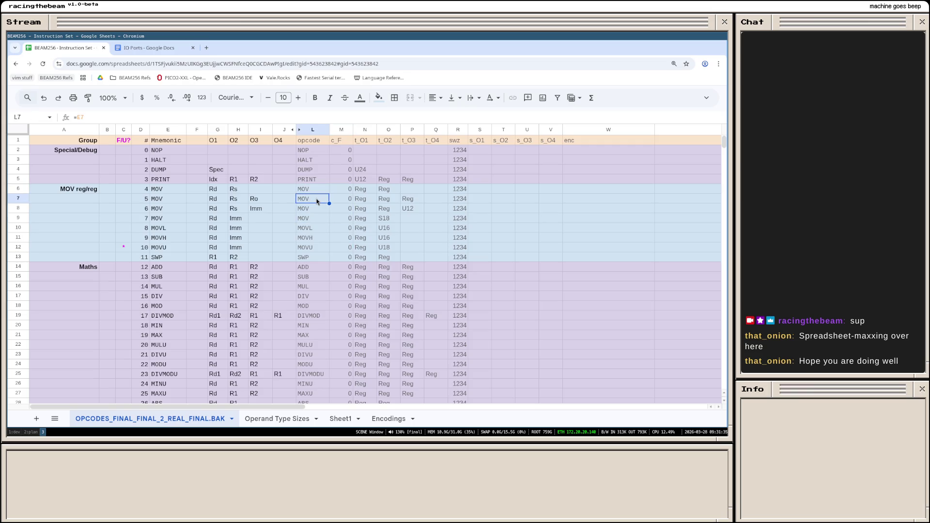
double_click(317, 201)
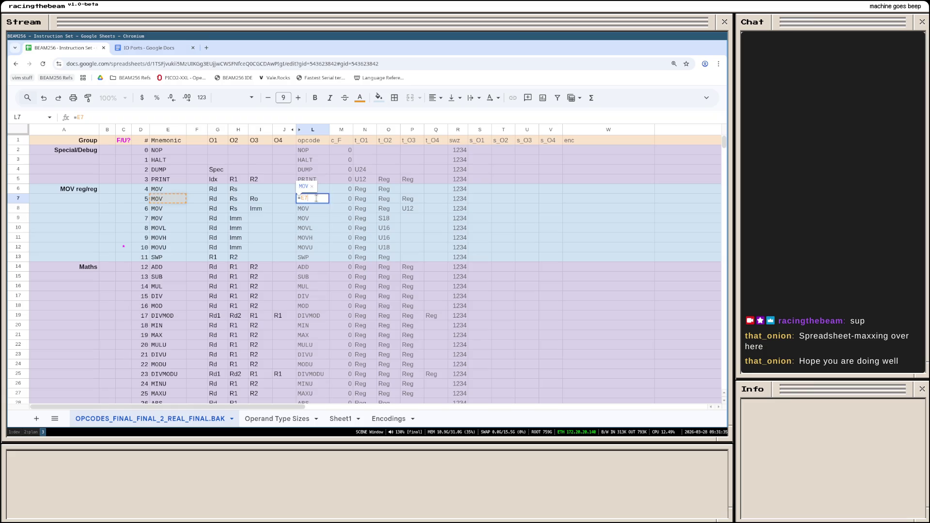
left_click(320, 218)
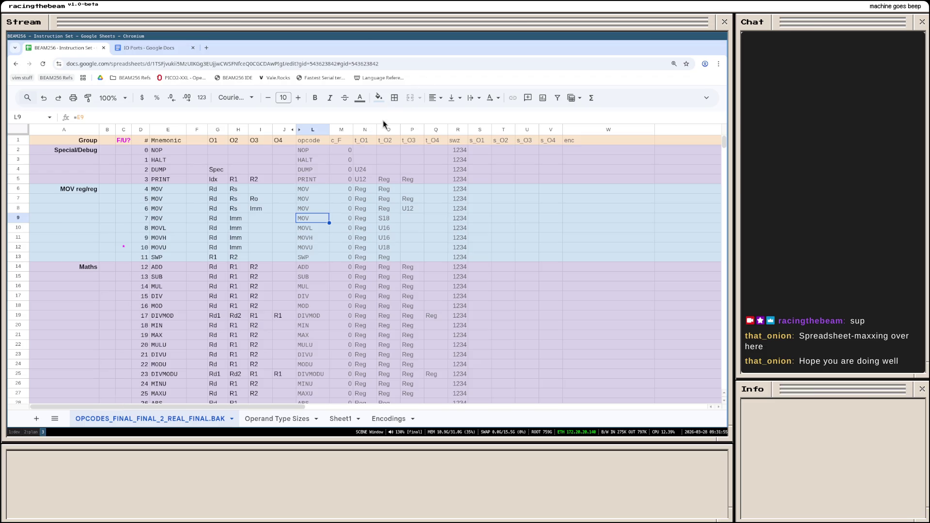
key("ctrl+n")
type("spreadsheet ")
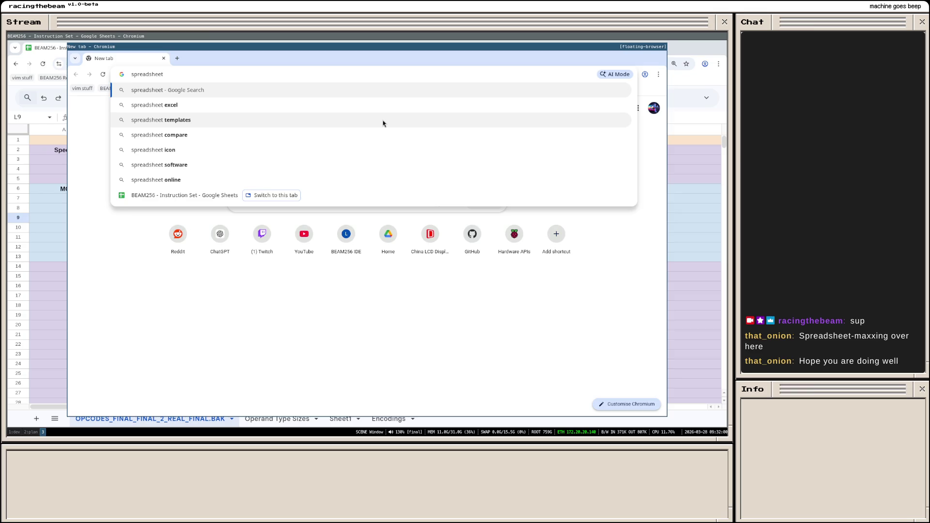
type("find duplicat")
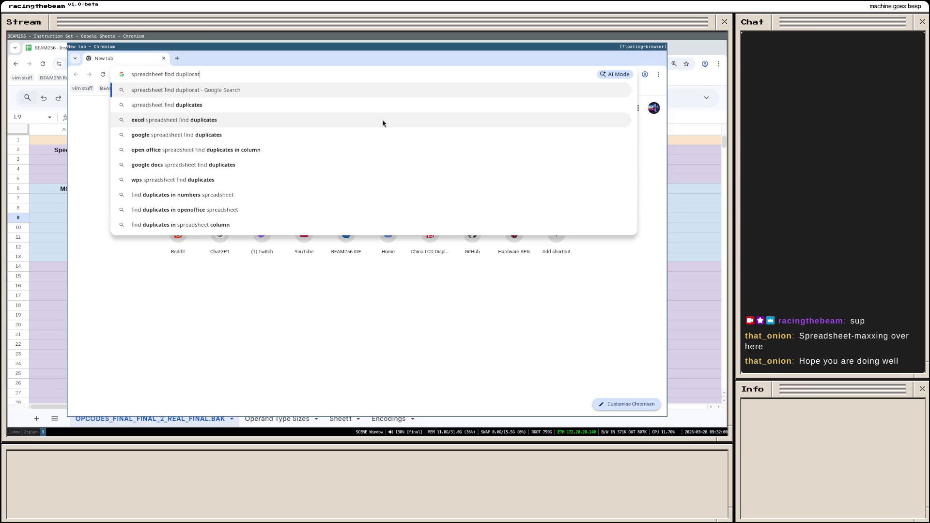
type("e column val")
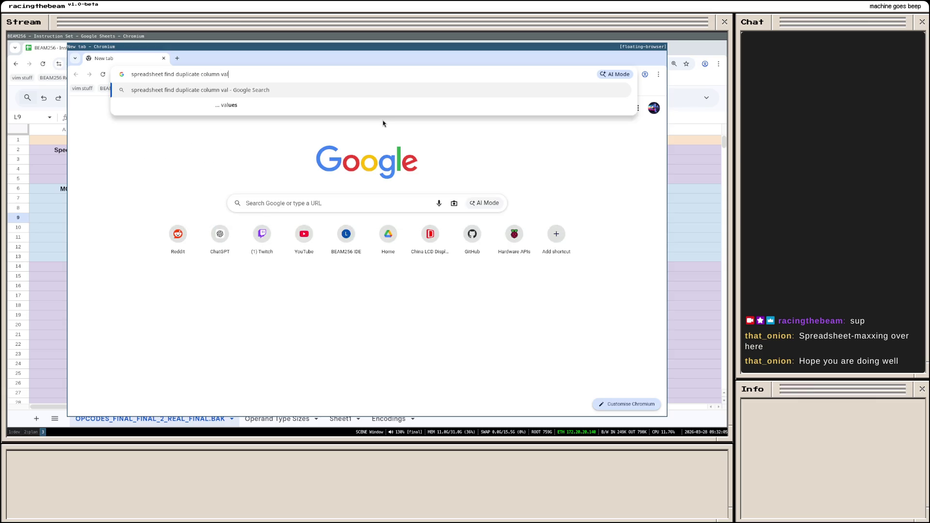
type("ues")
Step: Search 'google sheets find duplicate column values', select the Reddit COUNTIF formula, close the window
key("Return")
double_click(180, 115)
type("google sheets")
key("Return")
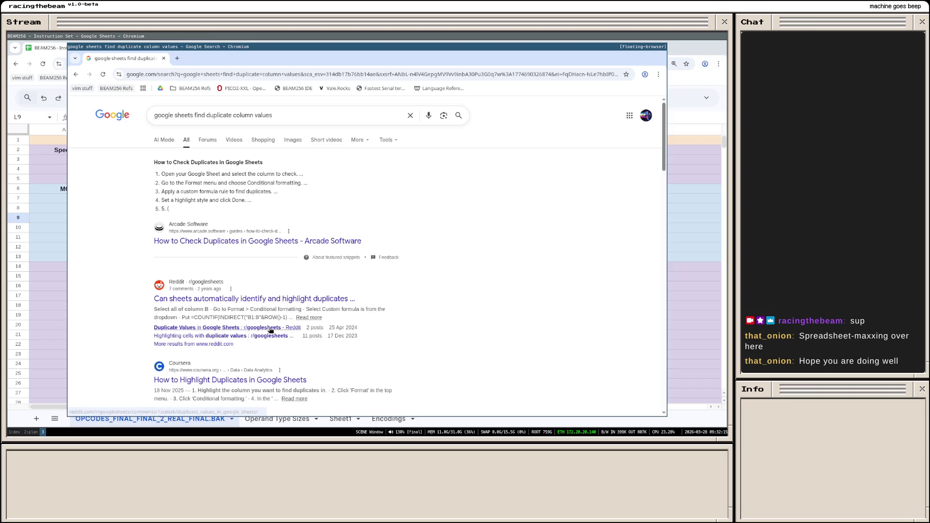
left_click(259, 300)
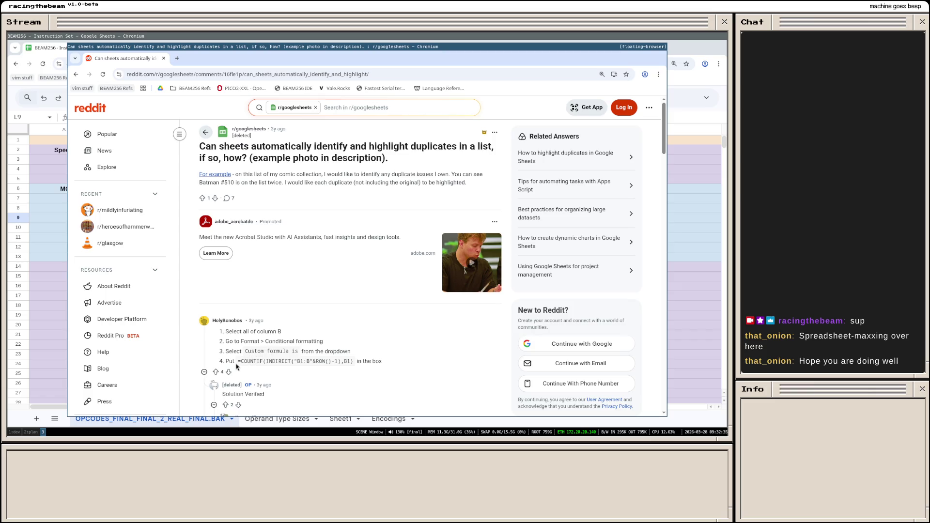
left_click_drag(238, 366, 355, 362)
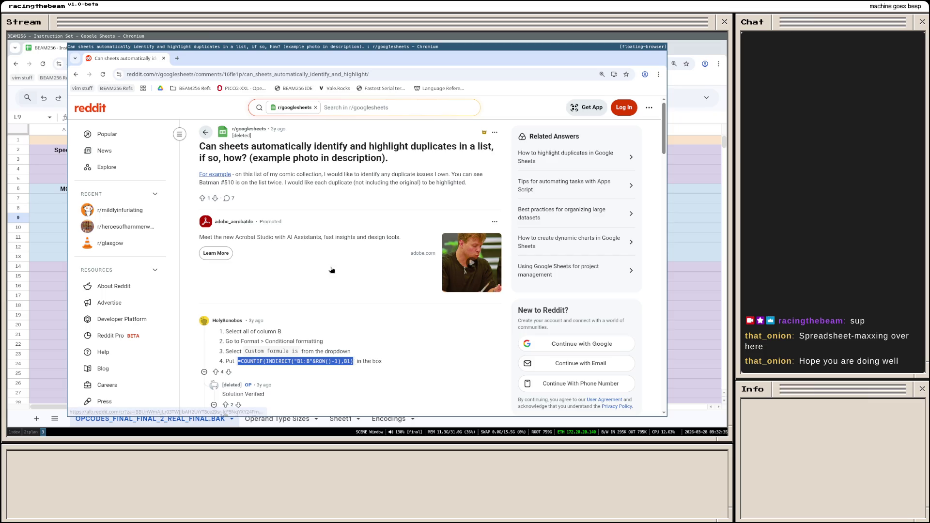
key("super+minus")
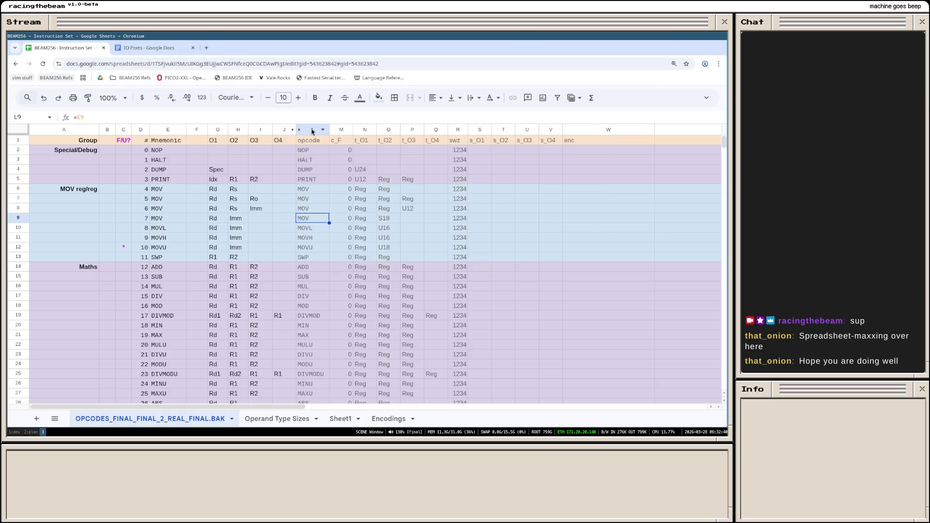
Step: Start a conditional format rule on L2:L1049 using the Custom formula is condition
left_click(312, 131)
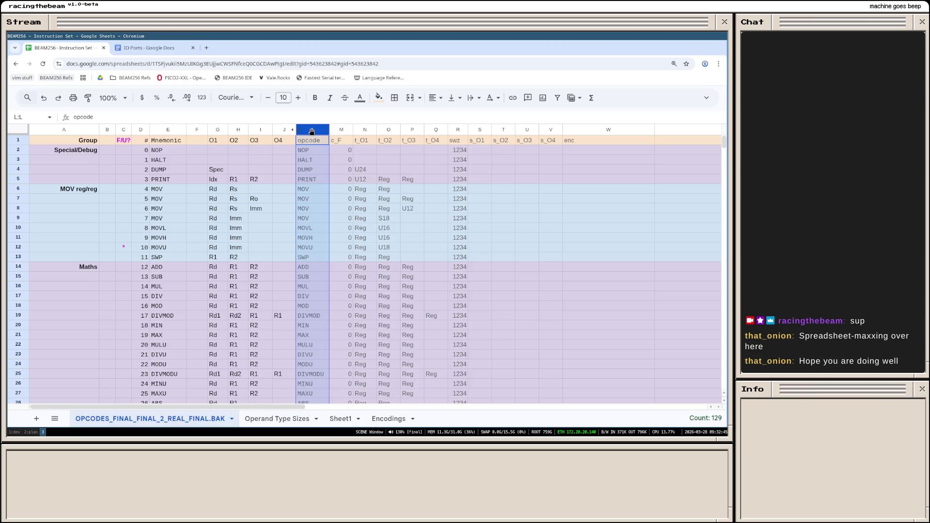
right_click(311, 130)
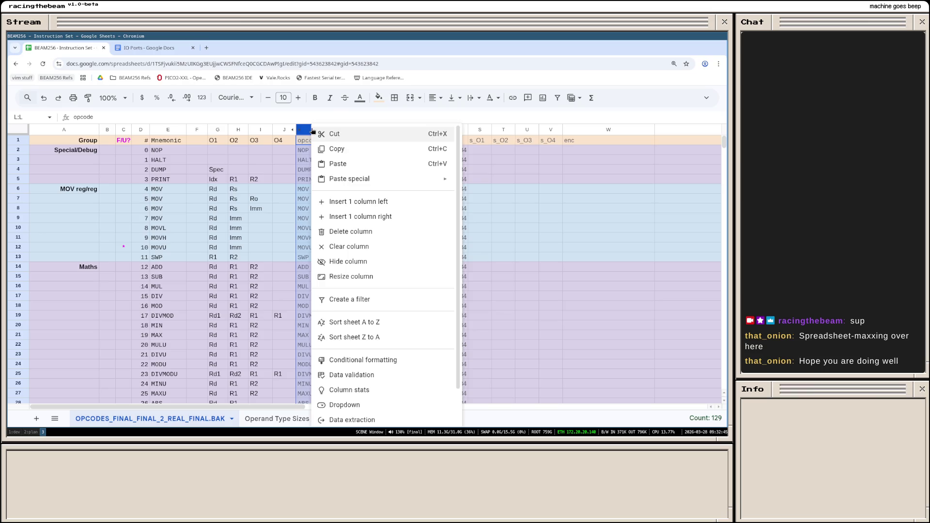
left_click(374, 364)
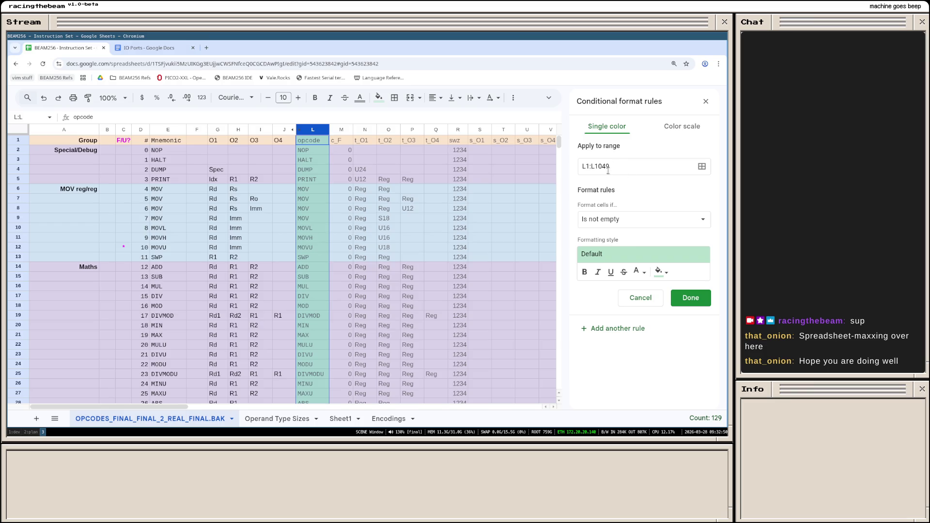
left_click(590, 166)
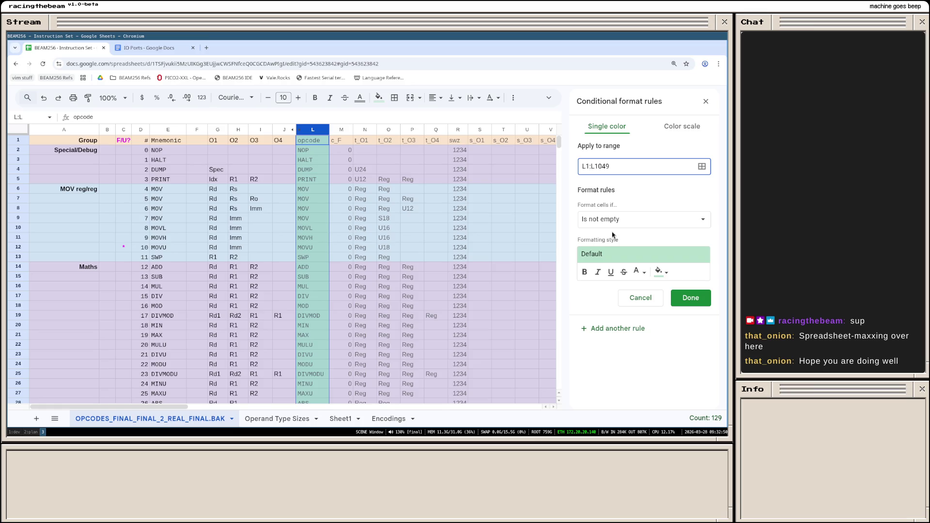
type("2")
left_click(624, 223)
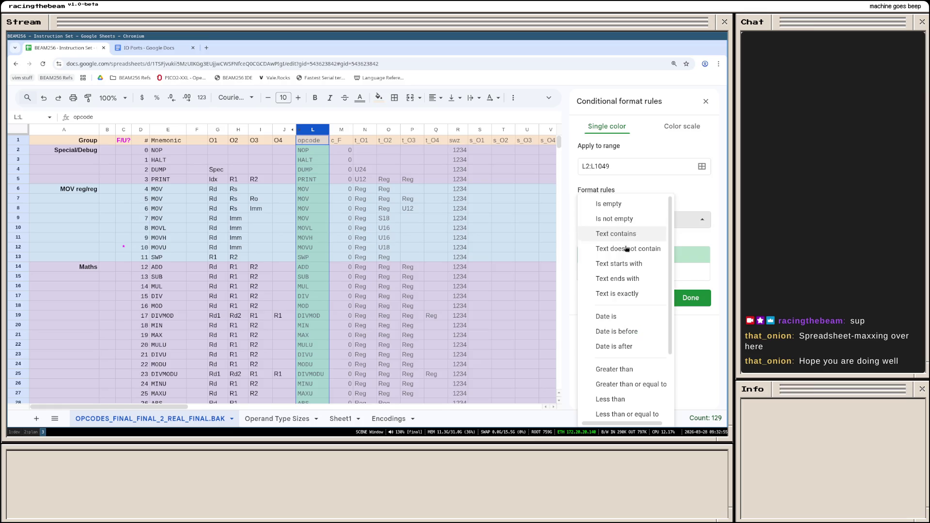
scroll(629, 297, "down", 3)
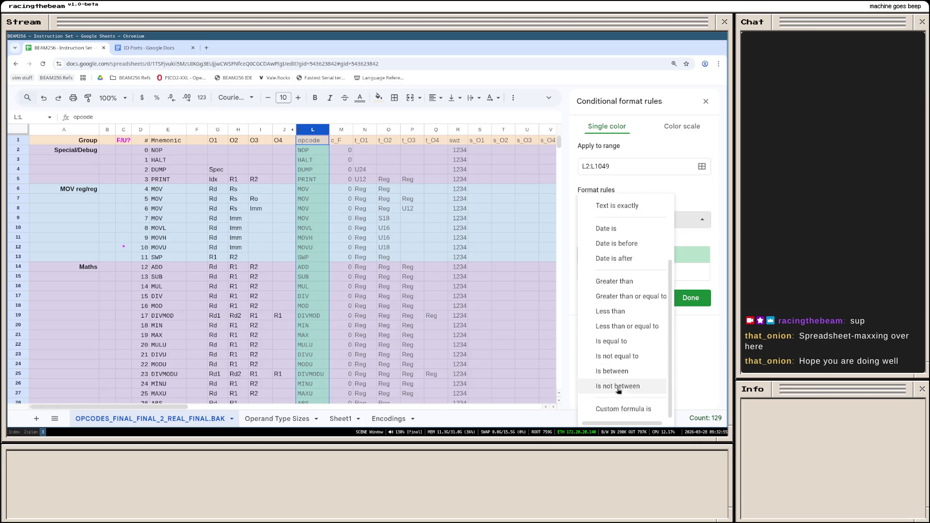
left_click(619, 410)
left_click(609, 241)
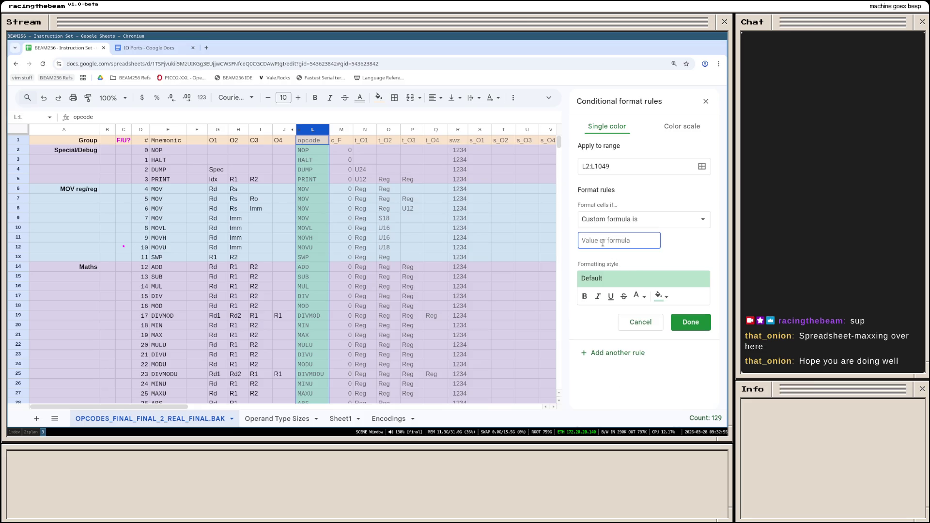
Step: Paste the COUNTIF duplicate-checking formula, adjust its column and row references, and save the rule
key("ctrl+v")
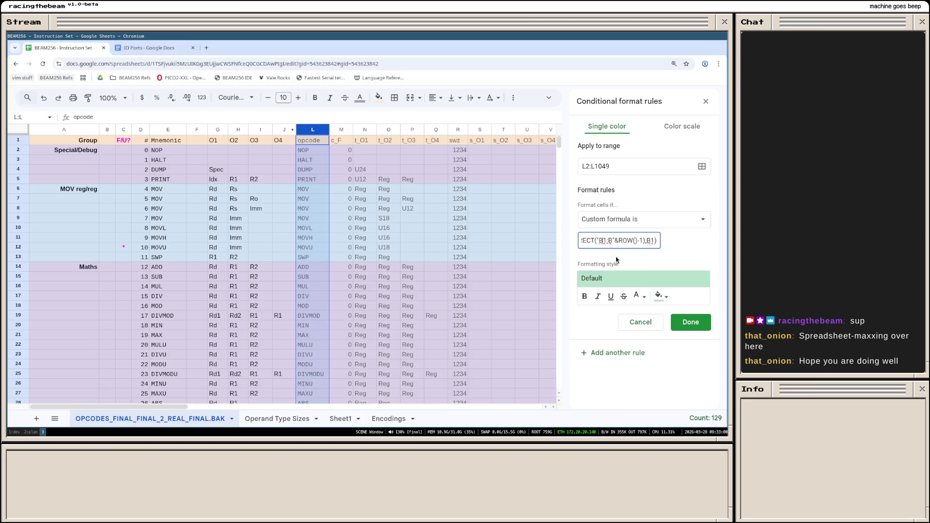
key("BackSpace")
type("L")
key("BackSpace")
type("2")
key("Delete")
type("L")
key("Right")
key("Right")
key("Right")
key("Right")
key("Left")
key("Left")
key("Left")
key("Left")
key("Left")
key("Left")
key("End")
key("Home")
key("Right")
key("Right")
key("Right")
key("Return")
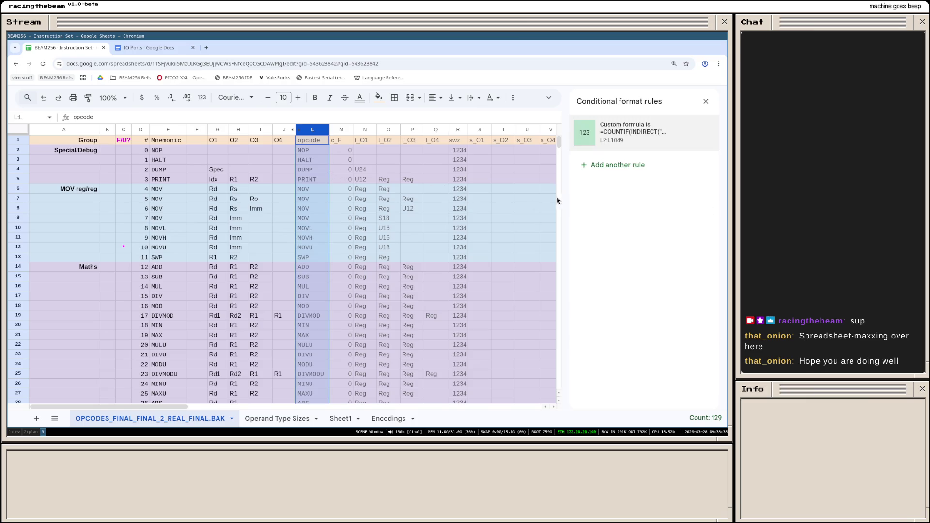
Step: Check the NOP cell's rule, delete the custom formula rule, and reopen column L's options
left_click(395, 202)
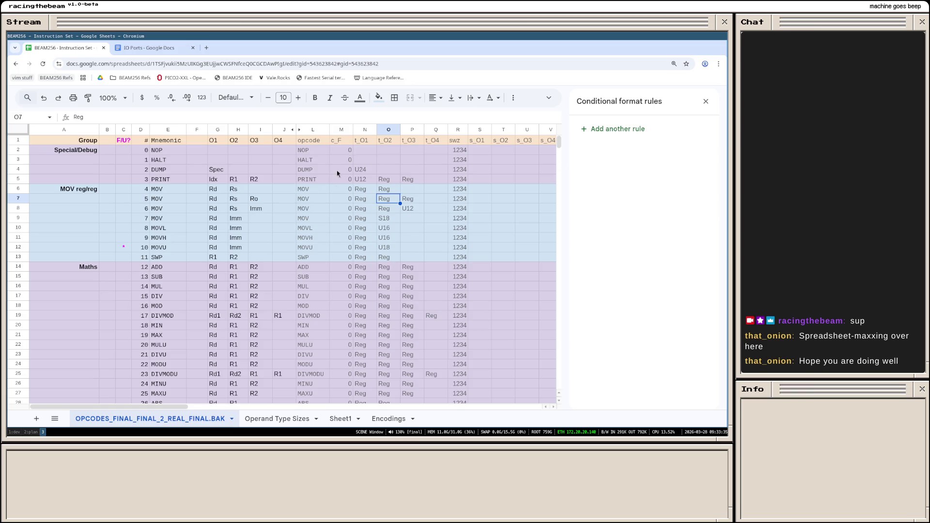
left_click(323, 150)
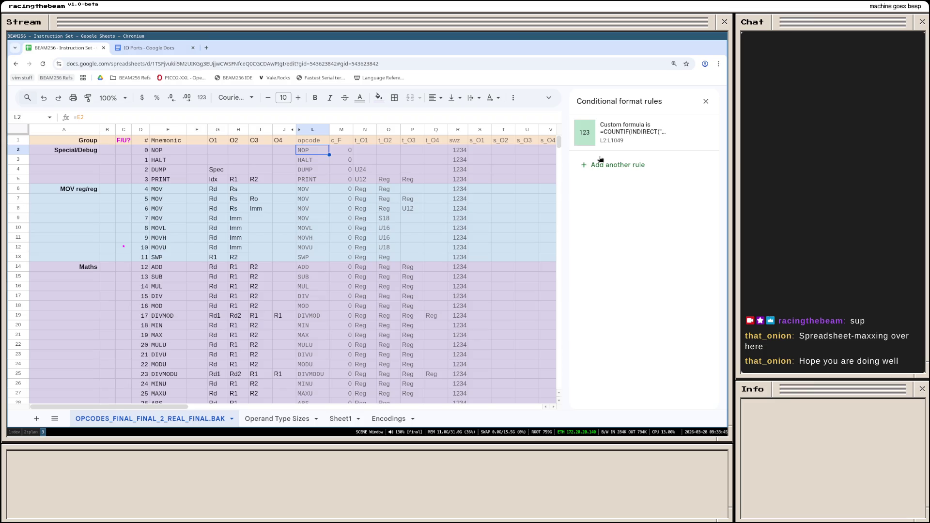
mouse_move(640, 133)
left_click(692, 135)
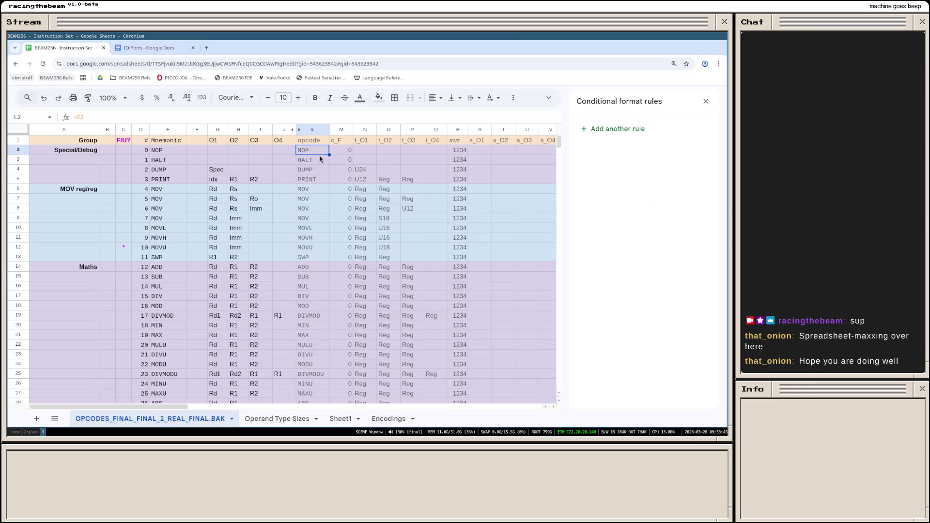
left_click(314, 173)
left_click(314, 150)
right_click(318, 130)
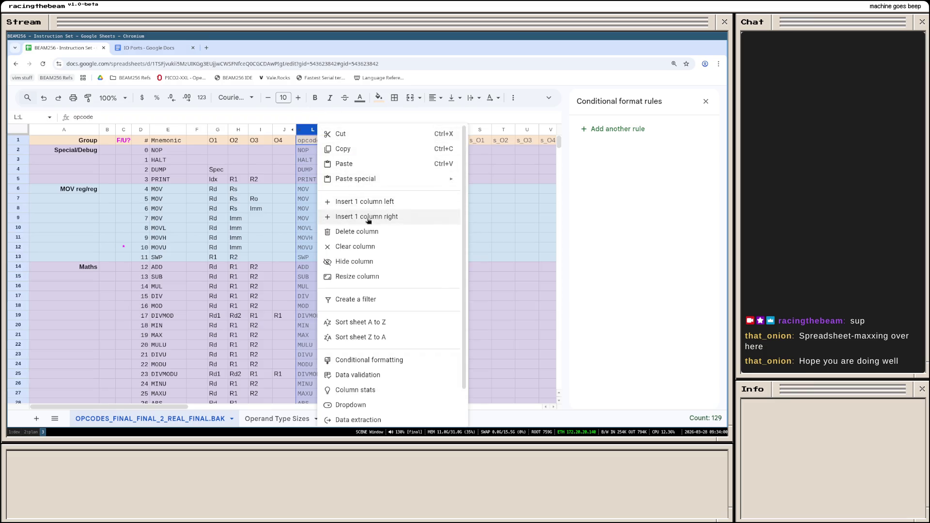
Step: Insert a blank column right of L, begin =COUNTIF( in M2, and web-search "countif" in a new tab
left_click(367, 217)
left_click(335, 150)
type("=")
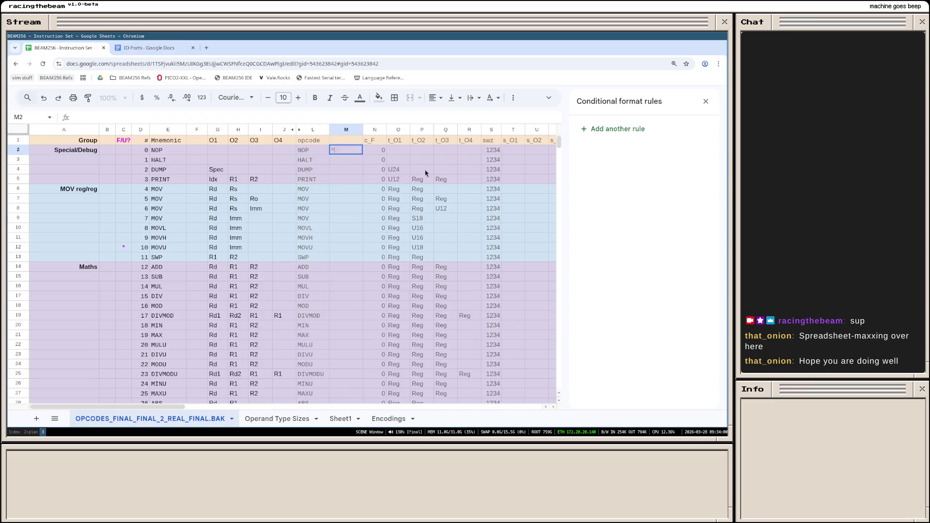
type("S")
key("BackSpace")
type("COU")
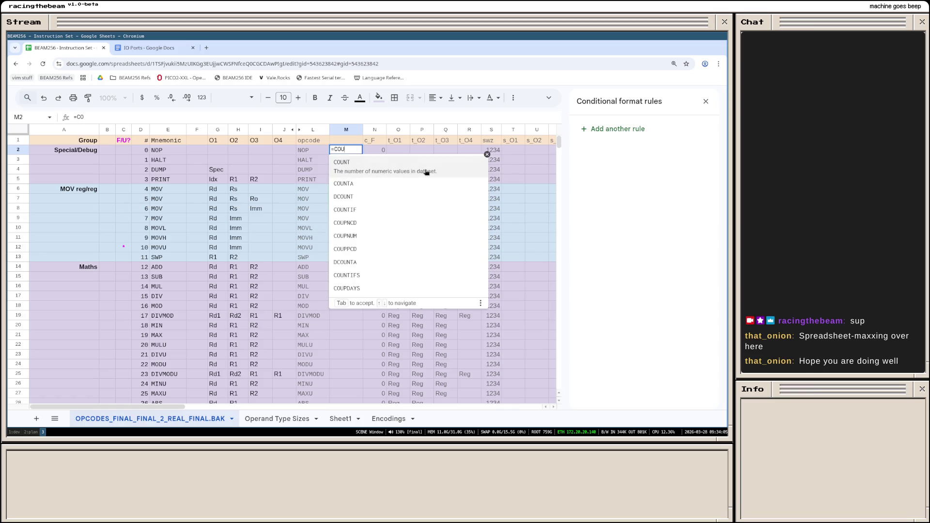
type("NTIF(")
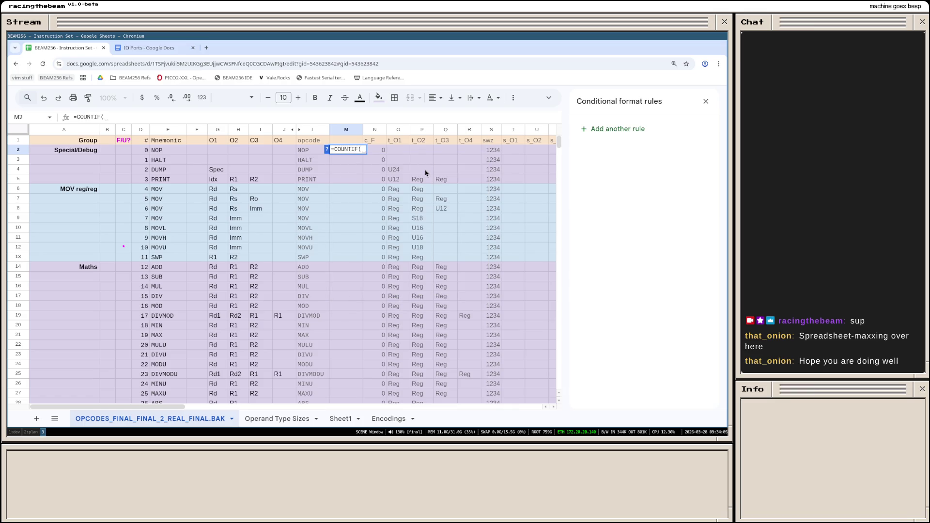
key("BackSpace")
key("BackSpace")
key("BackSpace")
key("BackSpace")
type("TIF")
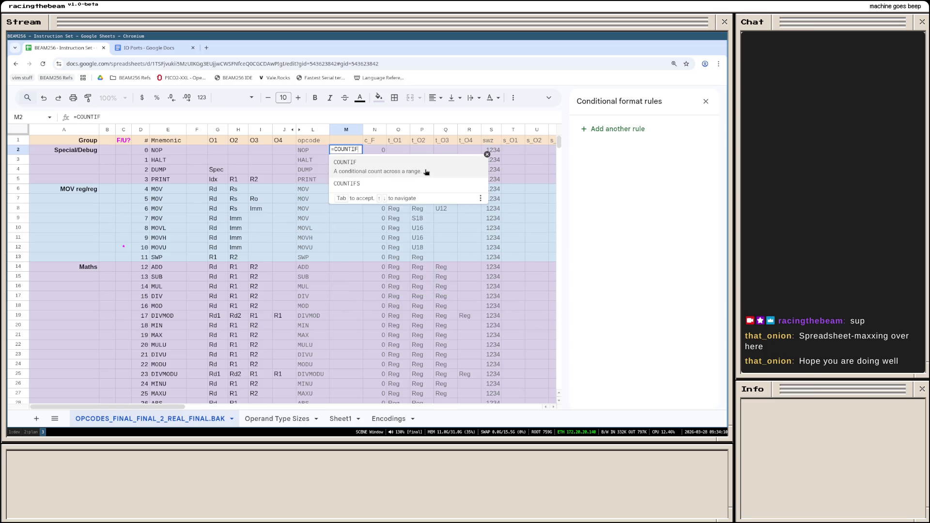
type("(")
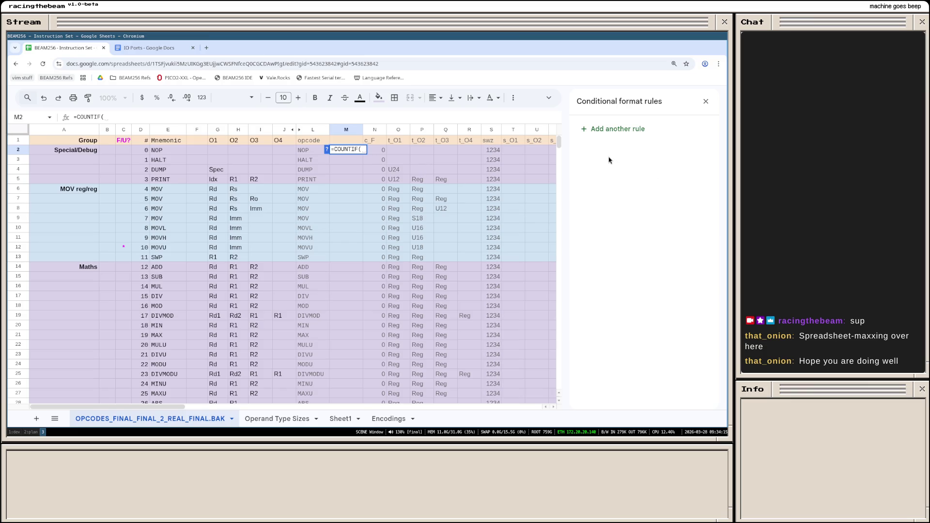
key("ctrl+t")
type("countif")
key("Return")
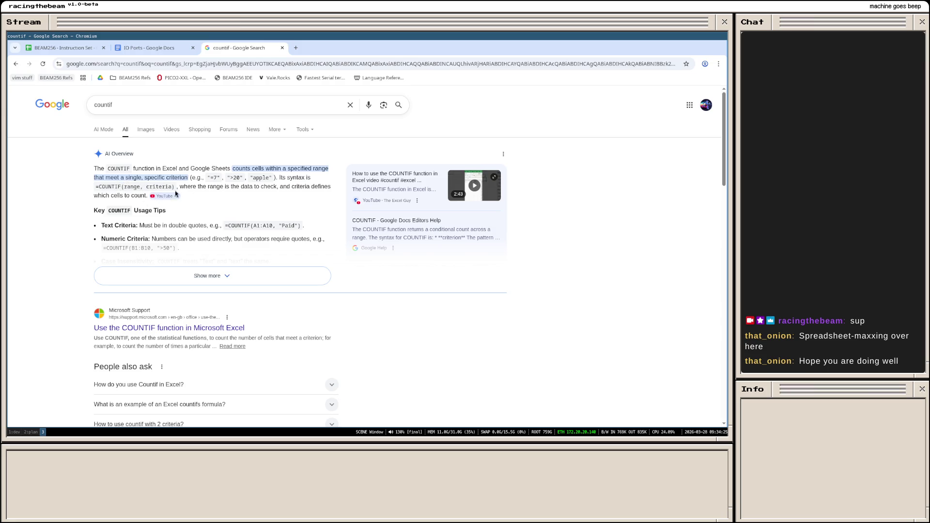
Step: Expand the AI Overview's COUNTIF tips, then return via the IO Ports tab to the BEAM256 sheet
left_click(192, 268)
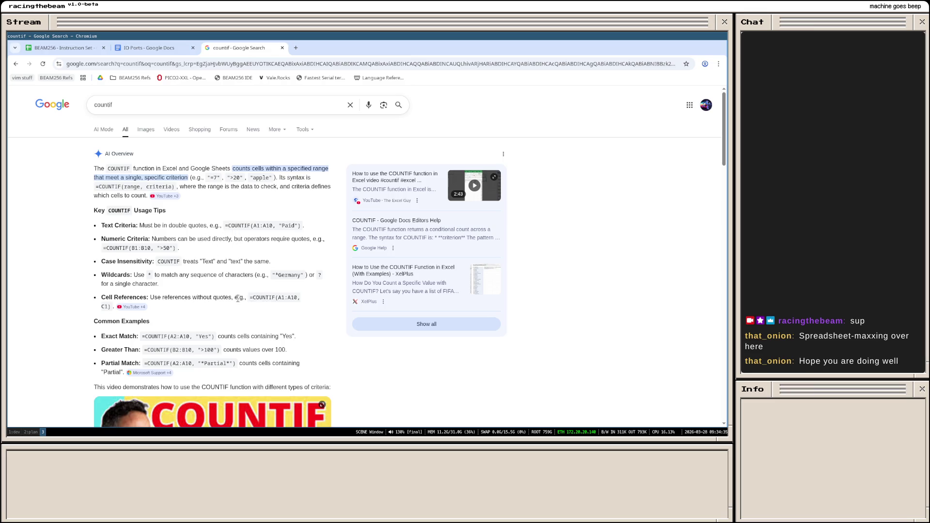
left_click(157, 48)
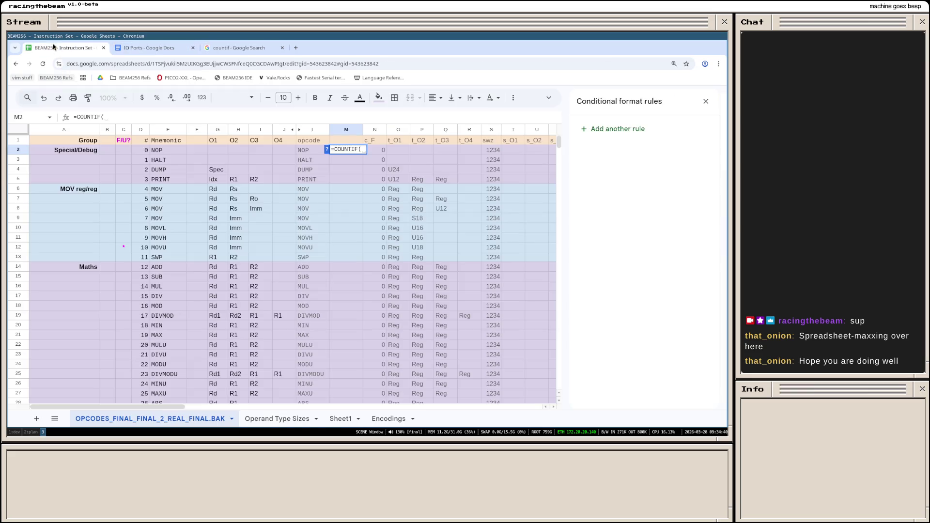
left_click(57, 47)
type("$L$")
type("2:$L$")
type("1000")
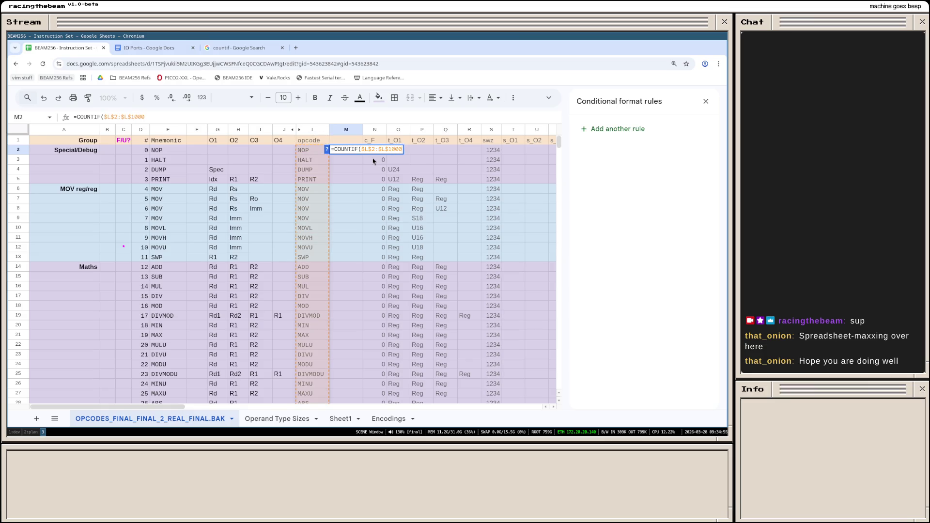
type(",")
type("L2)")
Step: Enter =COUNTIF($L$2:$L$1000, L2) in M2 giving 1, dismiss autofill, and undo an accidental clear
key("Return")
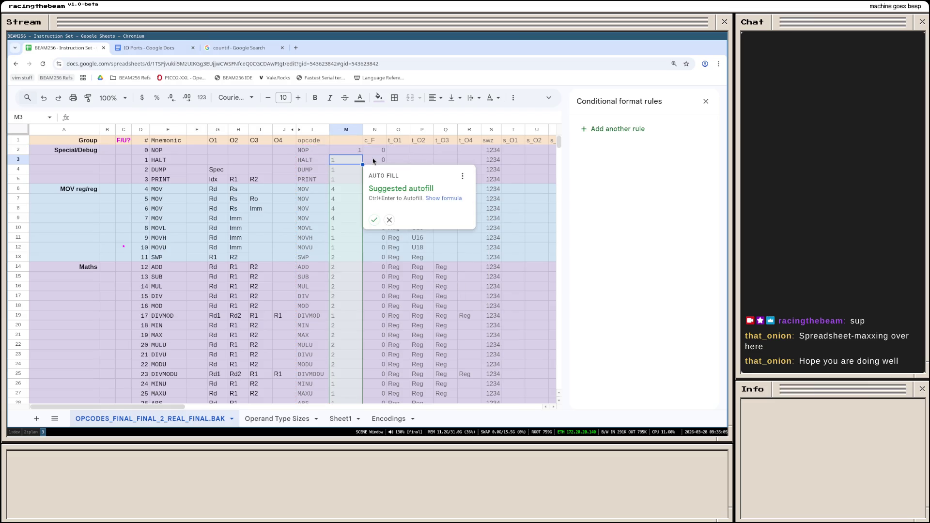
key("Return")
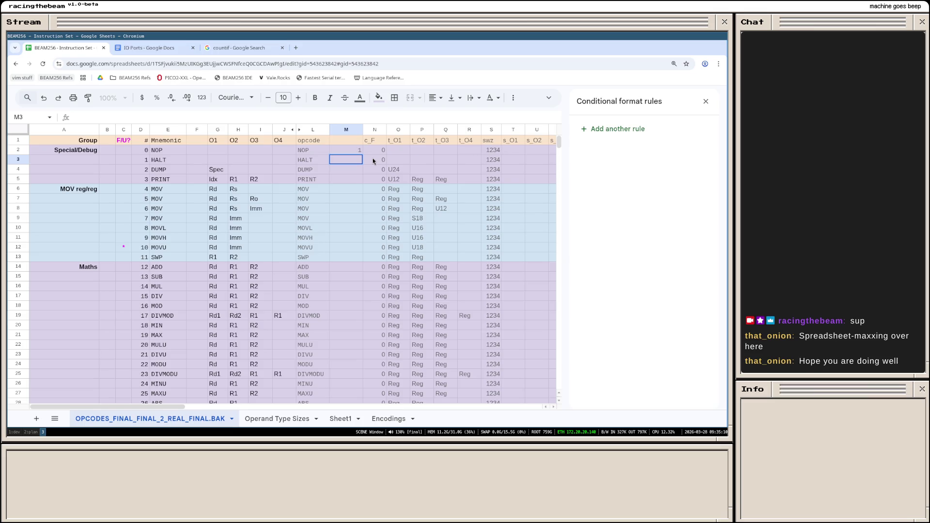
left_click(341, 151)
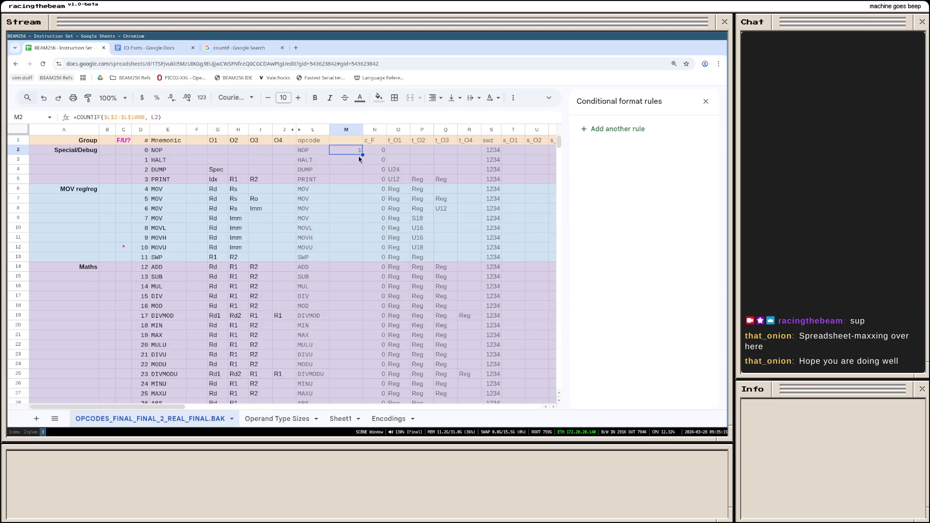
key("Delete")
key("ctrl+z")
Step: Paste the COUNTIF formula into M3:M129 so every opcode shows its count, then narrow column M
left_click(354, 160)
scroll(354, 175, "down", 2)
scroll(349, 233, "down", 10)
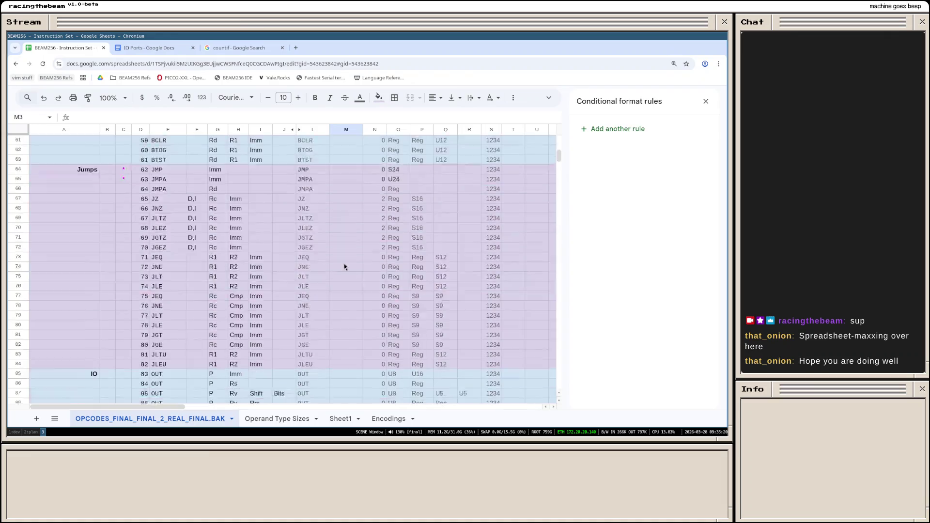
scroll(343, 263, "down", 10)
scroll(349, 265, "down", 3)
scroll(348, 265, "up", 1)
left_click(349, 264, "shift")
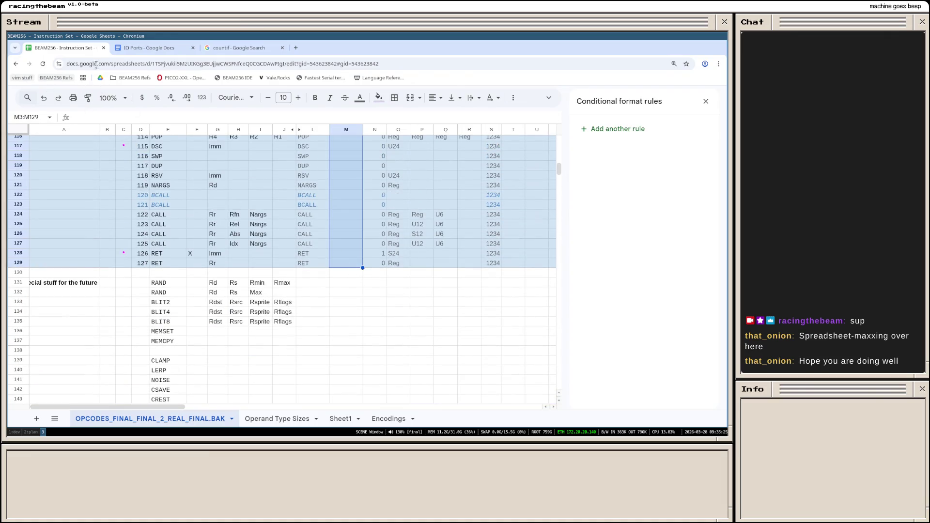
scroll(325, 178, "up", 10)
scroll(324, 178, "up", 10)
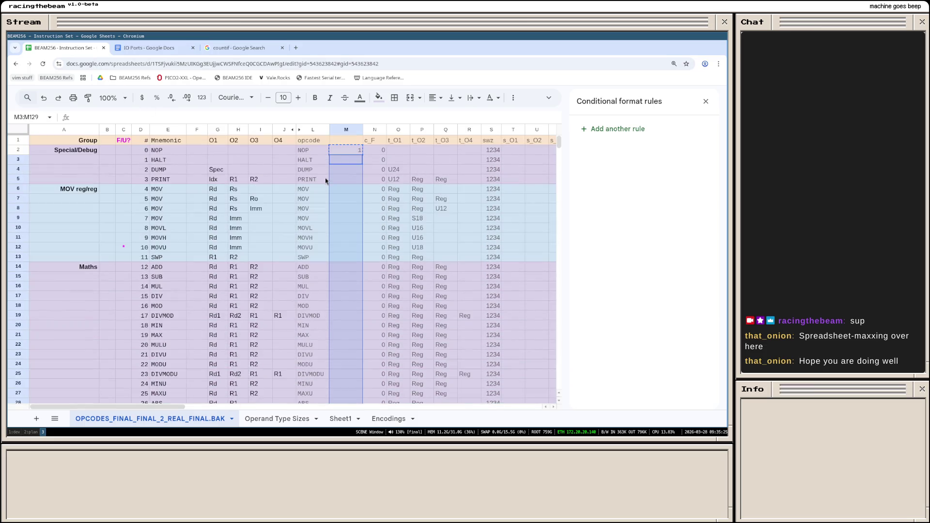
right_click(347, 162)
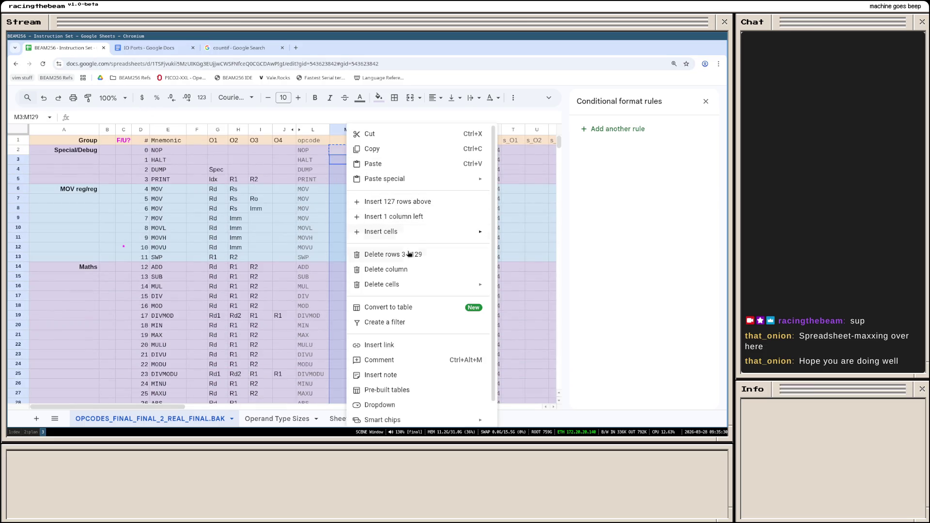
mouse_move(386, 178)
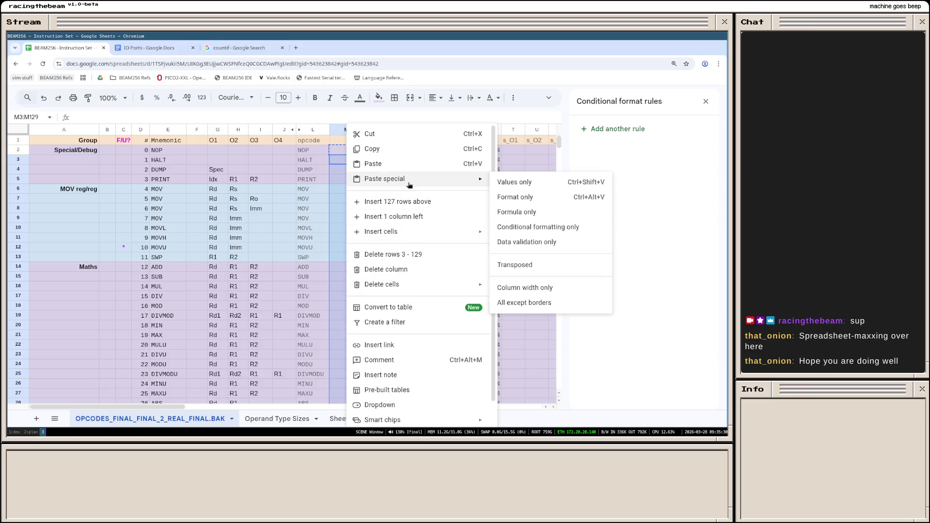
left_click(529, 212)
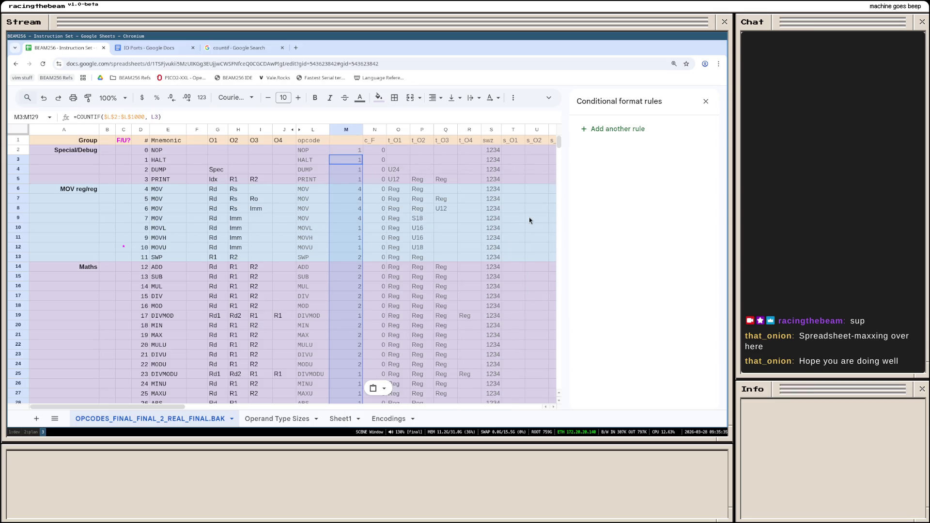
left_click(420, 219)
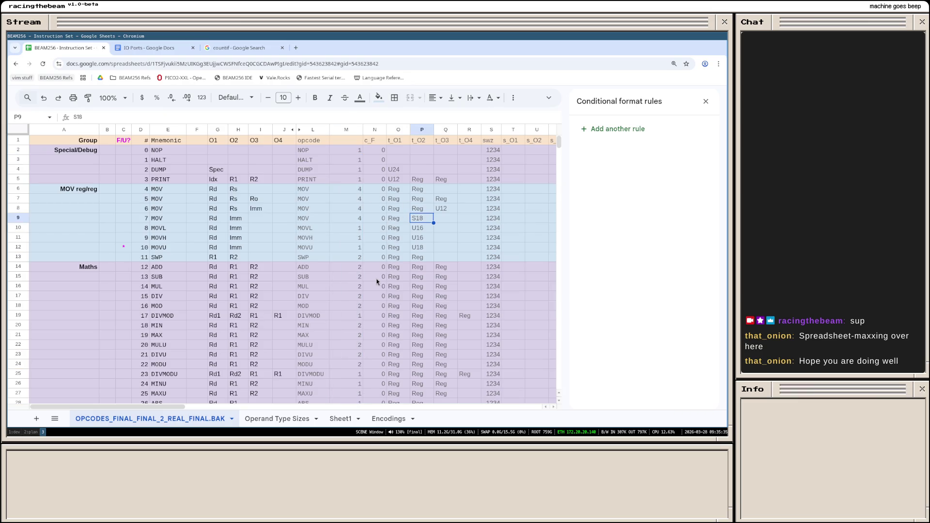
scroll(363, 218, "down", 5)
scroll(367, 225, "down", 2)
scroll(373, 238, "up", 8)
scroll(373, 238, "up", 2)
left_click_drag(363, 129, 340, 130)
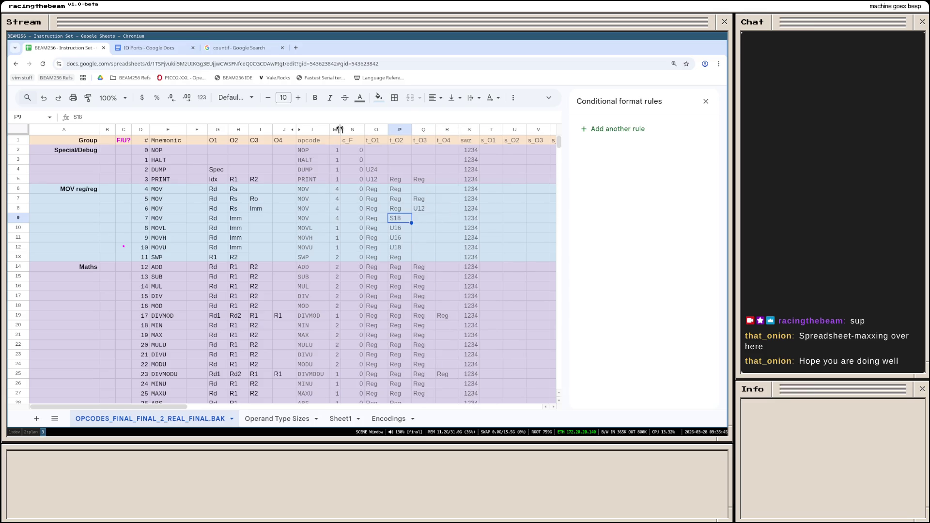
left_click_drag(339, 129, 338, 129)
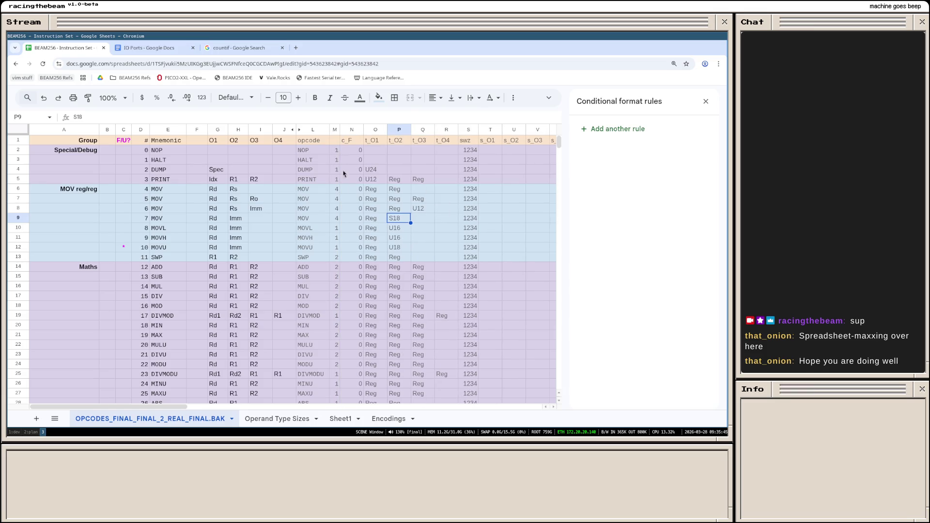
Step: Rename the duplicate MOV opcodes in L7–L9 to suffixed names MOV_DO, MOV_FO and MOV_I
left_click(315, 191)
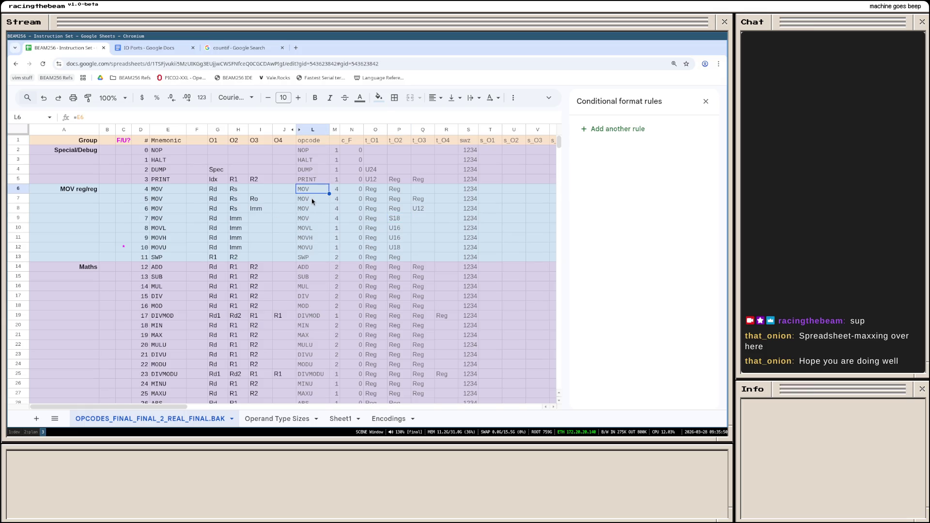
left_click(312, 200)
key("BackSpace")
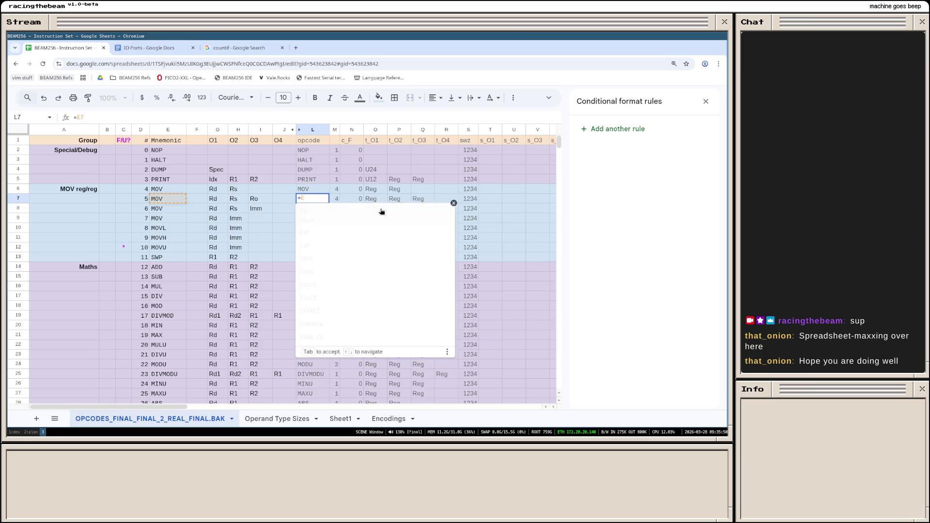
type("MOV_D0")
key("Return")
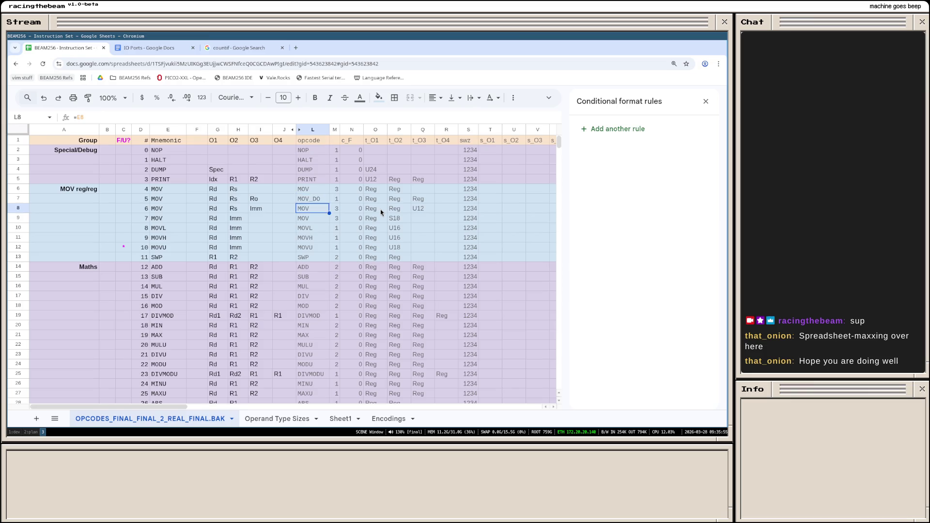
type("MOV_")
type("F0")
key("Return")
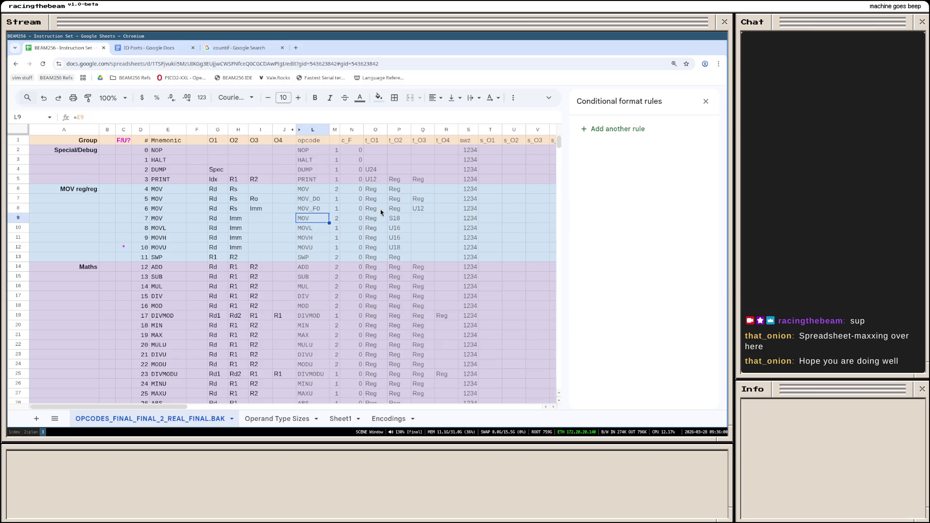
type("MOV_I")
key("Return")
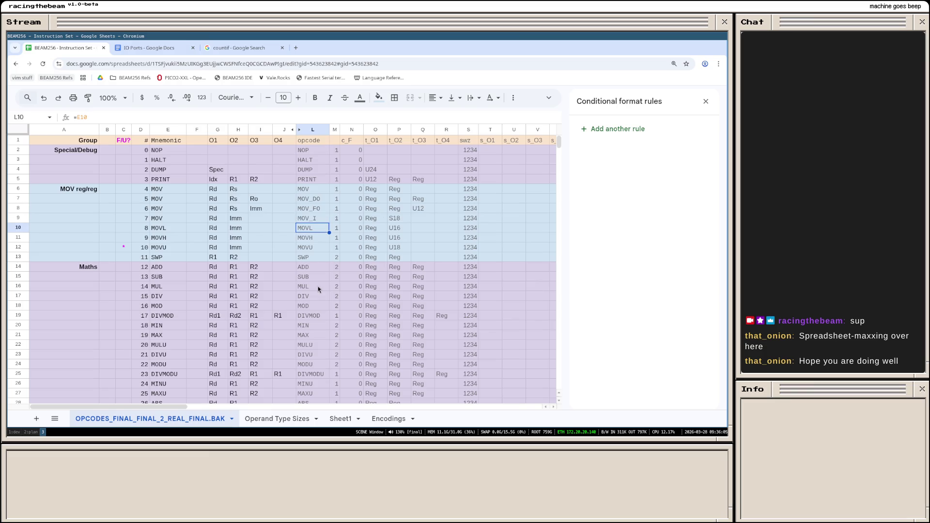
Step: Rename the SWP opcode in L13 to SWP_R and then extend it to SWP_REG
left_click(315, 257)
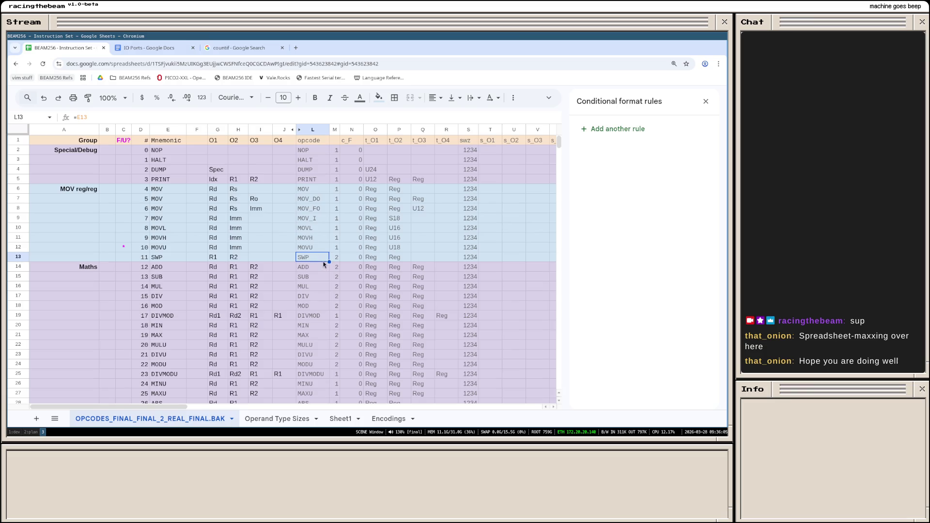
double_click(315, 259)
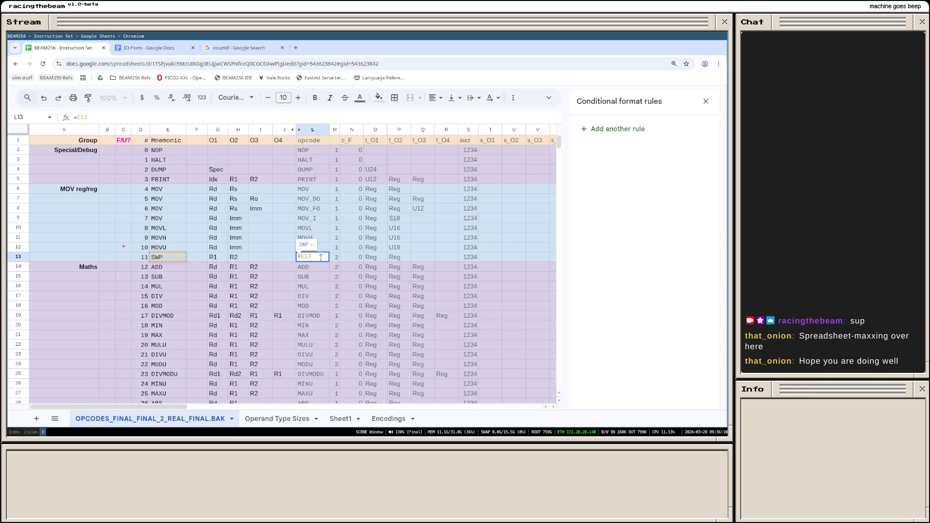
key("BackSpace")
key("BackSpace")
key("BackSpace")
type("SWP_R")
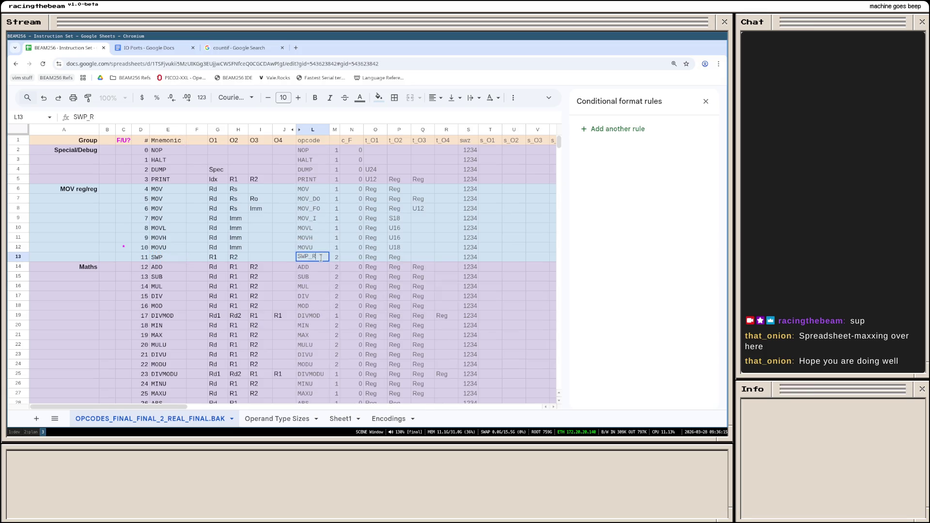
key("Return")
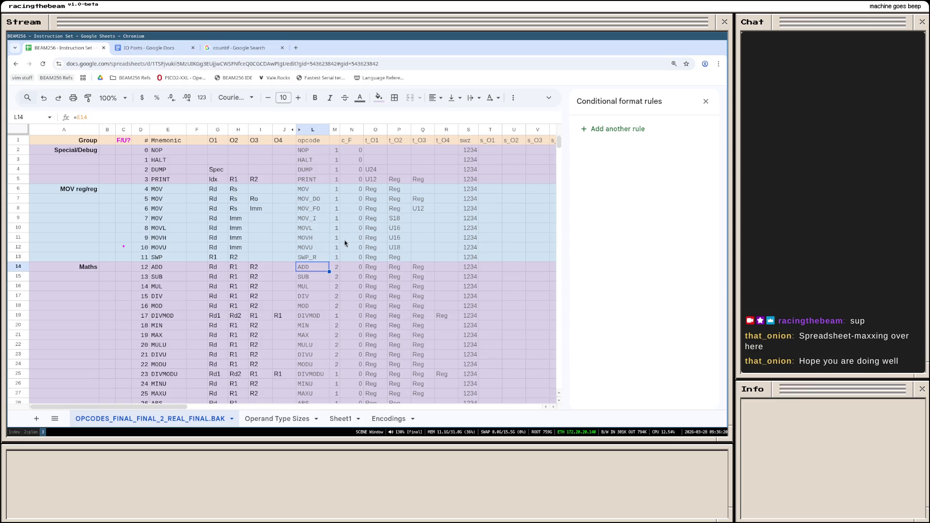
double_click(318, 259)
type("EG")
key("Return")
scroll(329, 269, "down", 2)
scroll(329, 269, "down", 2)
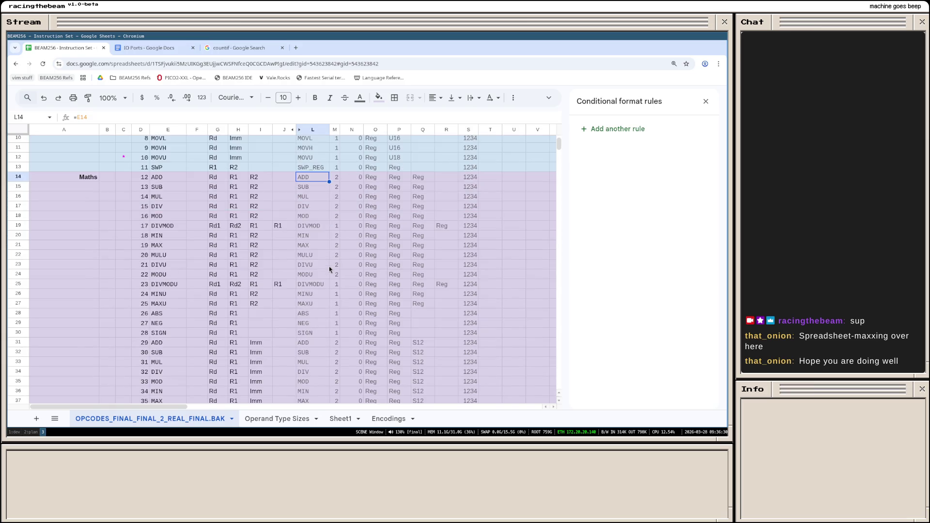
Step: Rename the immediate maths opcodes in L31–L35 to ADD_I, SUB_I, MUL_I, DIV_I and MOD_I
left_click(317, 342)
key("Return")
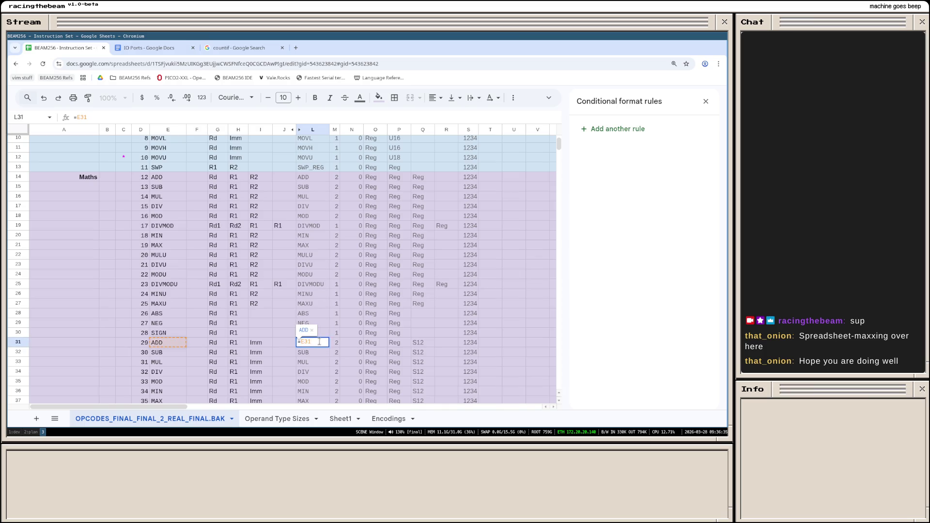
type("&\"_I\"")
key("Return")
type("=UB_I")
key("Return")
type("MUL_I")
key("Return")
type("DIV_I")
key("Return")
type("MOD_O")
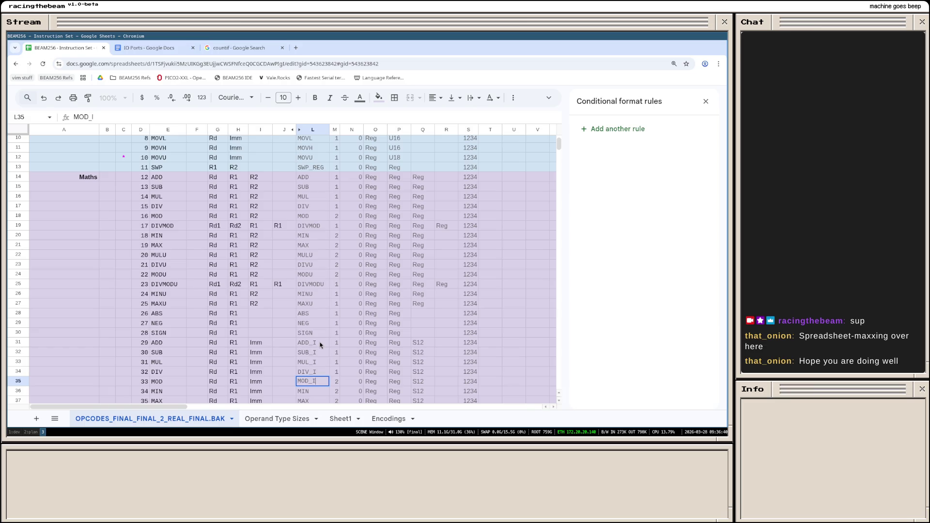
key("Return")
type("MIN_I")
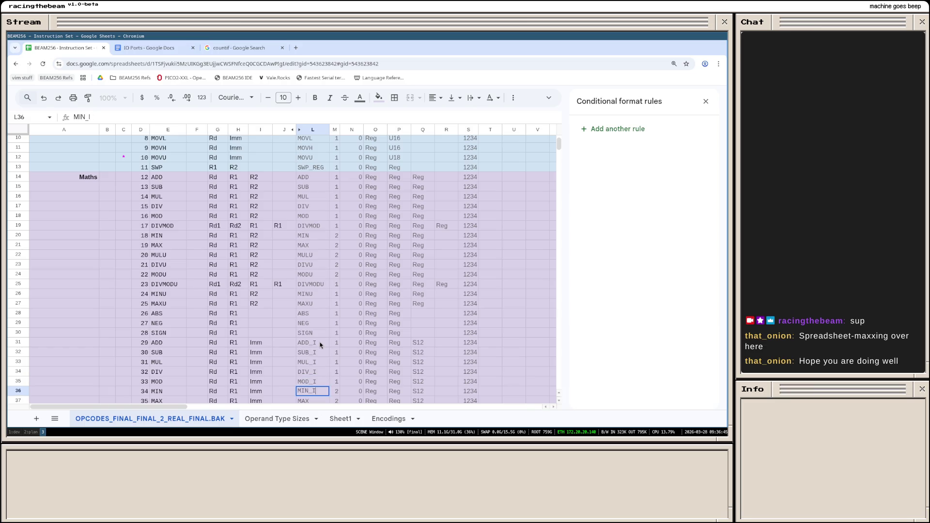
Step: Continue with MIN_I, MAX_I, MULU_I, DIVU_I and MODU_I in L36–L40, then move to the second MAC
key("Return")
scroll(318, 346, "down", 2)
type("MAX_I")
key("Return")
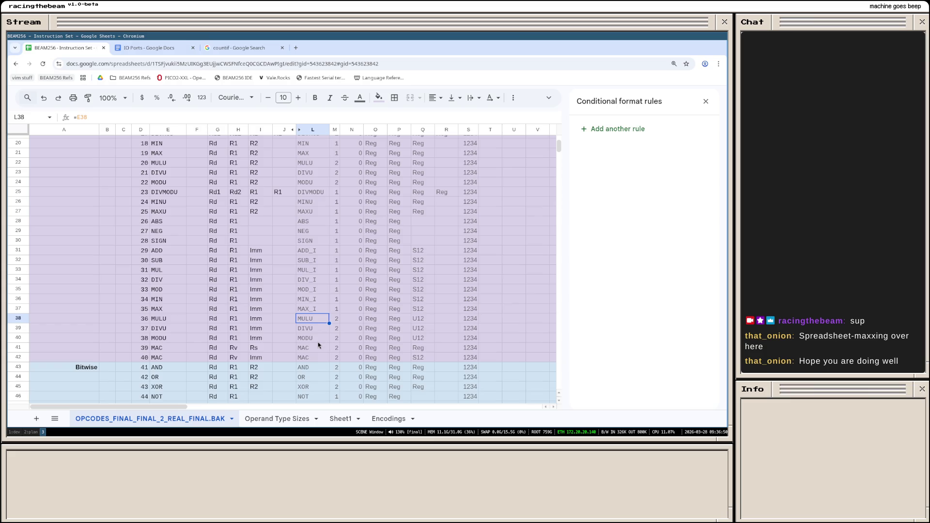
type("MULU_")
type("I")
key("Return")
type("DIVU_I")
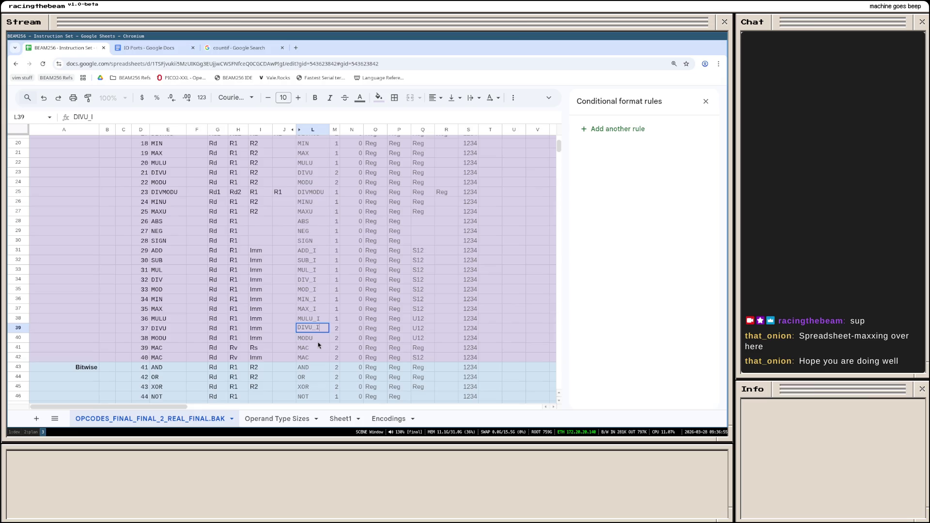
key("Return")
type("MODU_I")
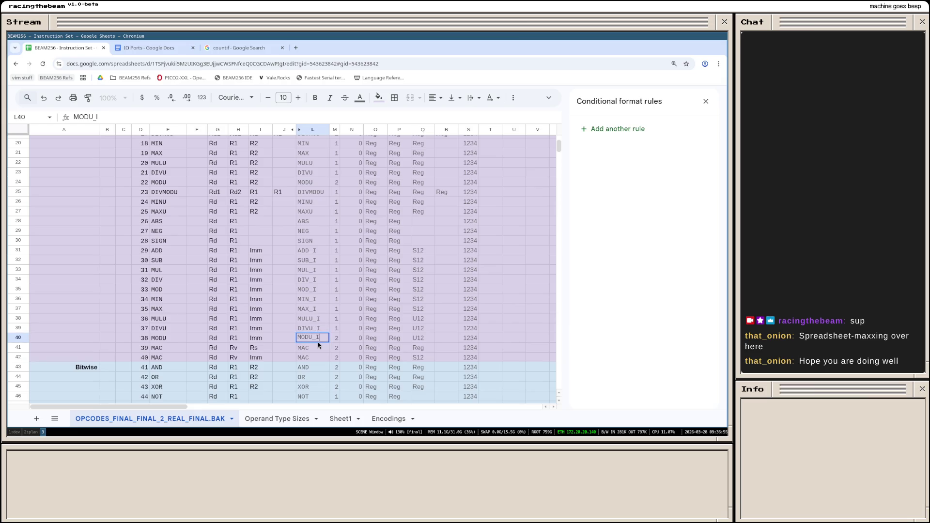
key("Return")
key("Down")
key("Down")
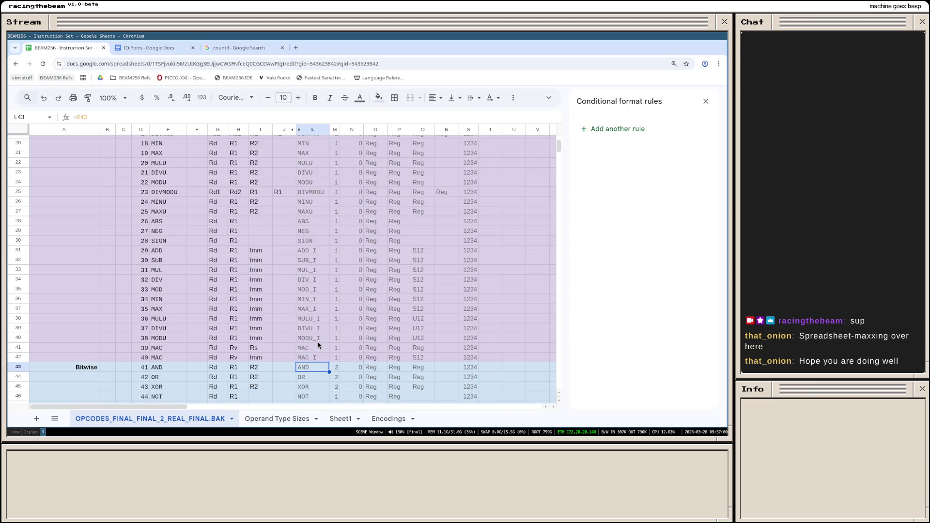
scroll(317, 342, "up", 3)
scroll(366, 278, "down", 3)
scroll(363, 276, "down", 3)
scroll(341, 282, "down", 2)
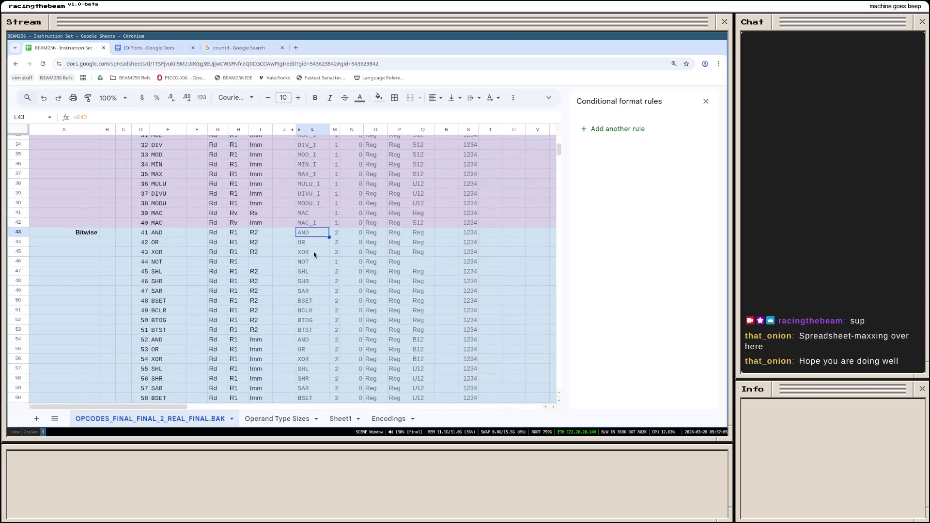
scroll(313, 252, "down", 3)
Step: Rename L54–L63 to AND_I, OR_I, XOR_I, SHL_I, SHR_I, SAR_I, BSET_I, BCLR_I, BTOG_I and BTST_I
left_click(323, 251)
type("AND_")
key("Return")
type("OR_")
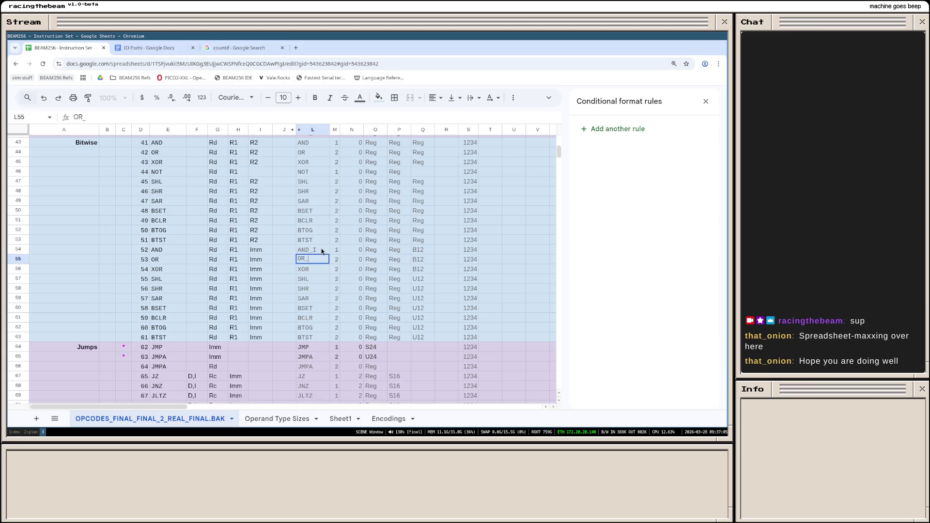
type("I")
key("Return")
type("XOR_I")
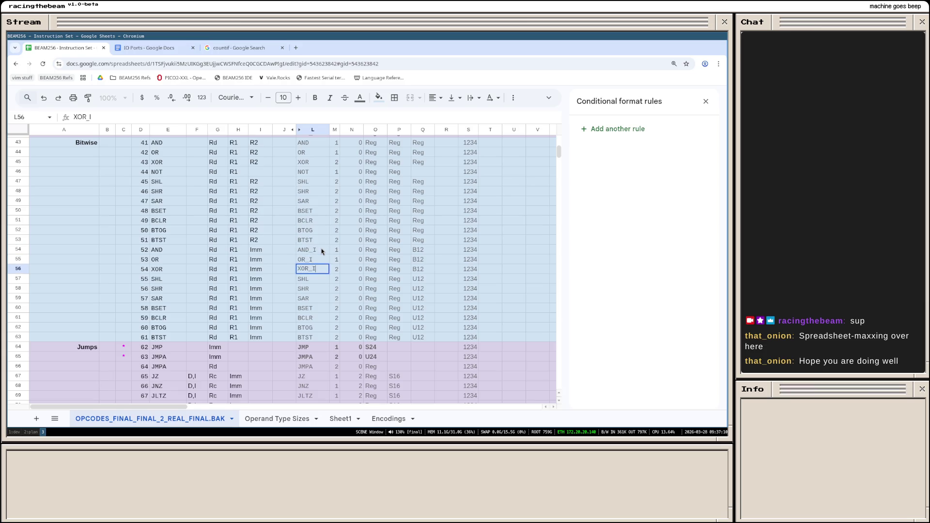
key("Return")
type("SHL_I")
key("Return")
type("SHR_")
type("SAR_I")
key("Return")
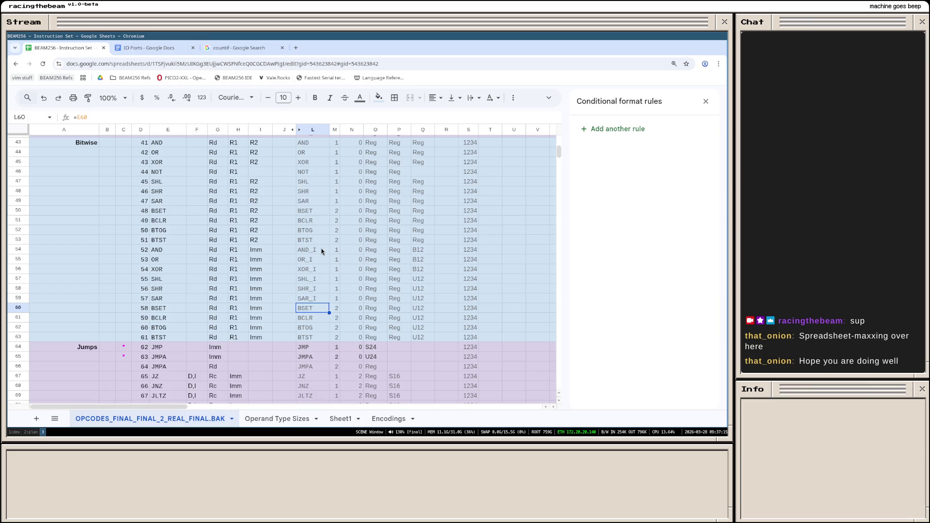
type("BSET_I")
key("Return")
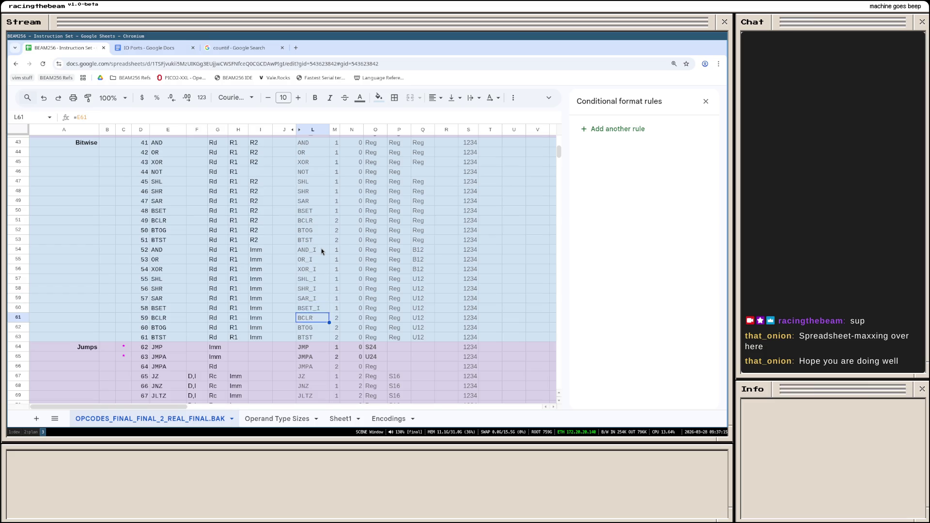
type("BCLR_I")
key("Return")
type("BTOG_I")
key("Return")
type("BTST_I")
key("Return")
scroll(322, 250, "up", 5)
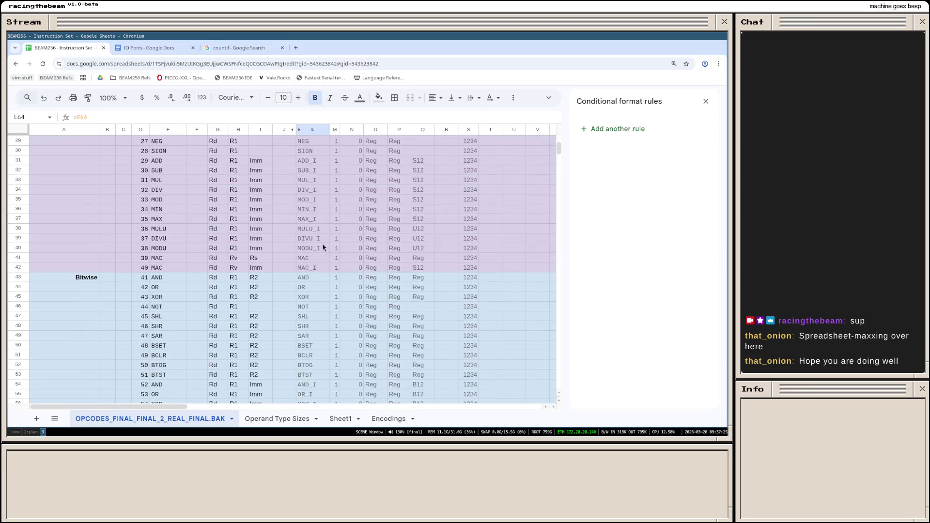
scroll(324, 243, "down", 3)
scroll(333, 238, "down", 5)
scroll(333, 238, "down", 1)
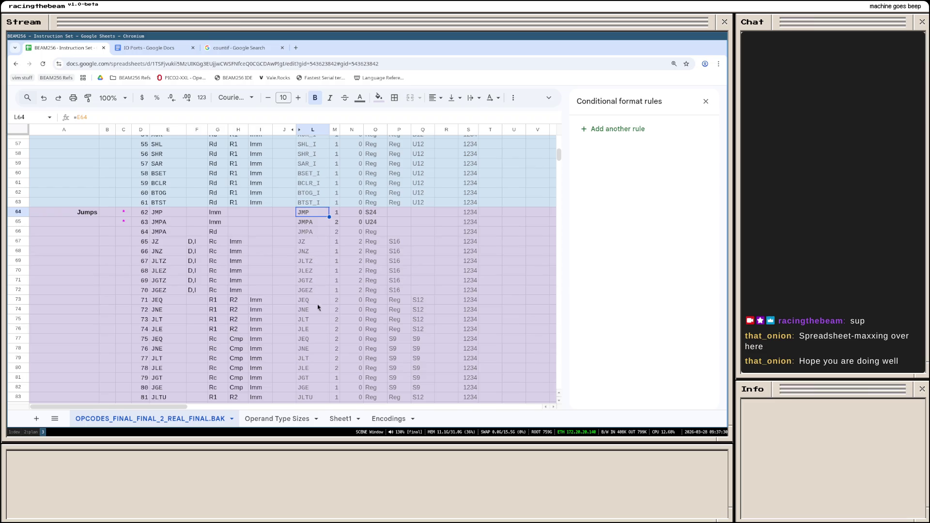
scroll(319, 304, "down", 1)
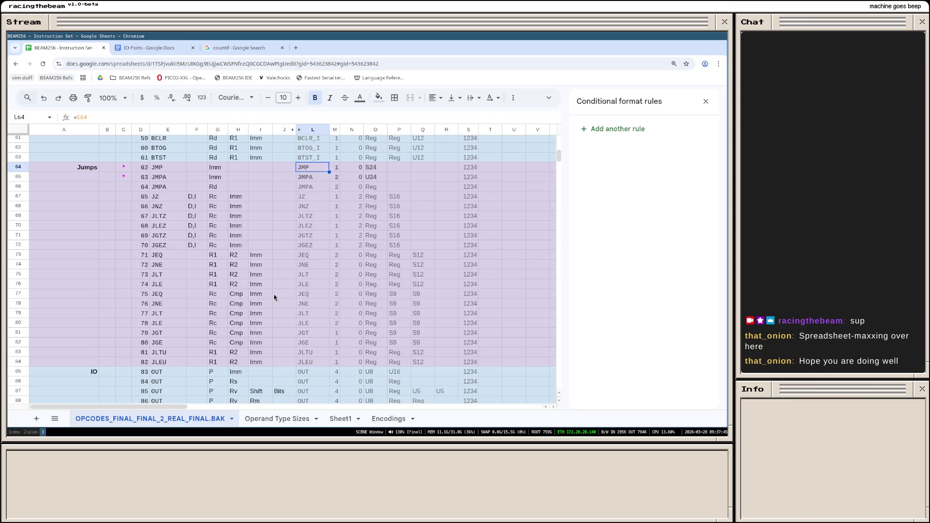
Step: Rename the compare-with-immediate jumps in L77–L80 to JEQ_I, JNE_I, JLT_I and JLE_I
left_click(319, 294)
double_click(319, 293)
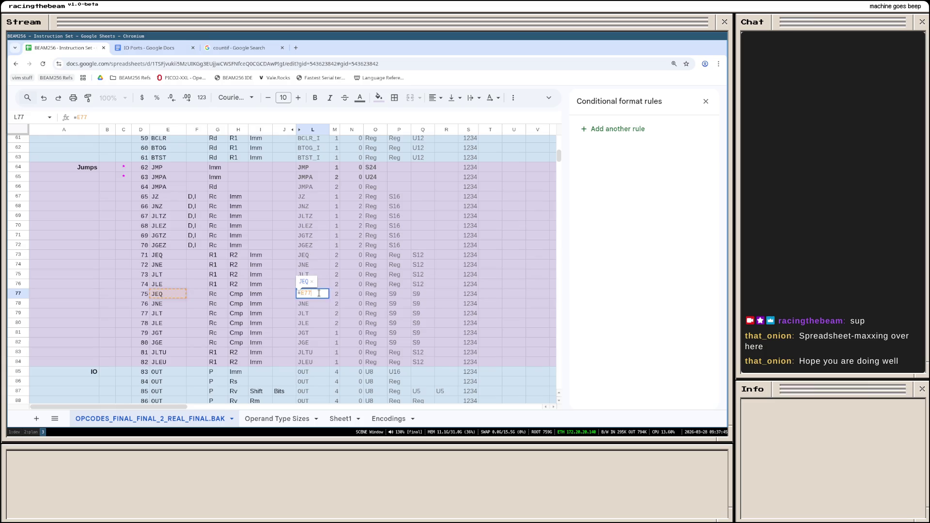
key("BackSpace")
key("BackSpace")
key("BackSpace")
type("JEQ_I")
key("Return")
type("JNE_OI")
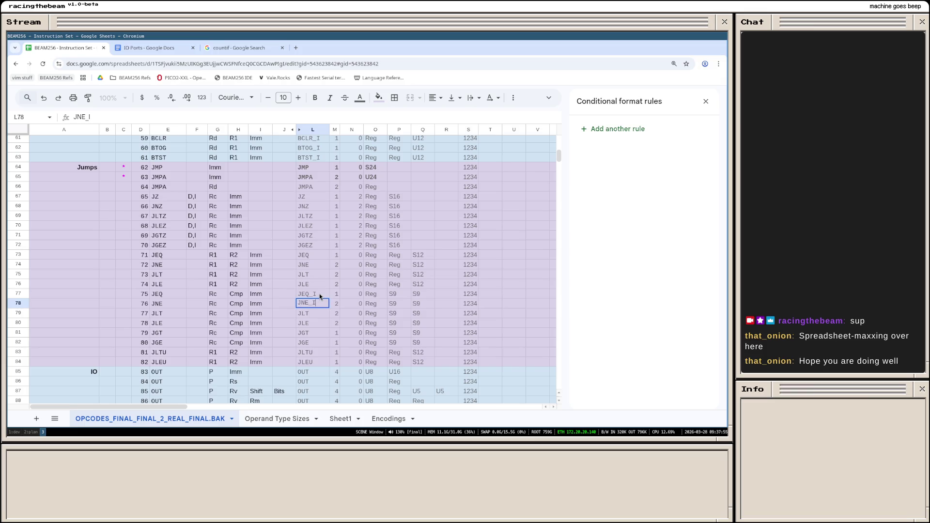
key("Return")
type("JLT_I")
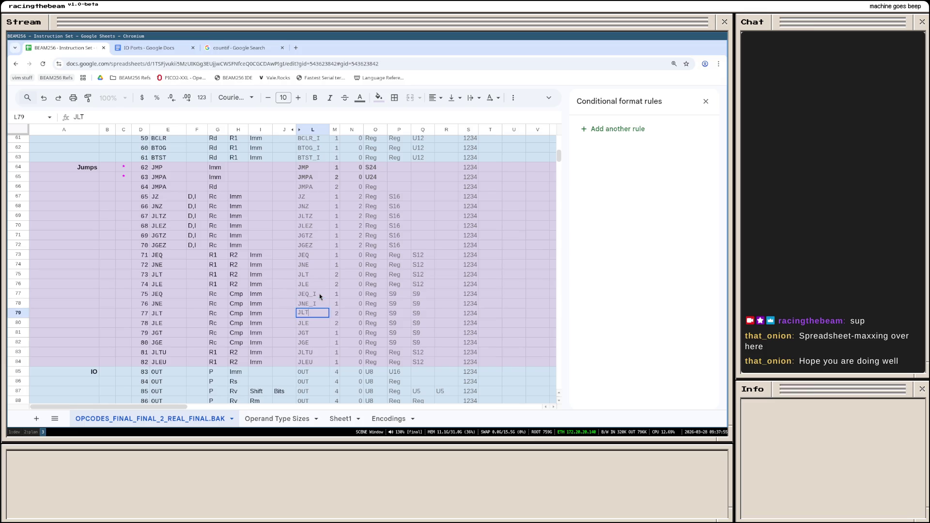
key("Return")
type("JLE")
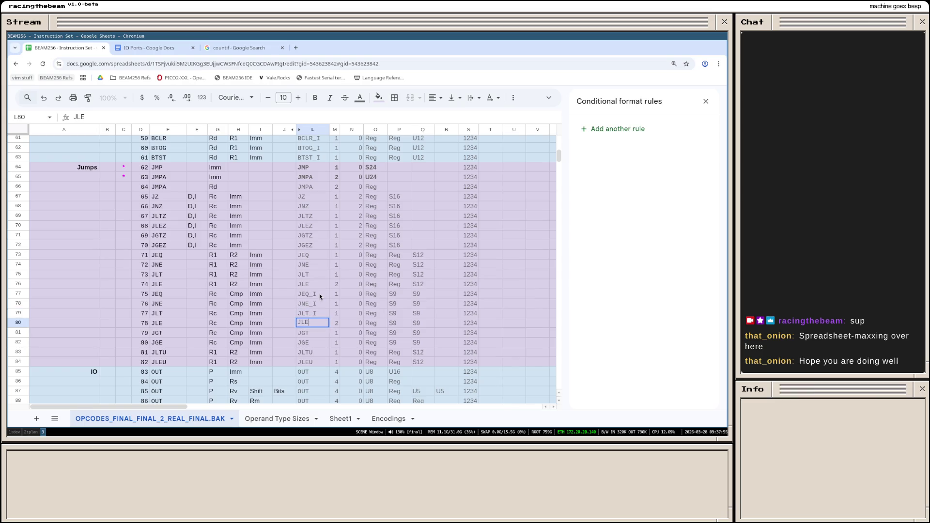
type("_I")
key("Return")
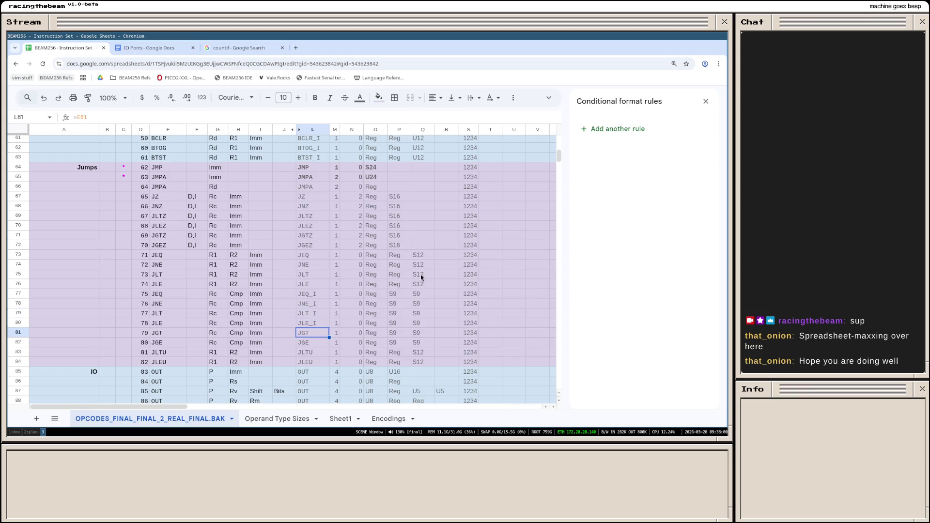
scroll(336, 223, "down", 2)
scroll(338, 252, "down", 2)
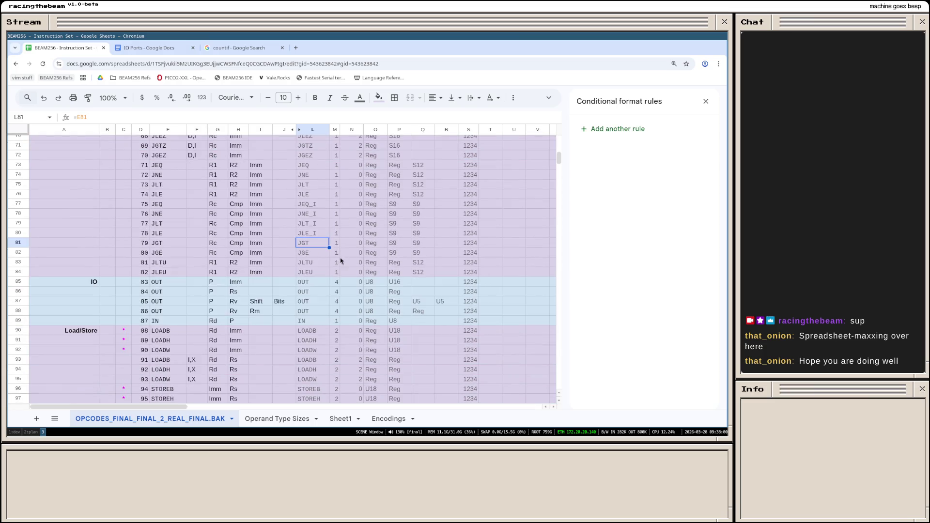
Step: Rename the duplicate OUT opcodes to OUT_I in L85, OUT_SH in L87 and OUT_MSK in L88
left_click(312, 285)
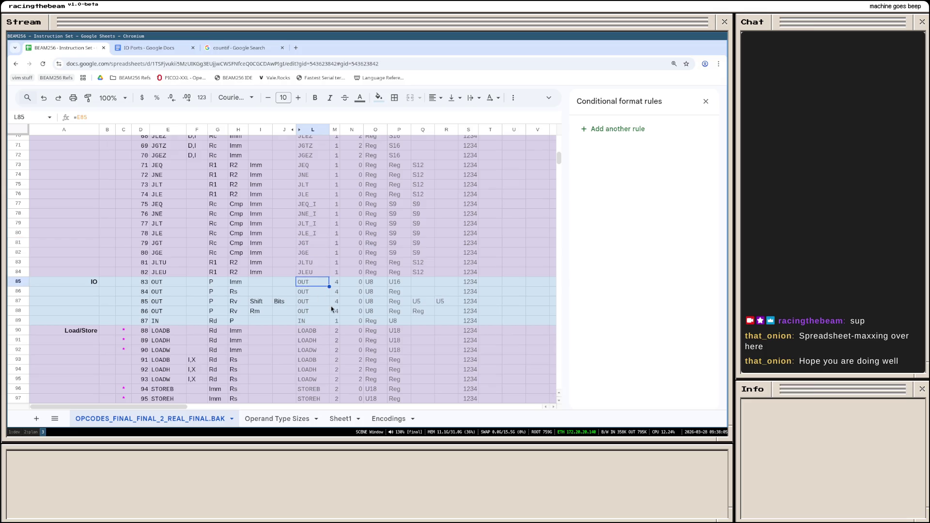
type("OUT_I")
key("Return")
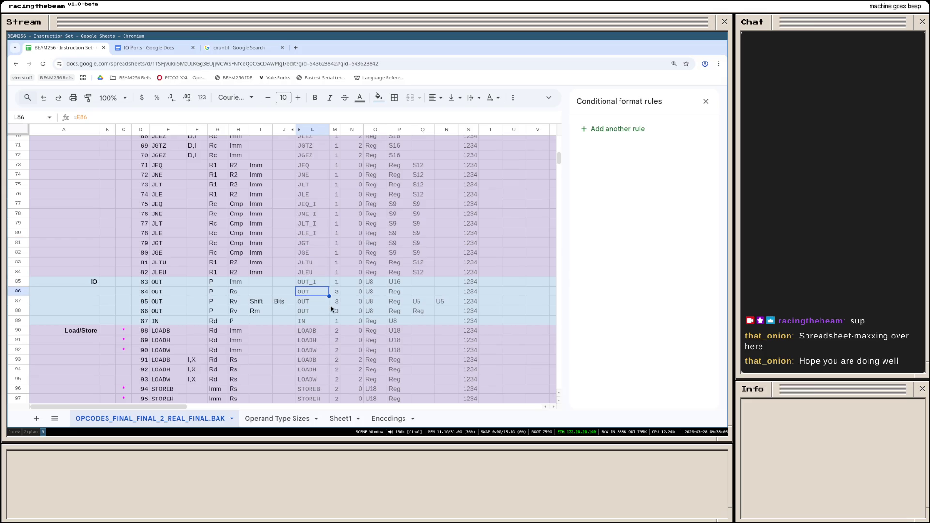
left_click(329, 305)
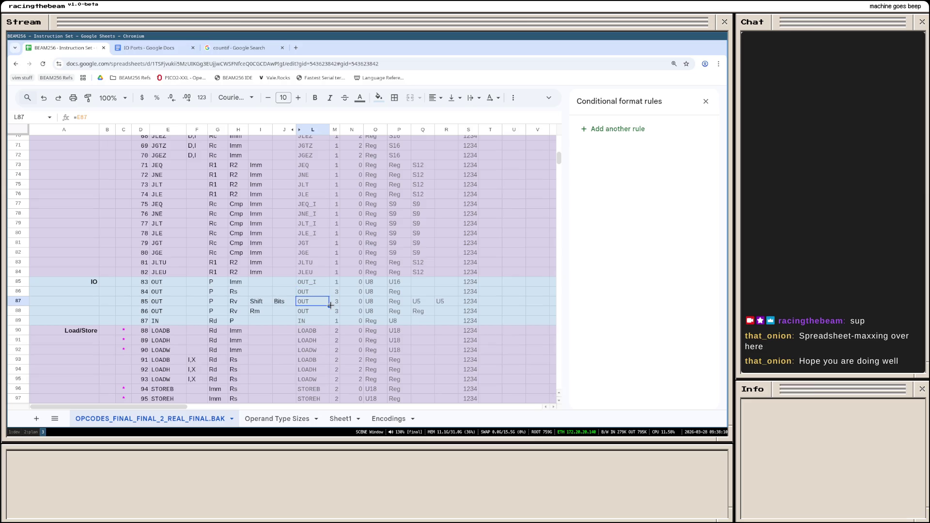
left_click(330, 308)
type("OUT_M")
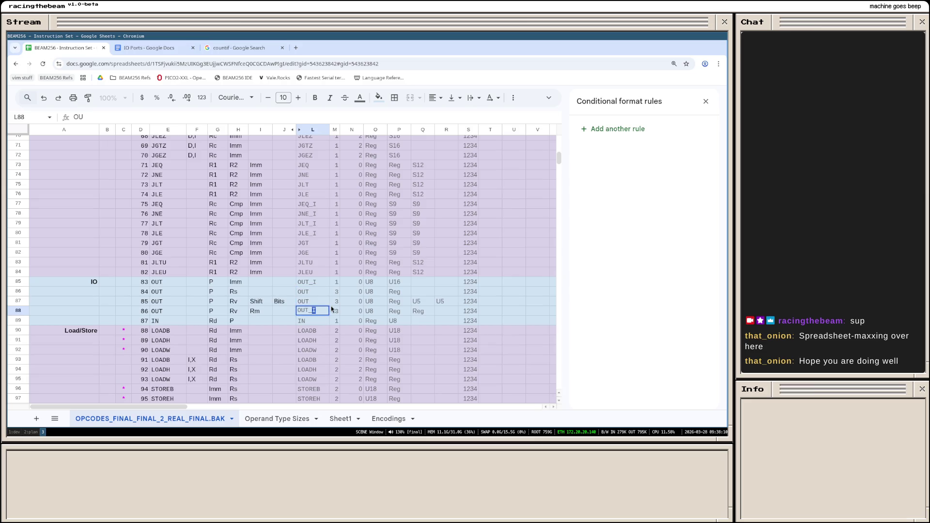
left_click(330, 305)
type("OUT_SHIFT")
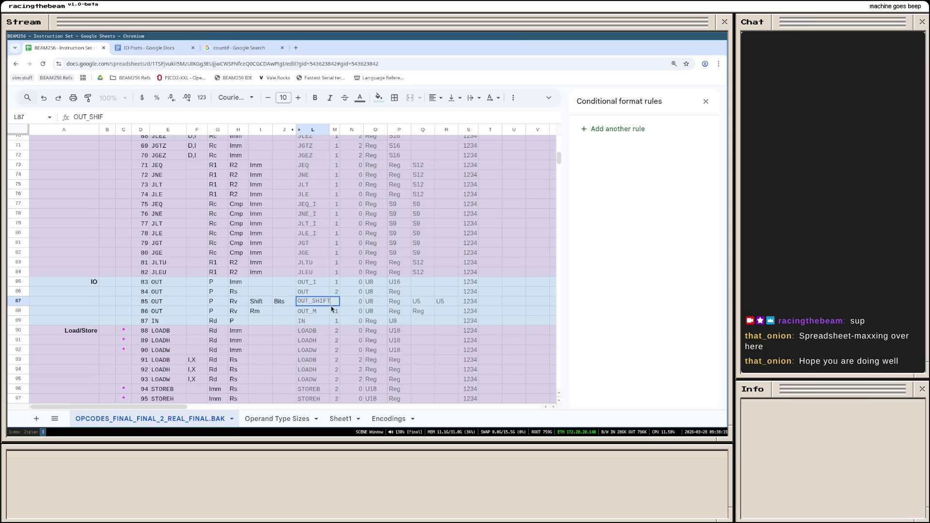
key("BackSpace")
key("BackSpace")
key("Return")
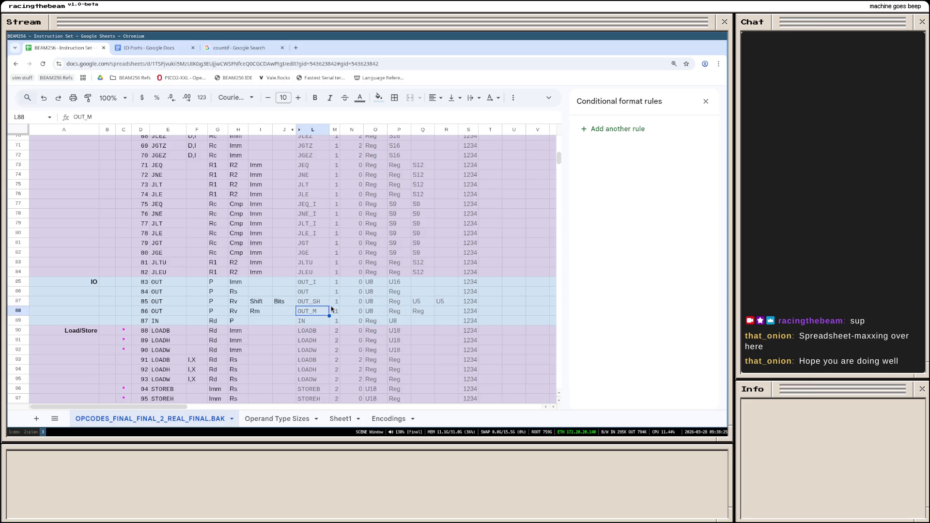
type("SK")
key("Return")
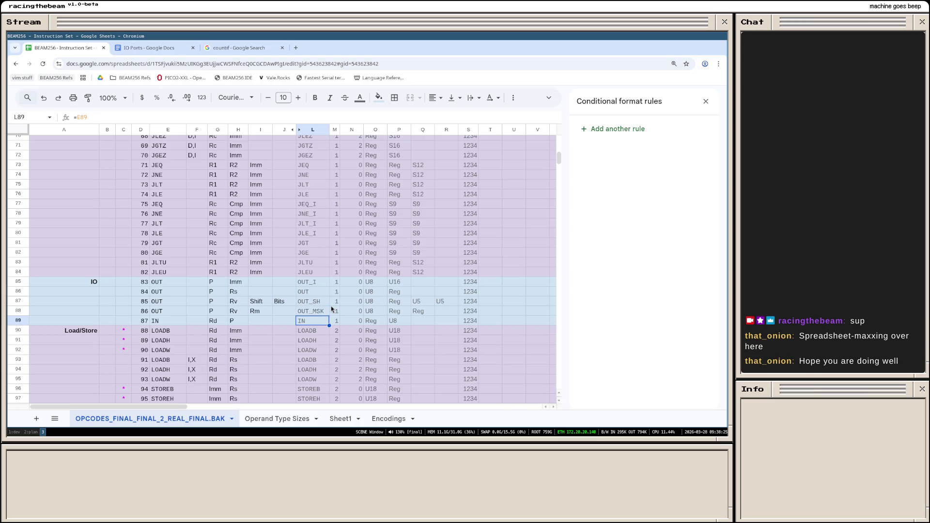
scroll(331, 308, "down", 2)
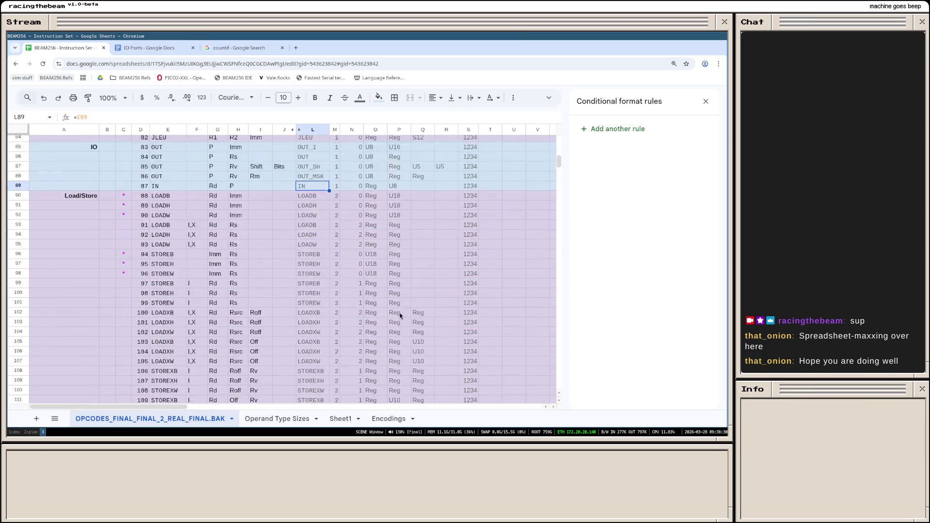
scroll(331, 309, "down", 3)
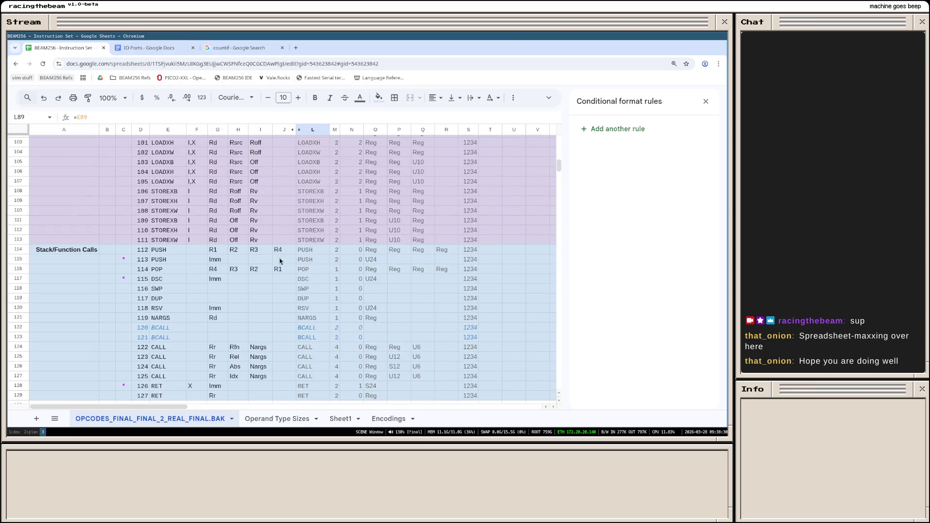
scroll(295, 264, "up", 2)
scroll(294, 263, "up", 3)
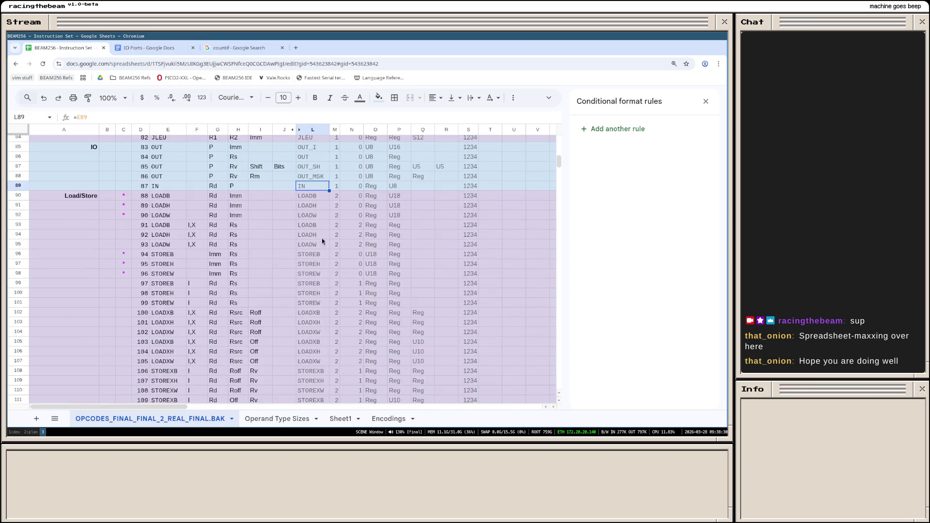
Step: Rename the immediate loads in L90:L92 to LOADB_I, LOADH_I and LOADW_I
left_click(312, 197)
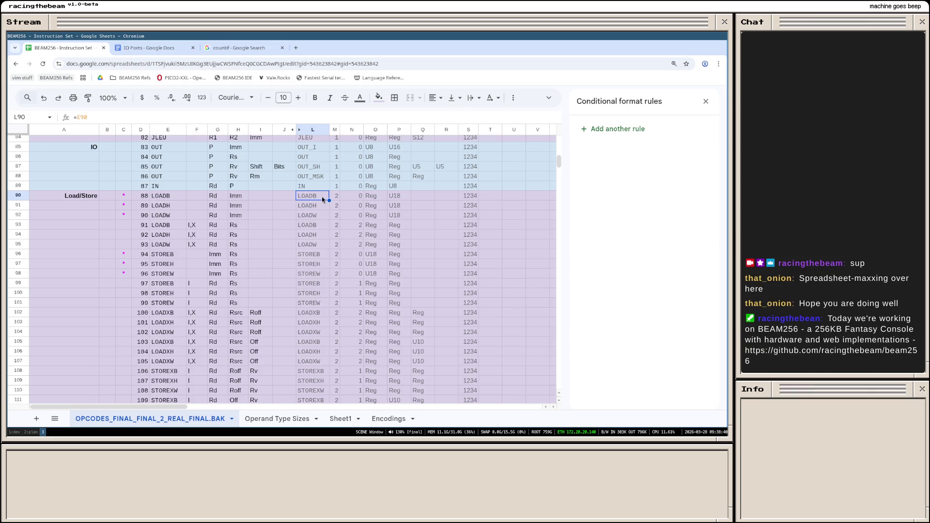
double_click(322, 197)
key("BackSpace")
key("BackSpace")
key("BackSpace")
type("LOADB_I")
key("Return")
type("LOH")
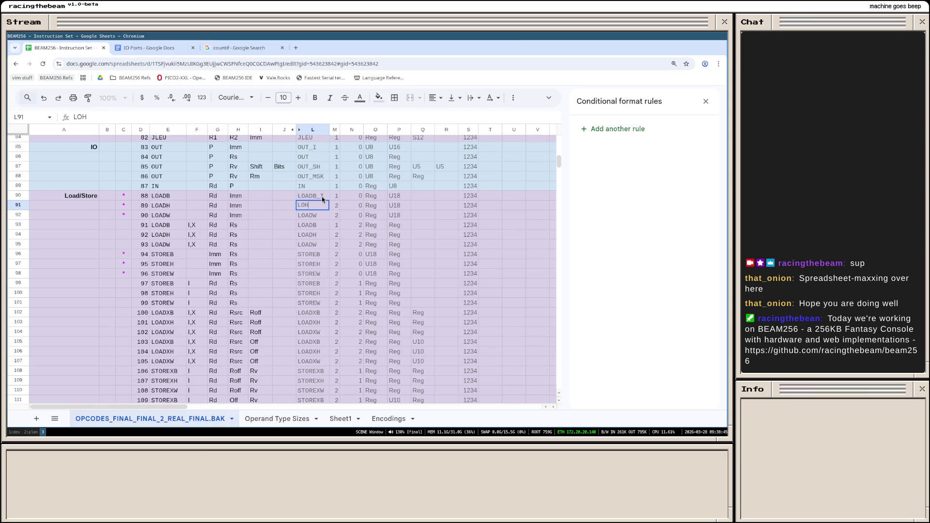
key("BackSpace")
type("ADH_")
key("Return")
type("LOADW_I")
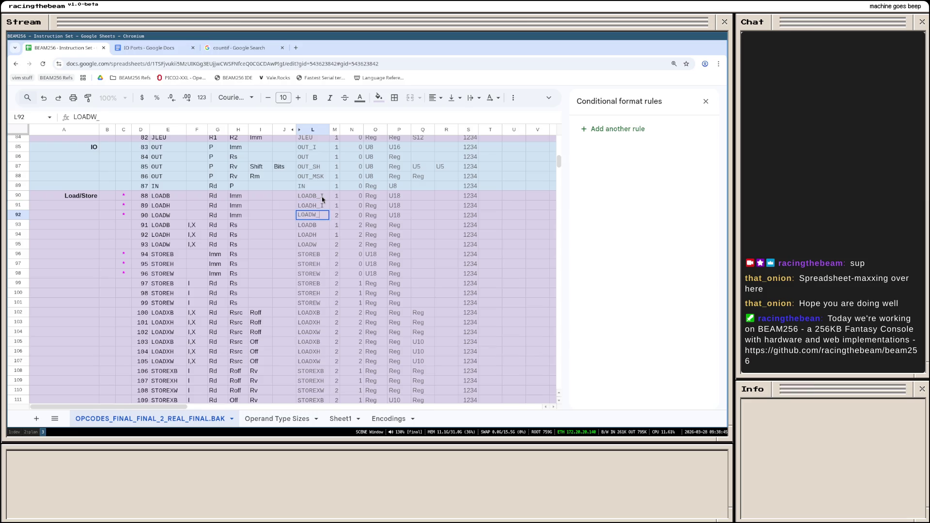
key("Return")
Step: Rename the immediate stores in L96:L98 to STOREB_I, STOREH_I and STOREW_I
key("Down")
key("Down")
key("Down")
type("STOREB_I")
key("Return")
type("STOREH_I")
key("Return")
type("STOREW_I")
key("Return")
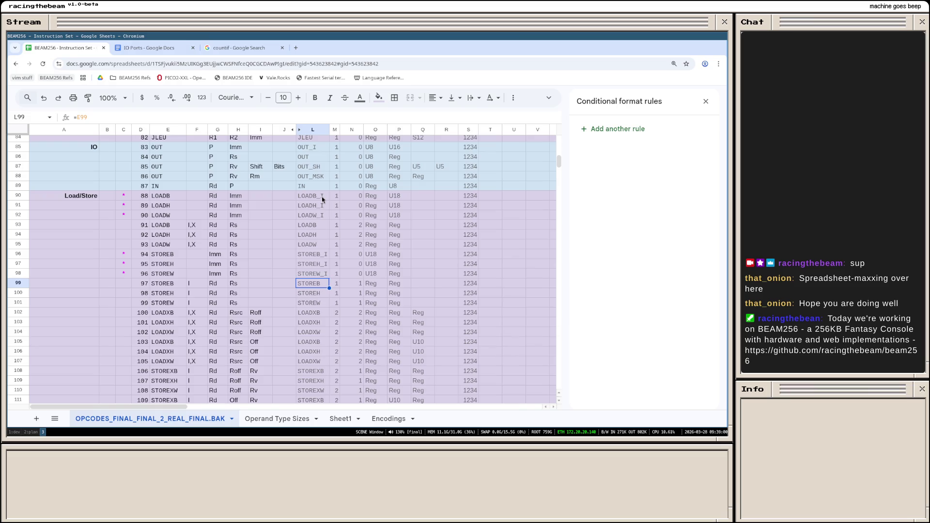
key("Down")
key("Down")
key("Down")
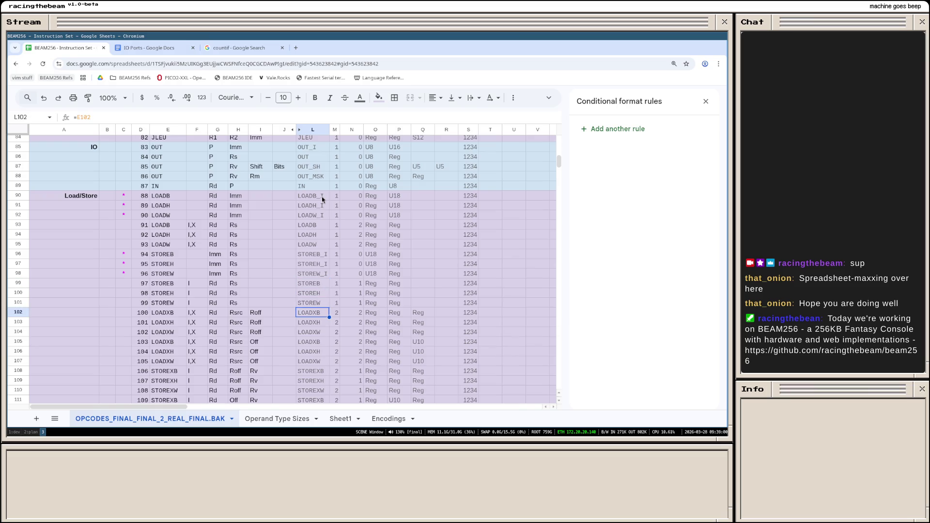
scroll(330, 228, "down", 2)
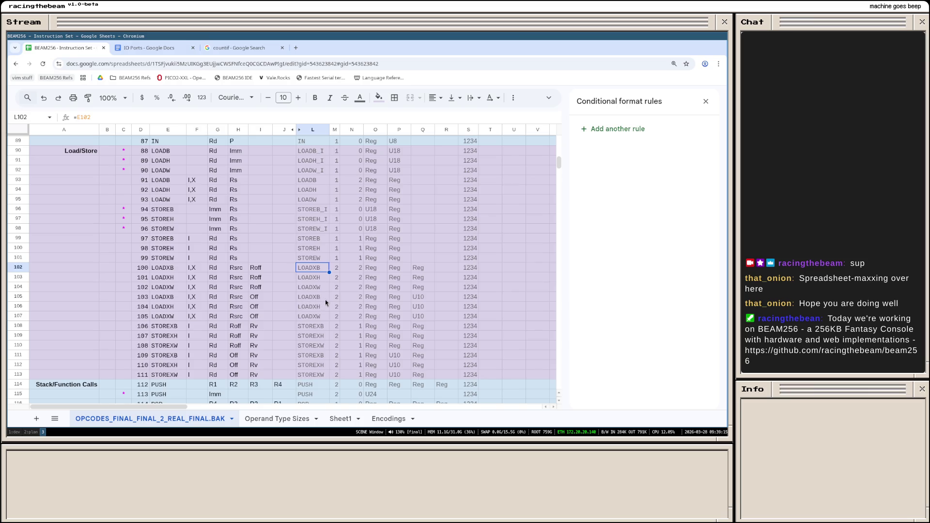
Step: Rename L105:L107 to LOADXB_IO, LOADXH_IO, LOADXW_IO and widen column L to fit
left_click(323, 298)
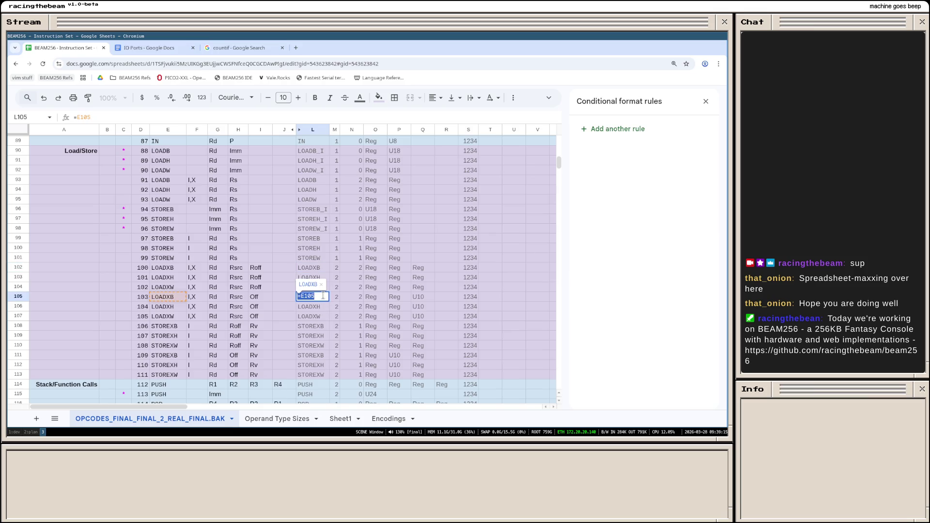
type("LOADXB_IO")
key("Return")
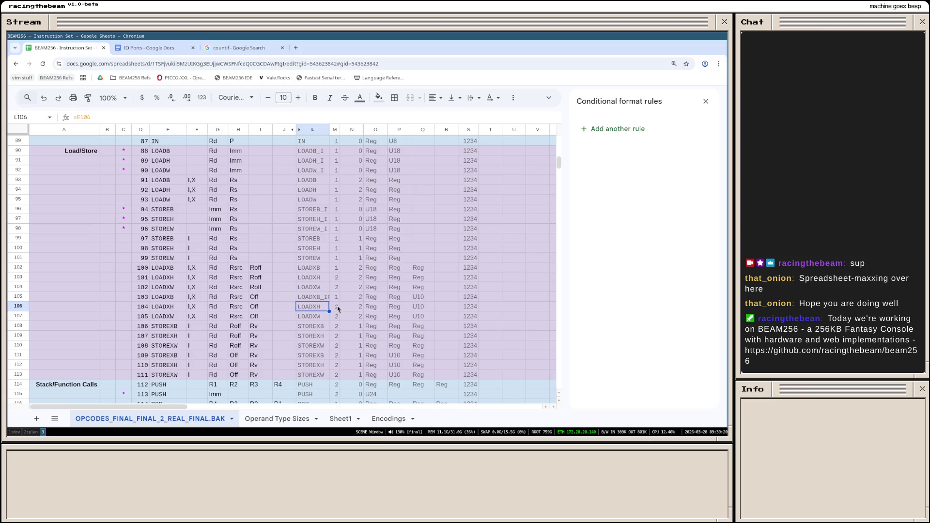
type("LOADXH_IO")
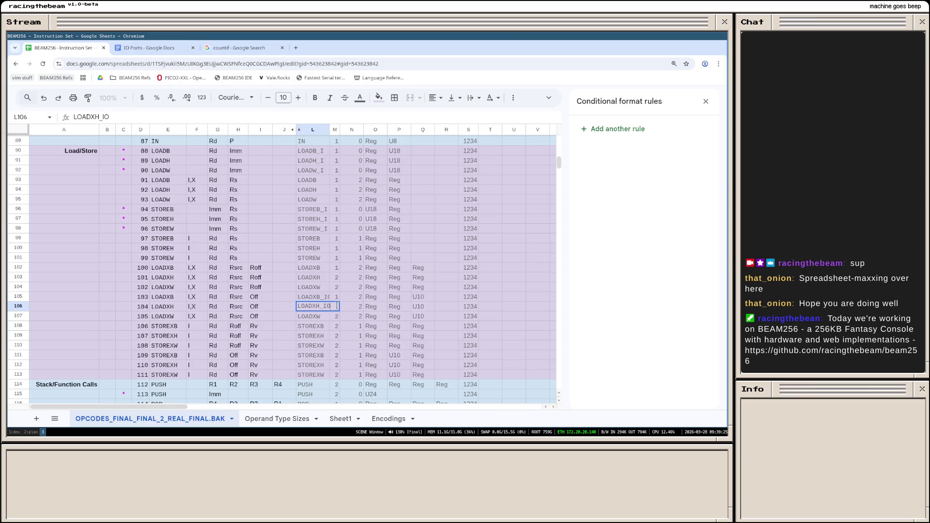
key("Return")
type("LOADXW_IO")
key("Return")
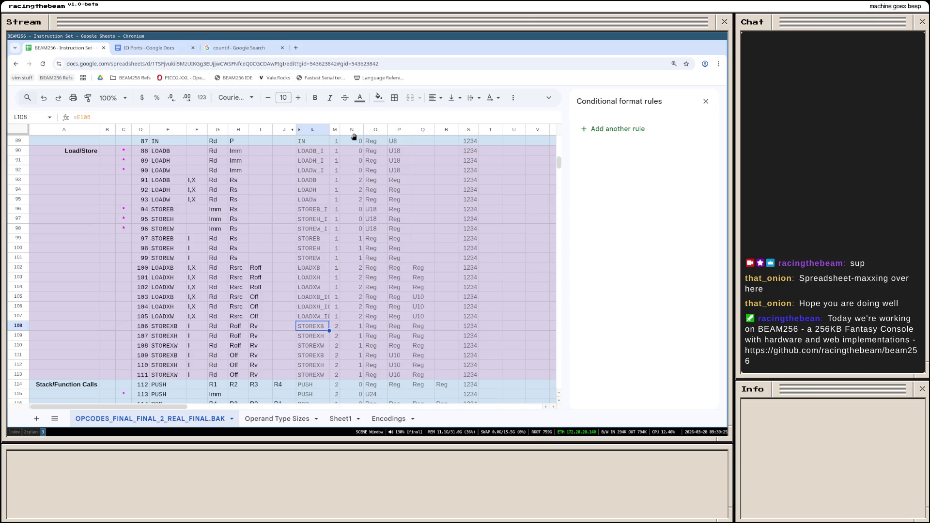
left_click_drag(329, 130, 338, 129)
scroll(337, 365, "down", 5)
left_click(317, 311)
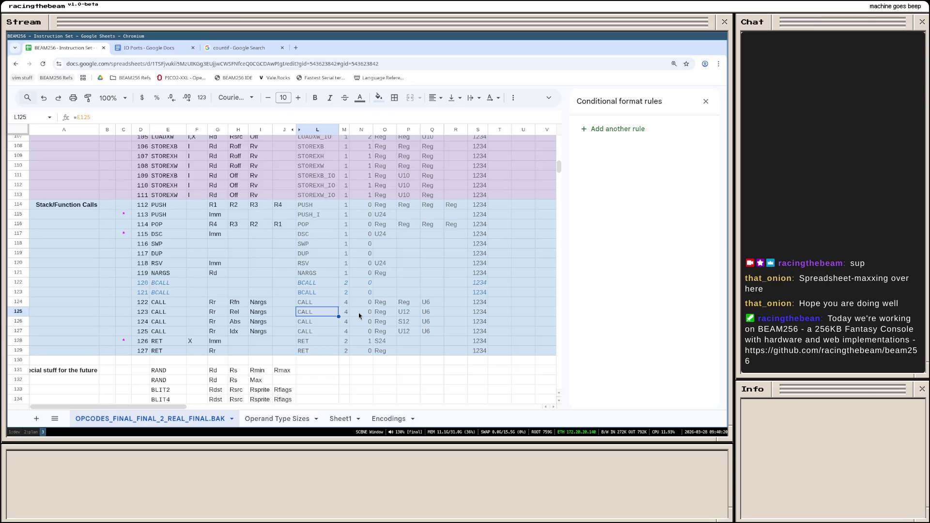
type("CAR")
Step: Rename the duplicates in L125:L128 to CALL_REL, CALL_ABS, CALL_IND and RET_I
key("BackSpace")
type("LL_REL")
key("Return")
type("CALL_ABS")
key("Return")
type("CALL_IND")
key("Return")
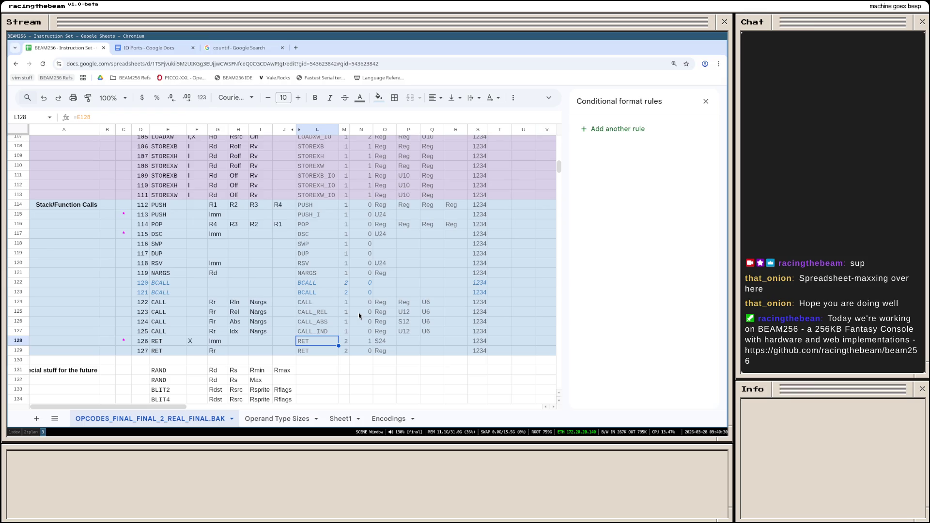
type("RET_I")
key("Return")
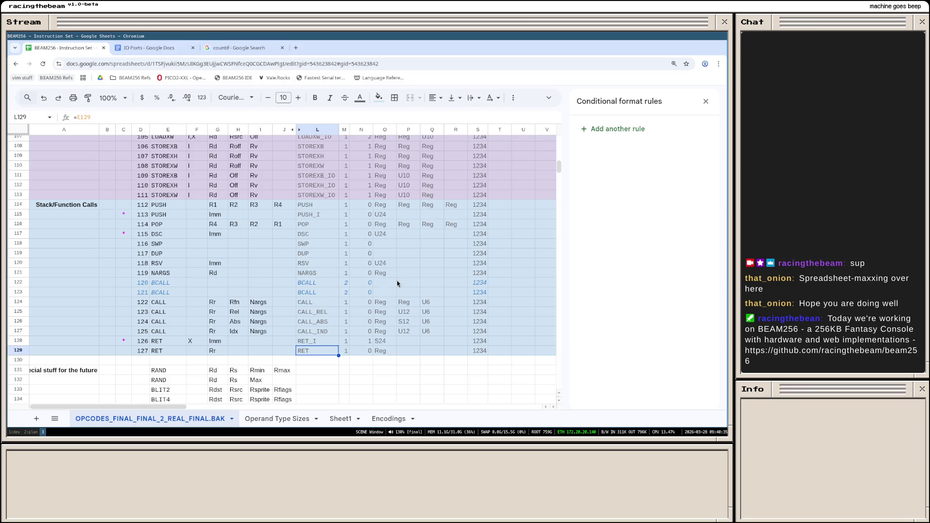
left_click(412, 293)
scroll(329, 291, "up", 3)
scroll(329, 284, "up", 5)
scroll(328, 268, "up", 5)
scroll(326, 249, "up", 5)
scroll(325, 250, "down", 2)
scroll(325, 250, "down", 7)
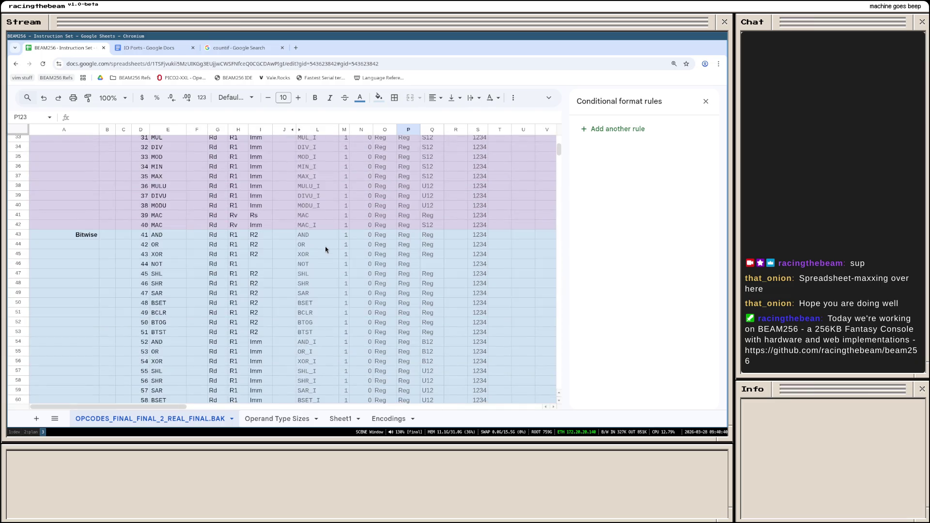
scroll(325, 249, "down", 8)
scroll(334, 267, "down", 2)
scroll(333, 268, "down", 4)
scroll(334, 268, "down", 3)
scroll(333, 269, "down", 2)
scroll(334, 266, "down", 8)
scroll(334, 265, "down", 2)
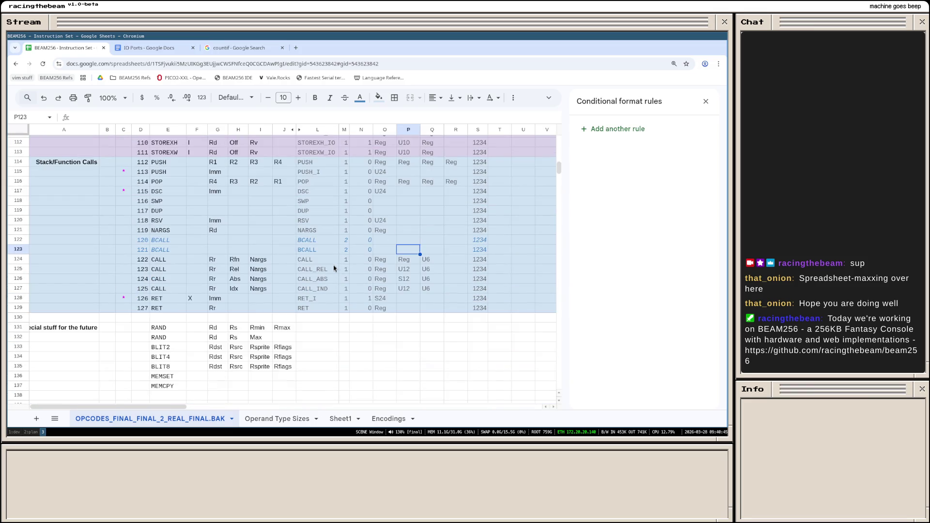
scroll(335, 295, "up", 2)
scroll(335, 296, "up", 4)
scroll(336, 296, "up", 2)
scroll(336, 296, "up", 1)
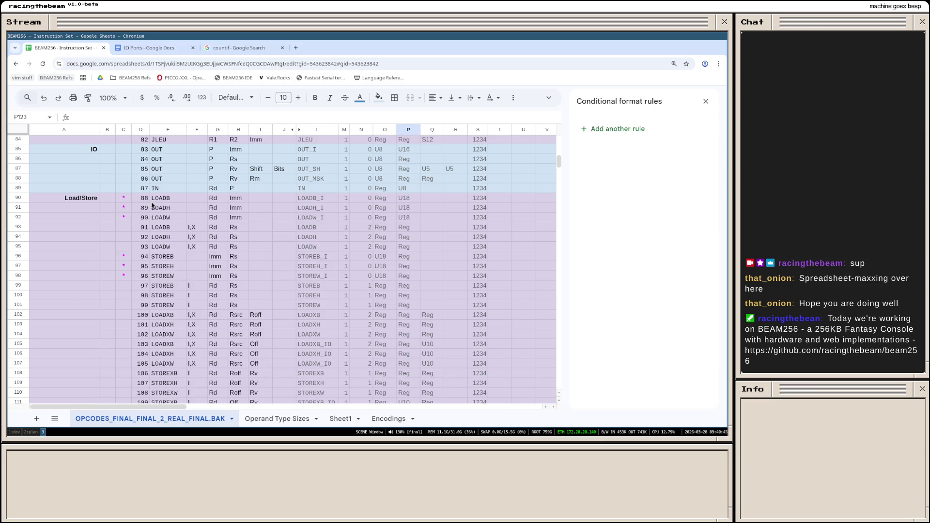
left_click_drag(163, 196, 329, 216)
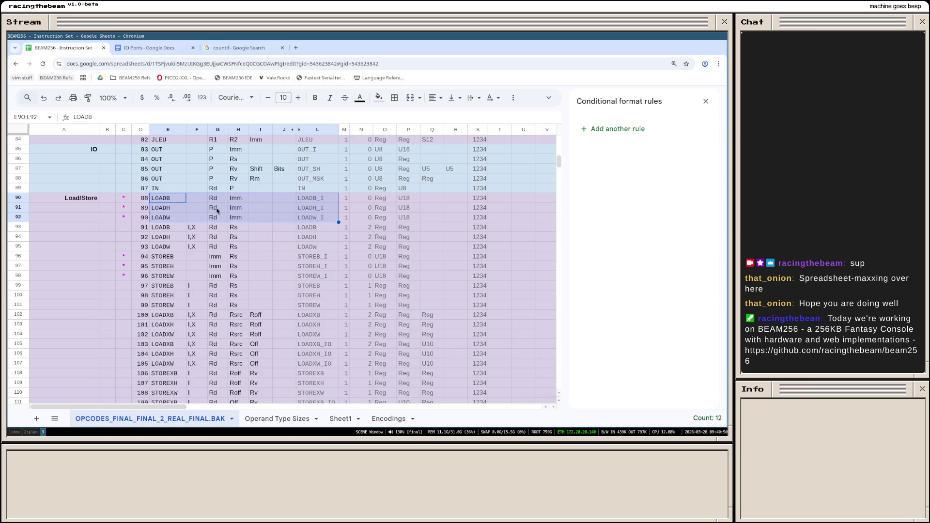
key("Right")
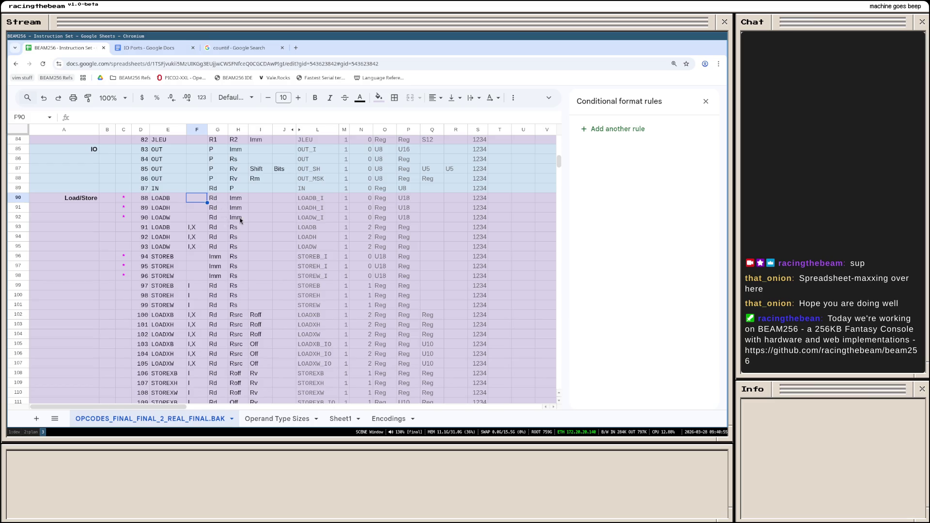
left_click(222, 201)
left_click_drag(223, 205, 237, 217)
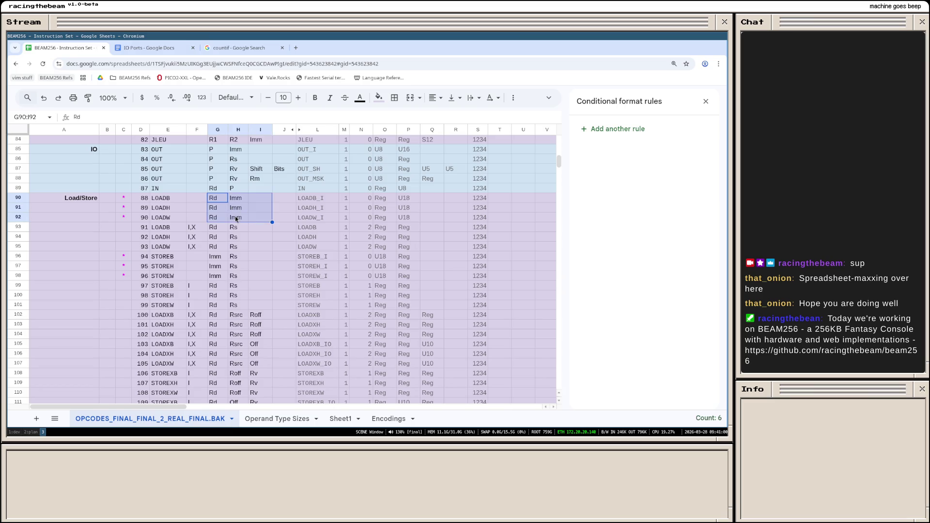
left_click(238, 218)
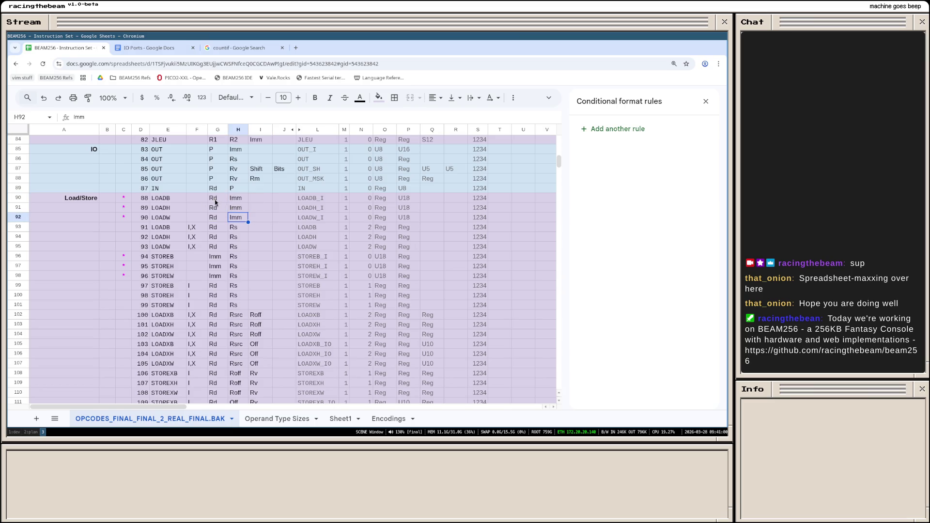
left_click(216, 202)
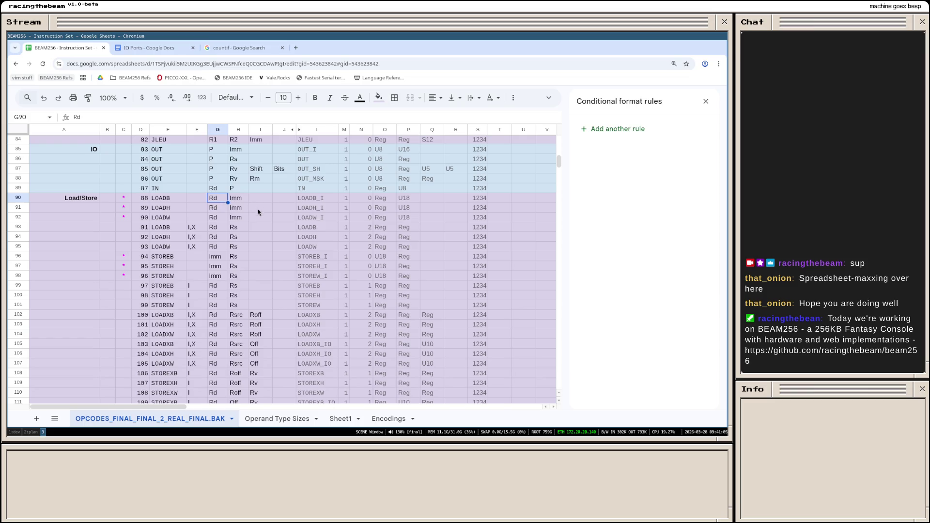
mouse_move(199, 200)
left_mouse_down()
mouse_move(201, 220)
mouse_move(192, 218)
left_mouse_up()
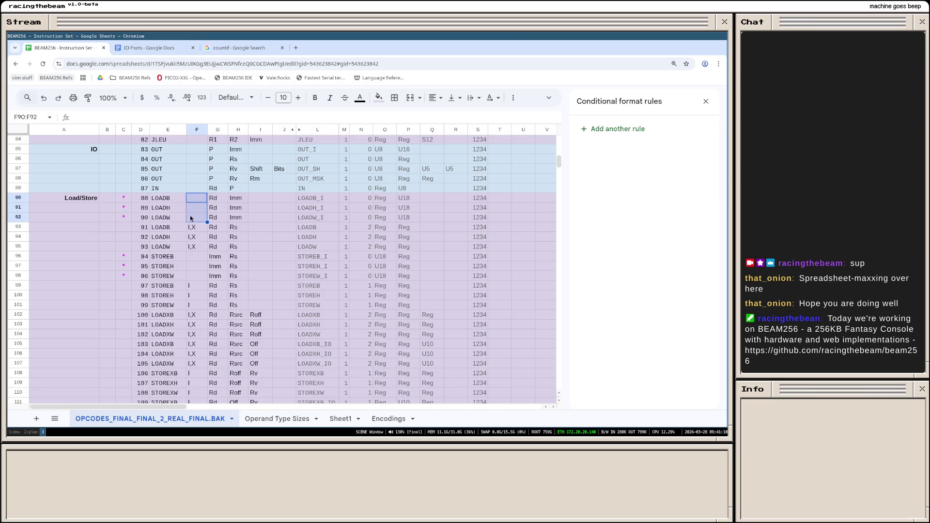
left_click(175, 218)
left_click(170, 209)
left_click(175, 200)
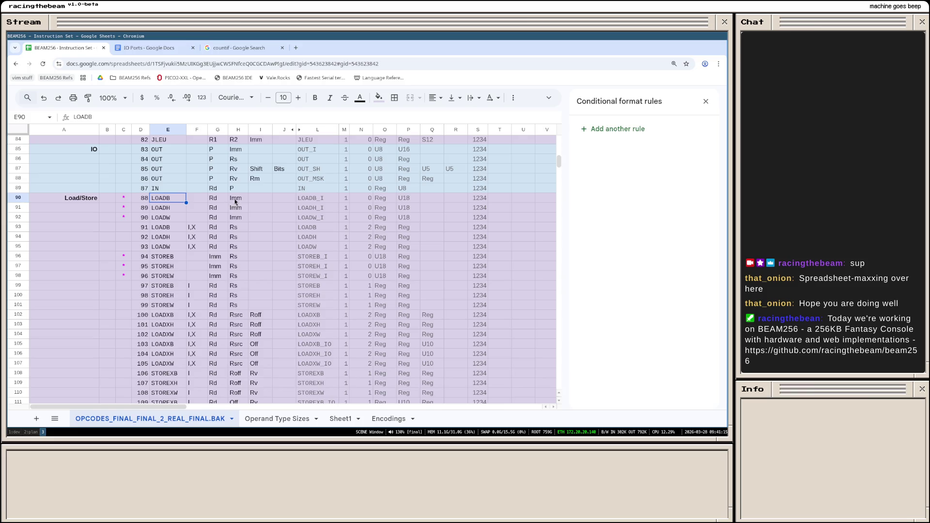
left_click_drag(191, 230, 234, 249)
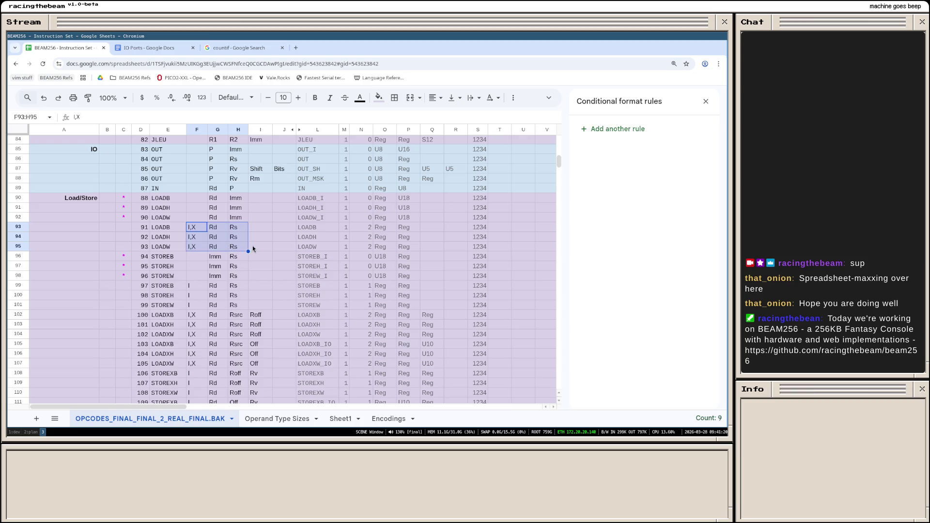
left_click(259, 219)
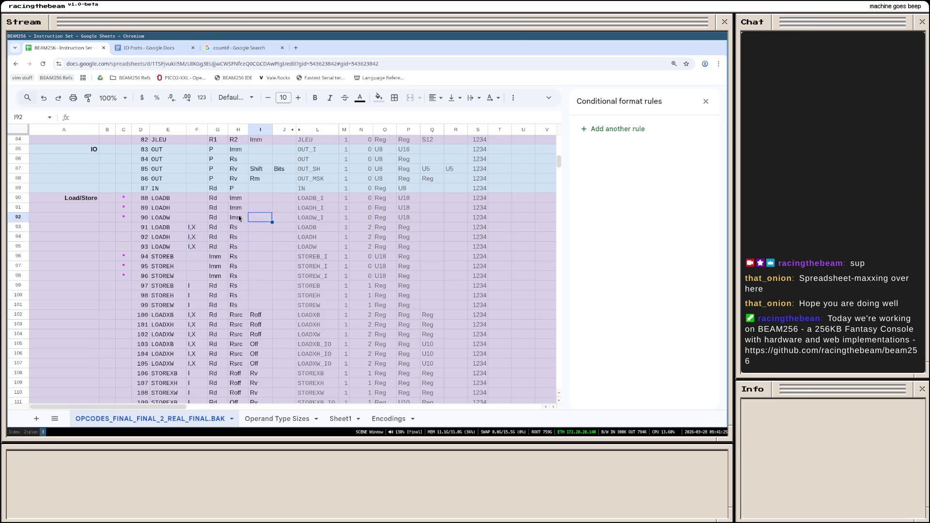
left_click(197, 226)
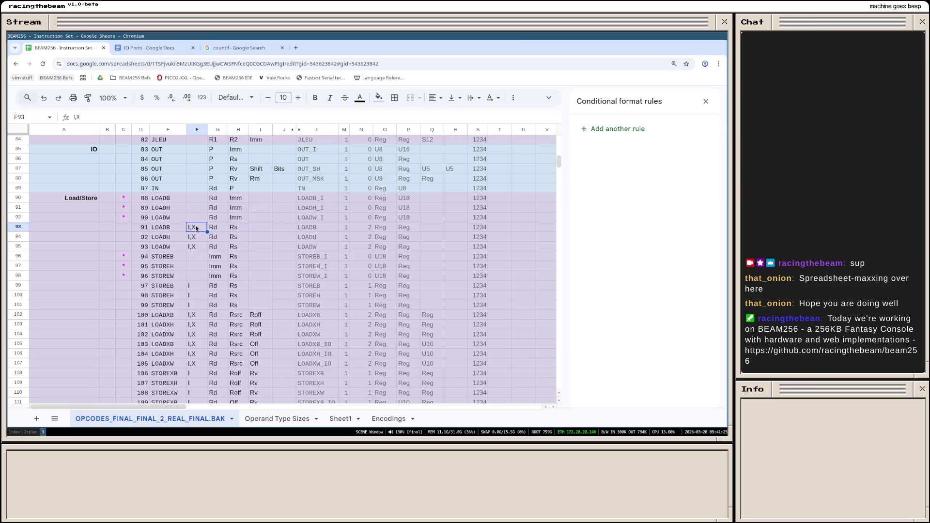
left_click(237, 247)
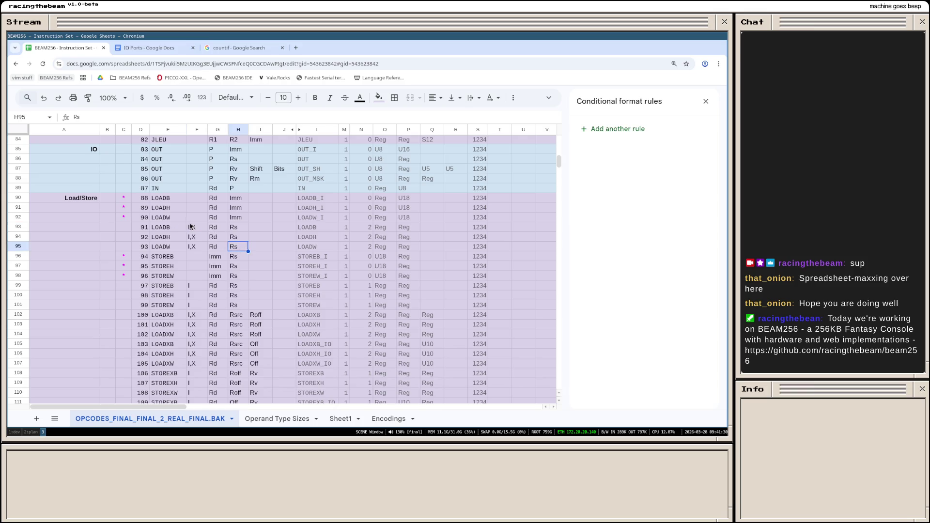
left_click(193, 227)
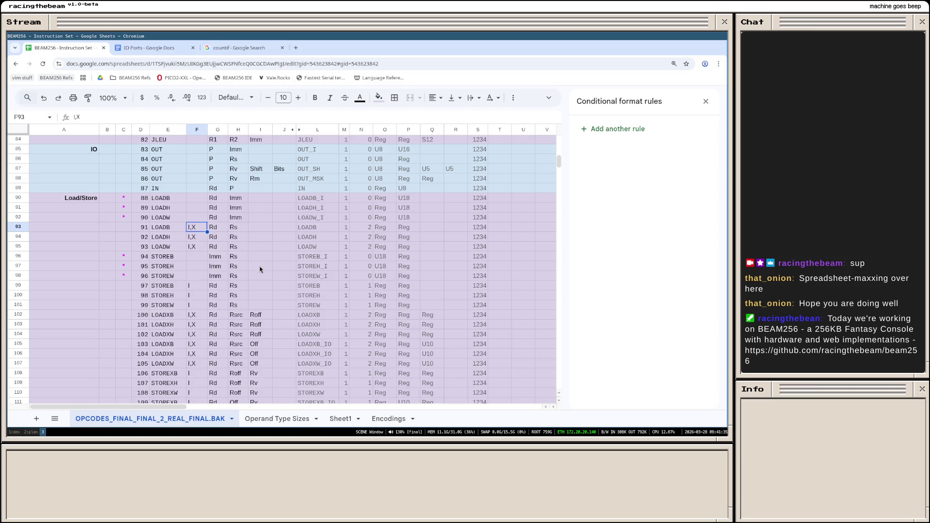
scroll(260, 270, "down", 3)
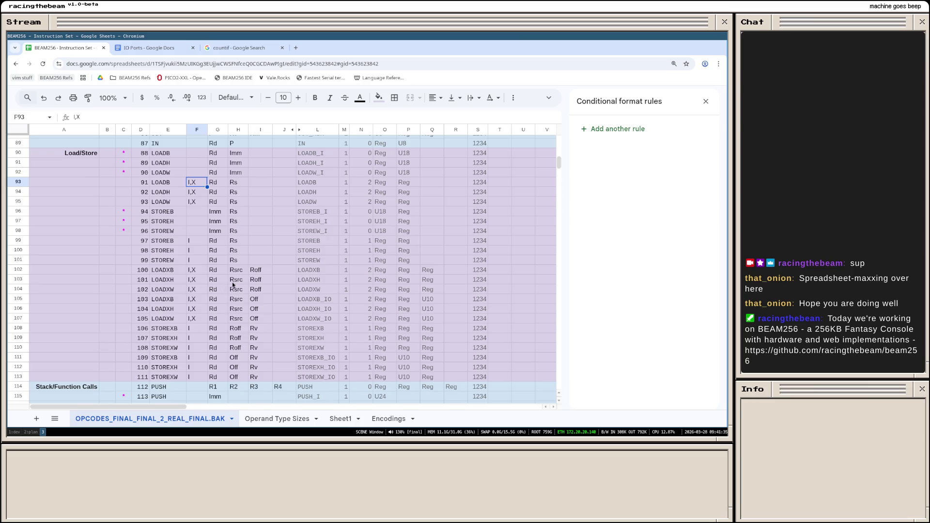
scroll(231, 282, "up", 10)
scroll(232, 281, "up", 5)
scroll(231, 283, "up", 5)
scroll(232, 282, "up", 5)
scroll(232, 283, "up", 2)
scroll(232, 284, "down", 3)
scroll(232, 284, "down", 3)
scroll(232, 283, "down", 2)
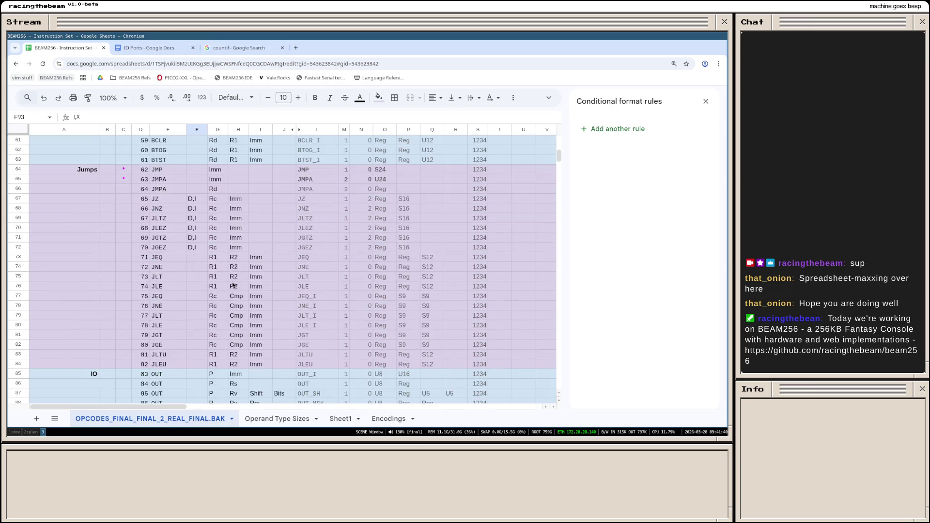
scroll(233, 283, "down", 3)
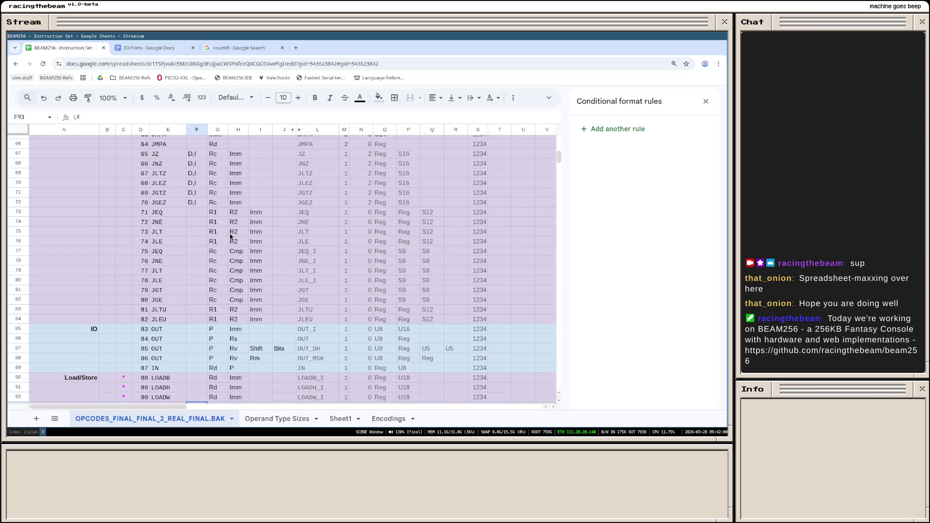
left_click(158, 236)
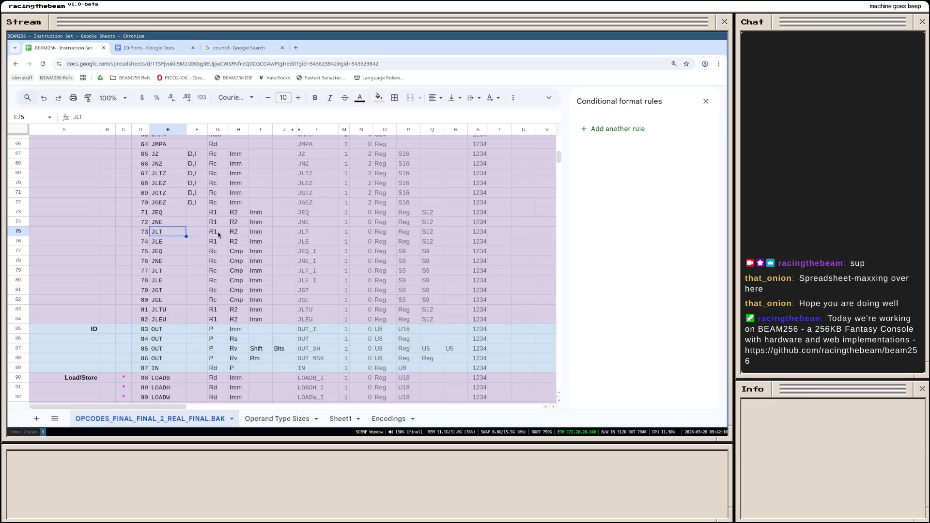
left_click(163, 244)
left_click(162, 230)
left_click(166, 240)
key("Up")
left_click(166, 243)
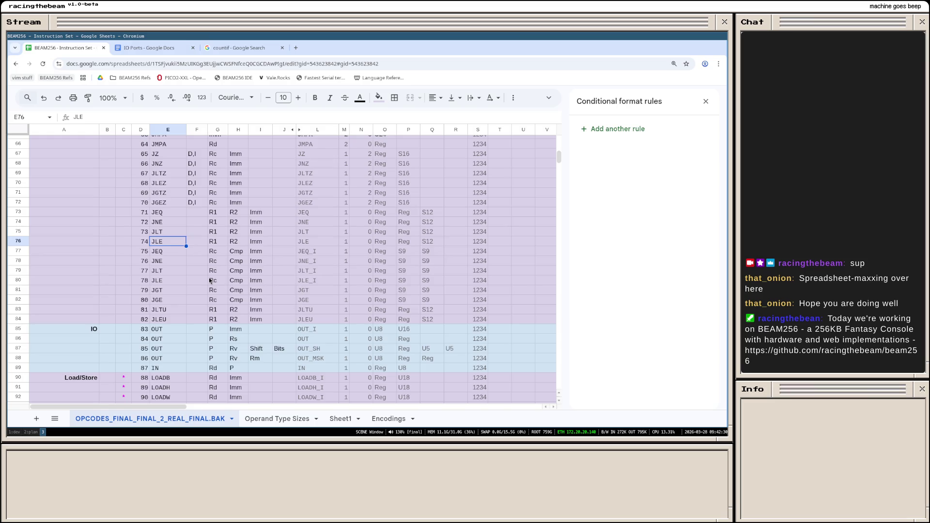
scroll(210, 280, "up", 2)
scroll(209, 280, "up", 2)
scroll(209, 280, "up", 2)
scroll(210, 281, "up", 2)
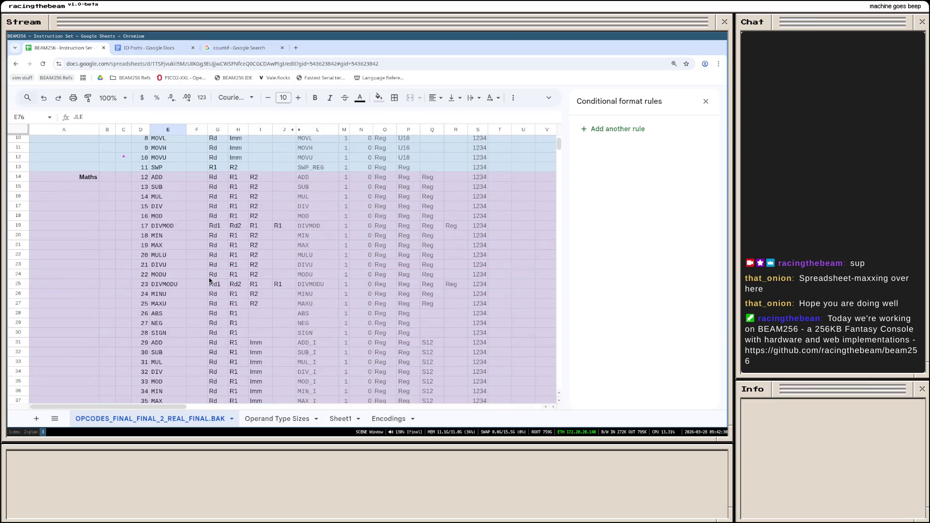
scroll(209, 280, "up", 3)
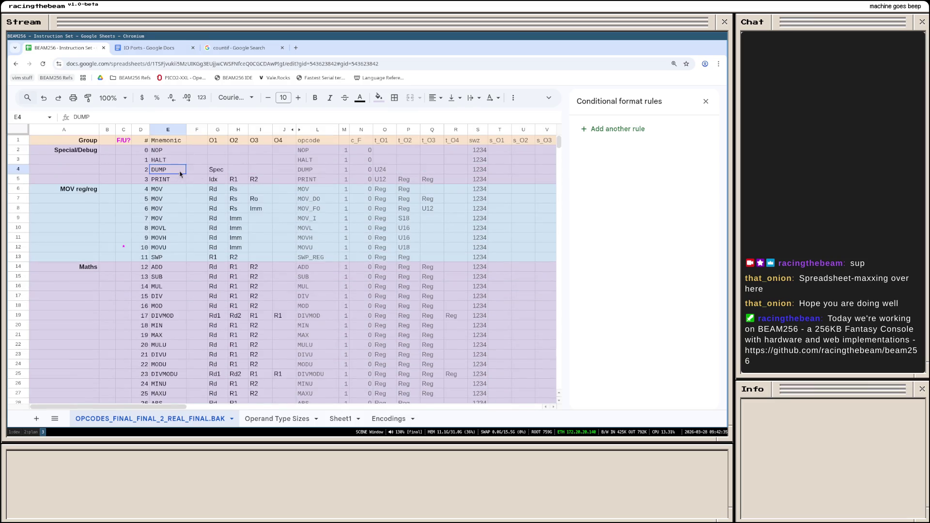
left_click_drag(180, 170, 223, 171)
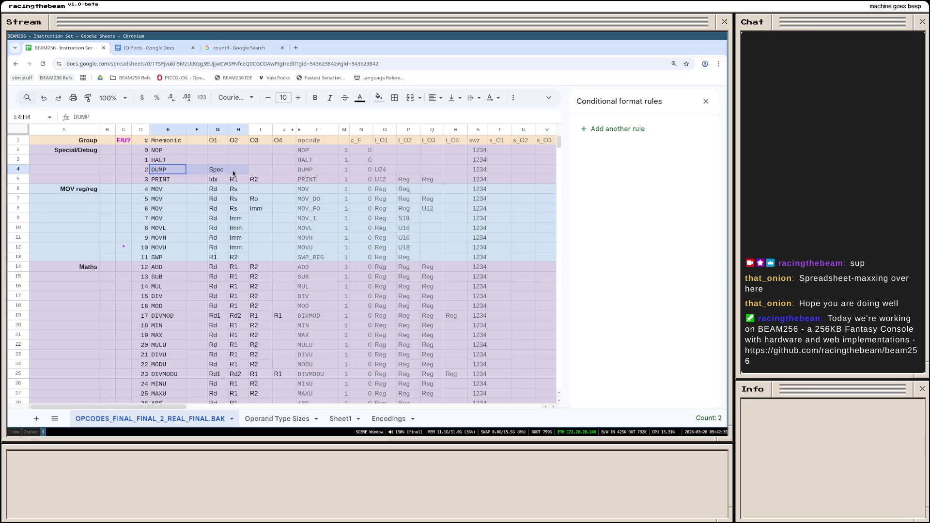
left_click(227, 172)
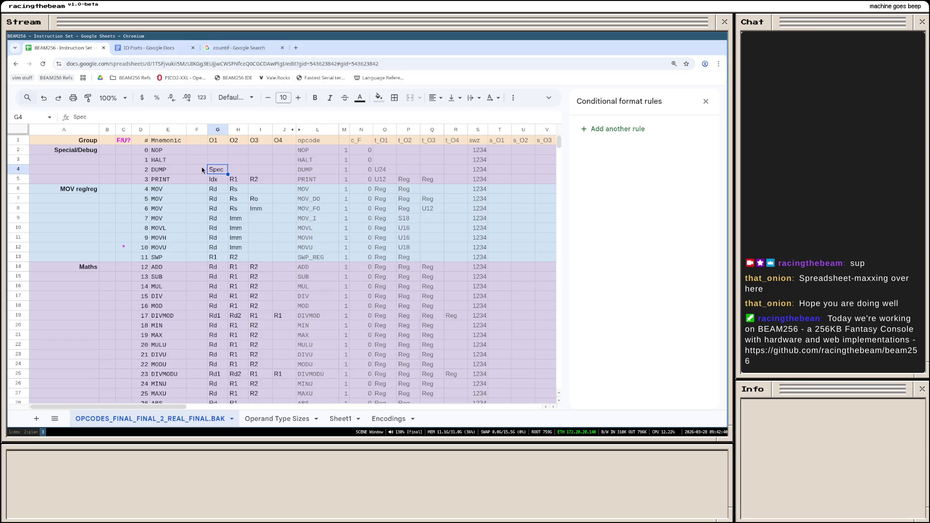
left_click_drag(282, 168, 217, 172)
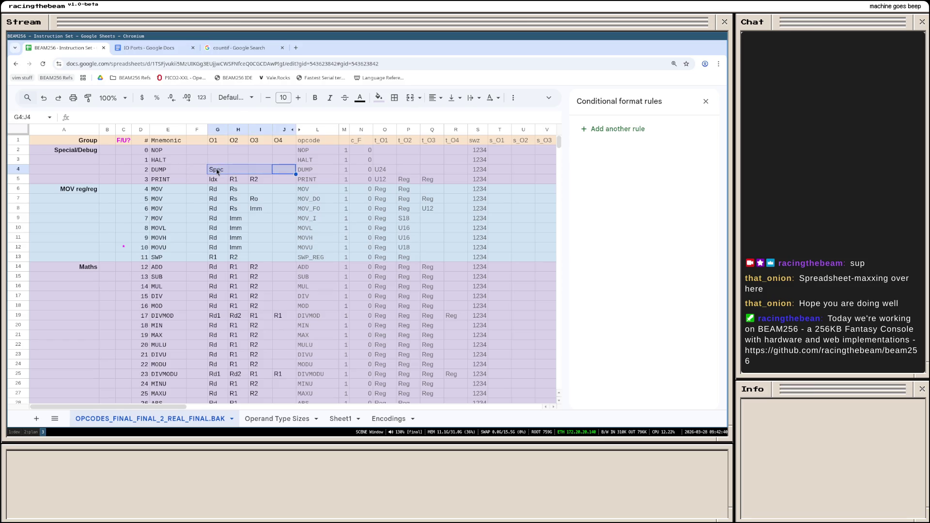
left_click(217, 171)
left_click_drag(280, 171, 216, 172)
left_click(218, 173)
left_click_drag(260, 174, 220, 173)
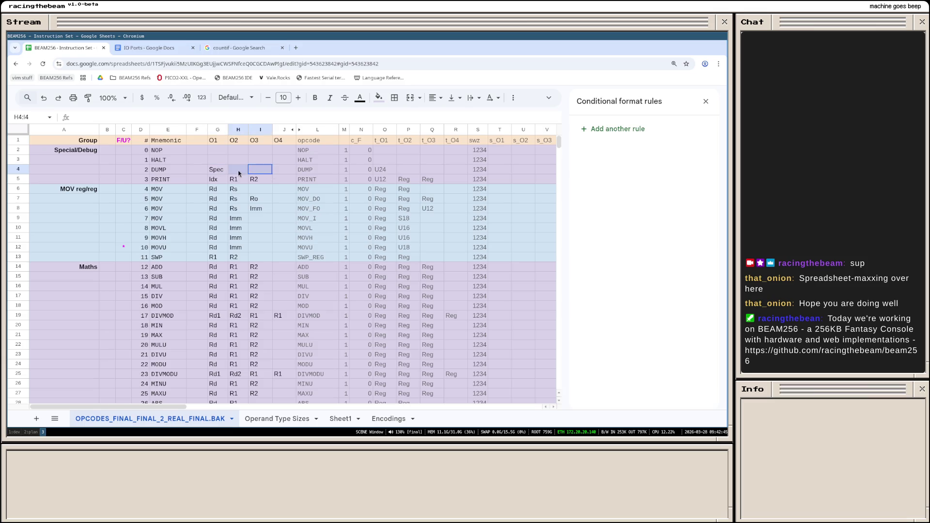
left_click(218, 173)
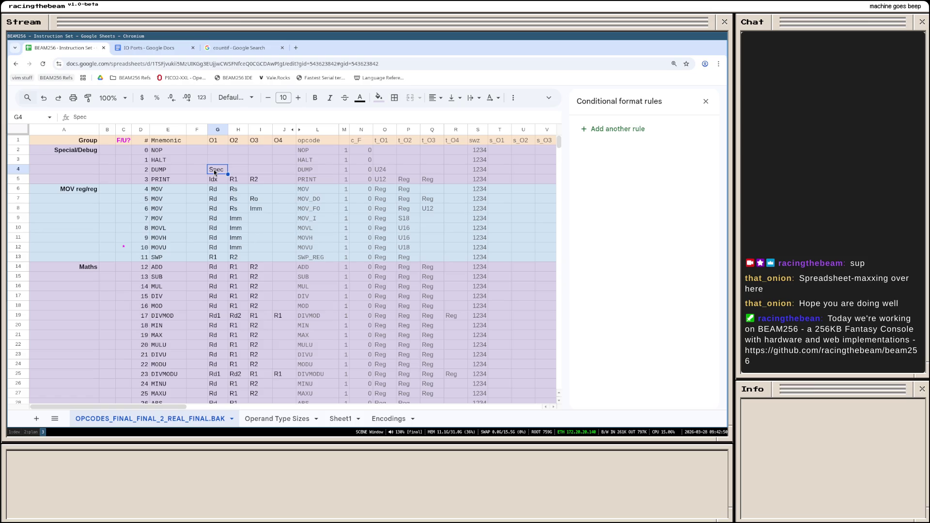
left_click(173, 182)
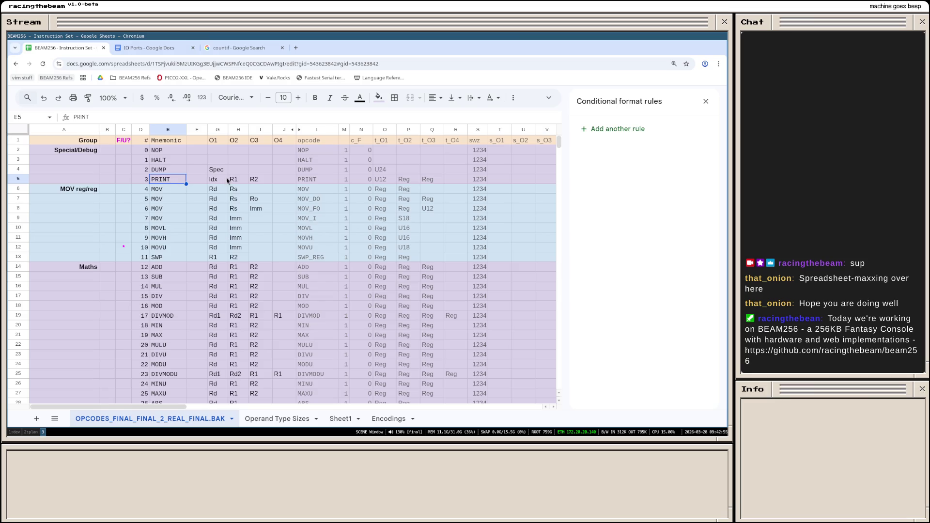
left_click_drag(161, 172, 258, 168)
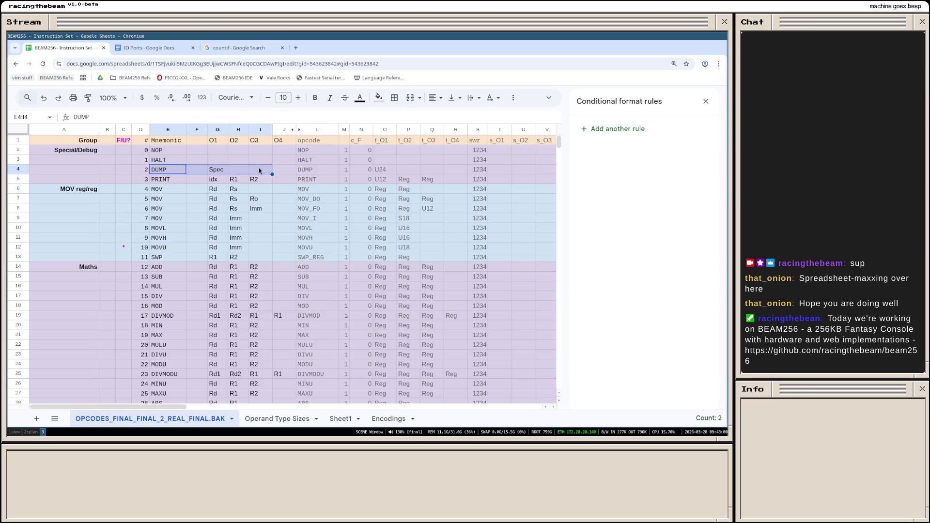
left_click(258, 168)
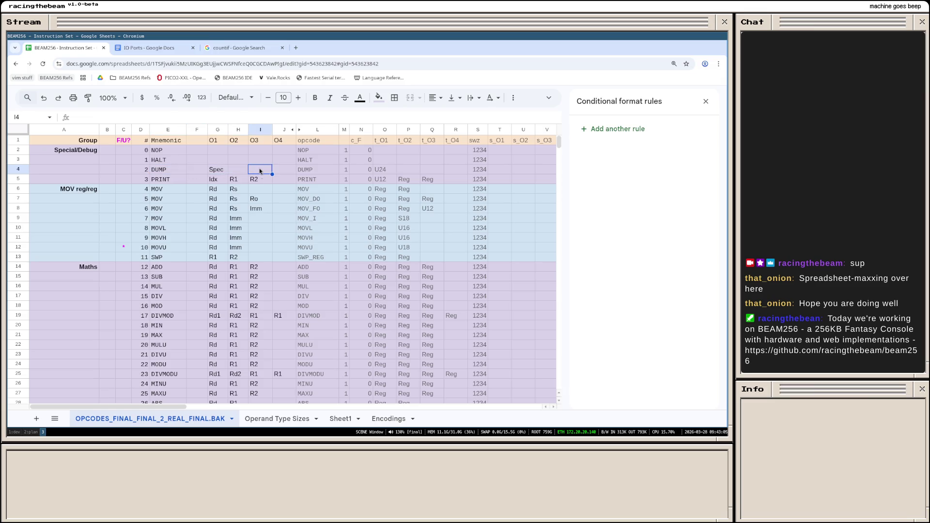
scroll(258, 216, "down", 2)
scroll(258, 216, "down", 2)
scroll(251, 219, "up", 2)
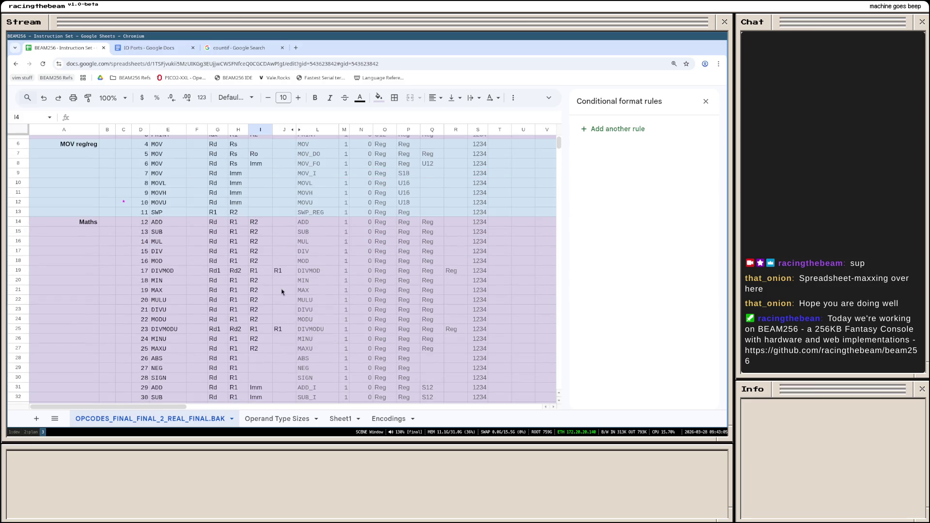
scroll(252, 292, "down", 2)
scroll(251, 293, "down", 4)
scroll(251, 292, "down", 5)
scroll(251, 294, "down", 7)
scroll(251, 294, "down", 7)
scroll(251, 293, "down", 10)
scroll(251, 294, "down", 9)
scroll(253, 297, "up", 3)
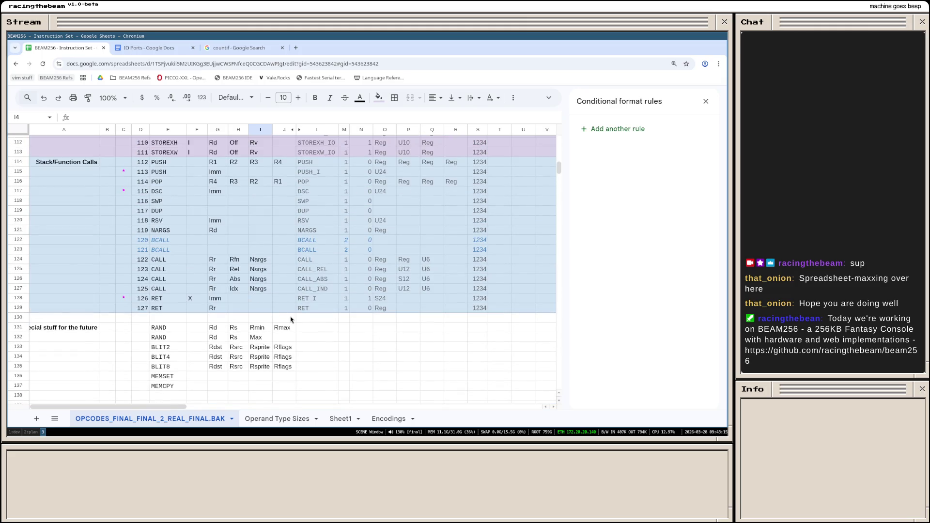
scroll(289, 315, "down", 2)
scroll(288, 316, "down", 1)
left_click_drag(107, 222, 24, 200)
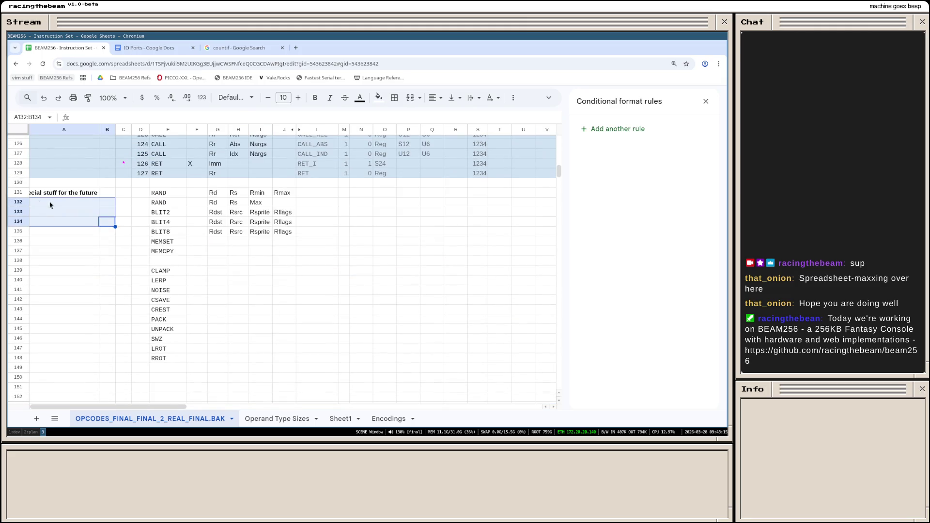
scroll(288, 262, "up", 2)
scroll(276, 259, "up", 4)
left_click(259, 329)
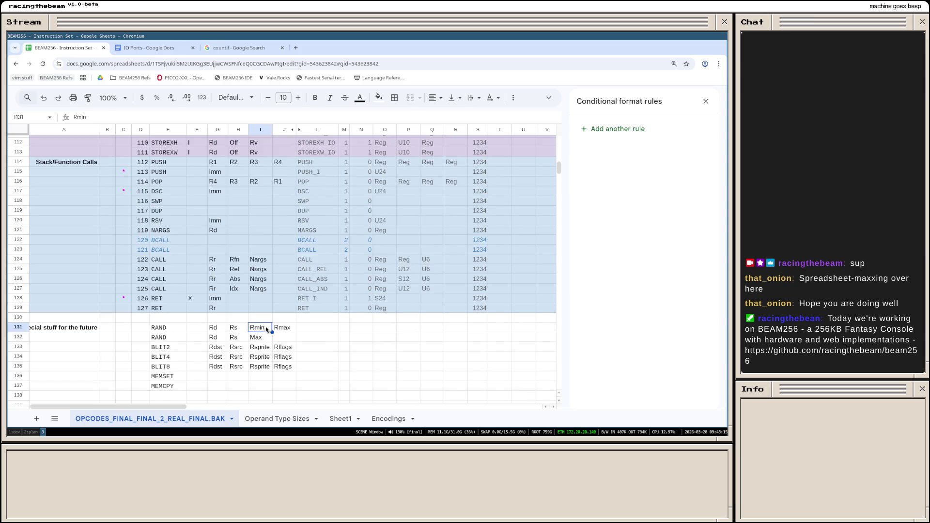
scroll(268, 328, "up", 3)
scroll(308, 304, "up", 5)
scroll(309, 304, "up", 5)
scroll(309, 304, "up", 5)
scroll(309, 304, "up", 3)
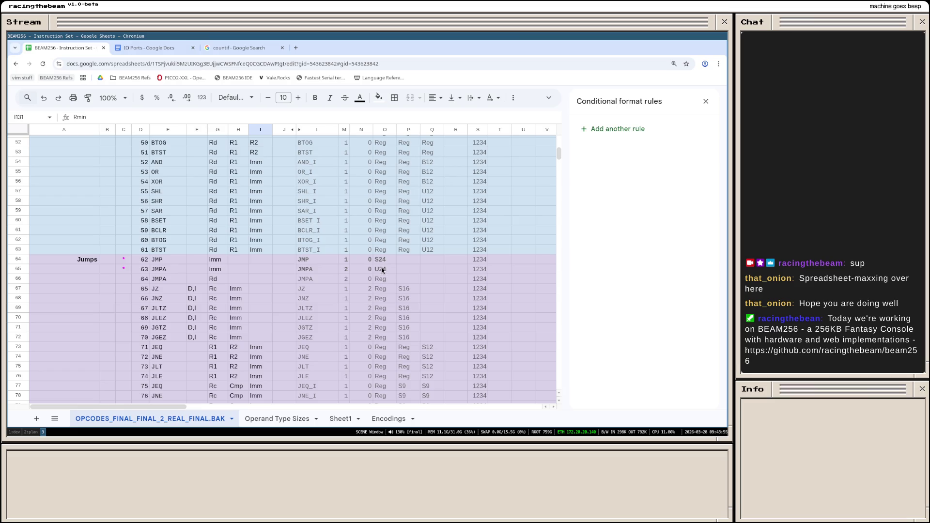
Step: Inspect the JMP and JMPA rows' opcode formulas, counts and U24 operand entries
left_click(383, 268)
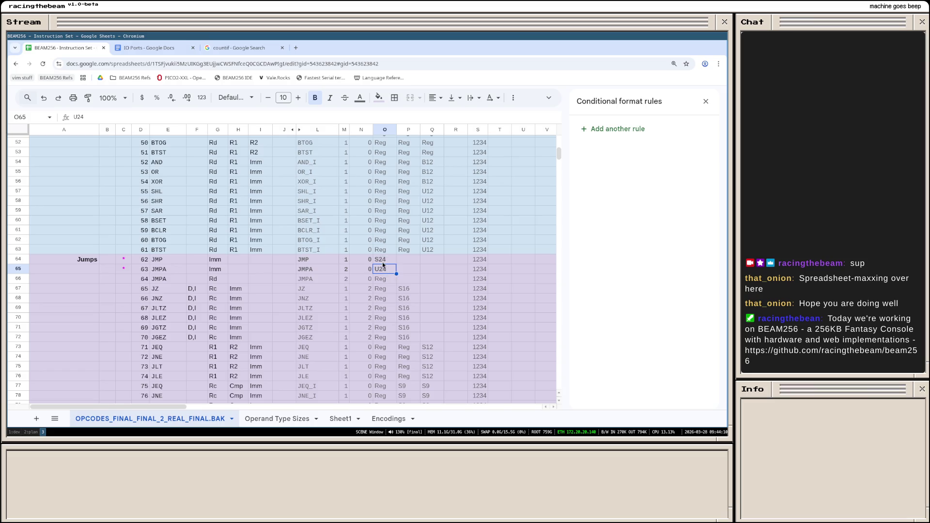
left_click(319, 259)
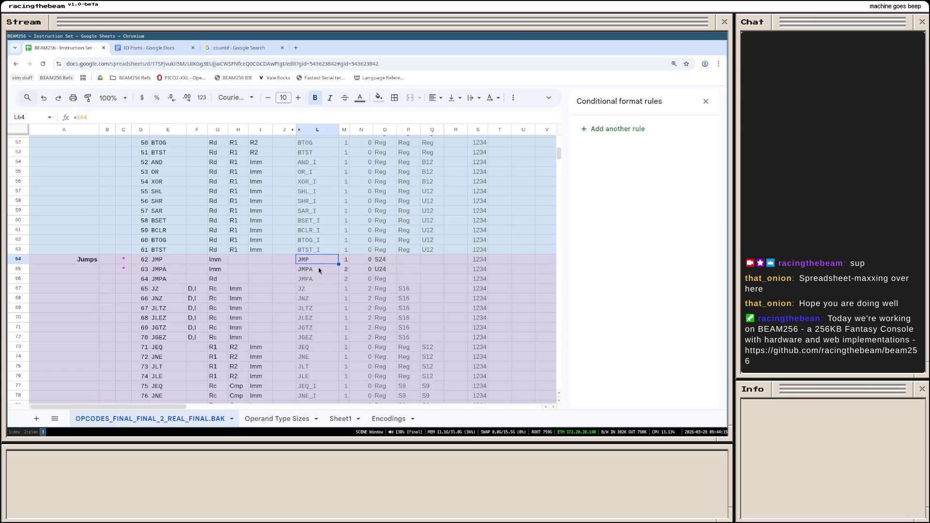
left_click(316, 268)
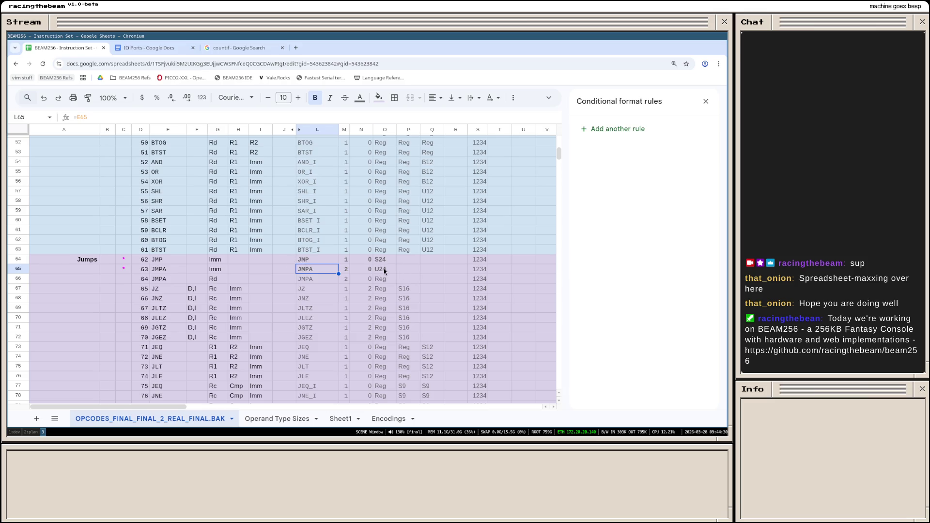
left_click_drag(384, 268, 314, 261)
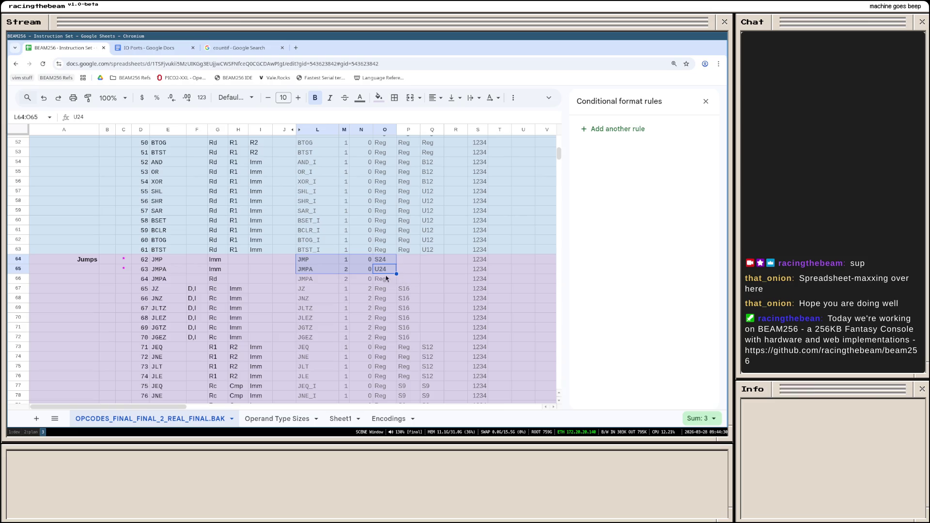
left_click(332, 263)
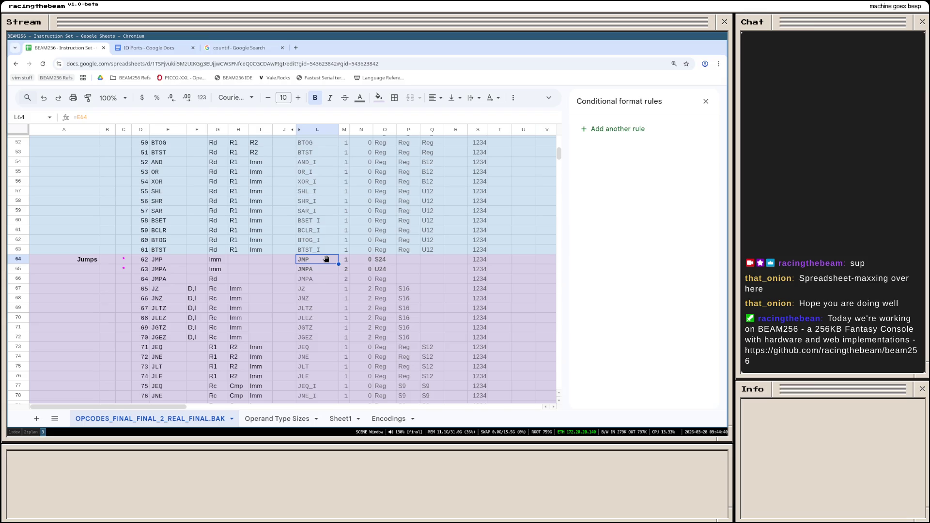
left_click_drag(335, 264, 348, 270)
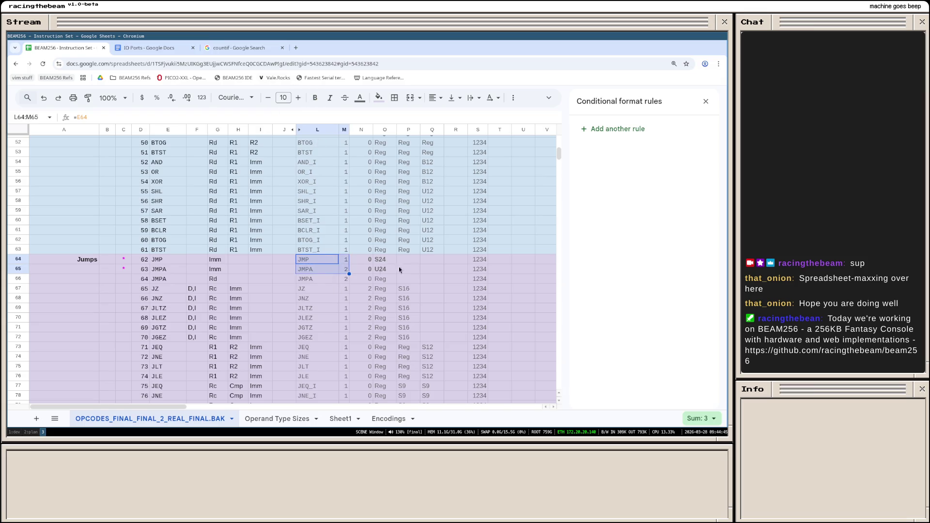
left_click_drag(361, 259, 385, 270)
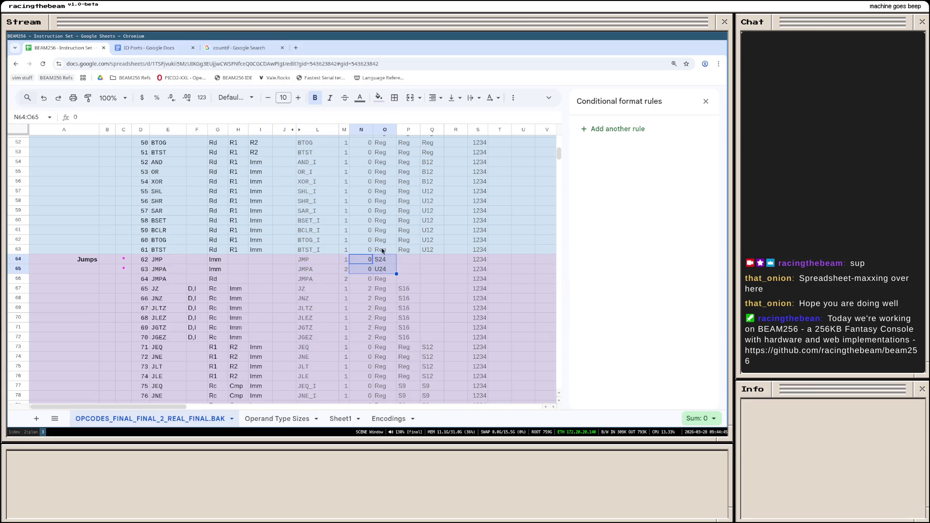
left_click(315, 97)
left_click(435, 270)
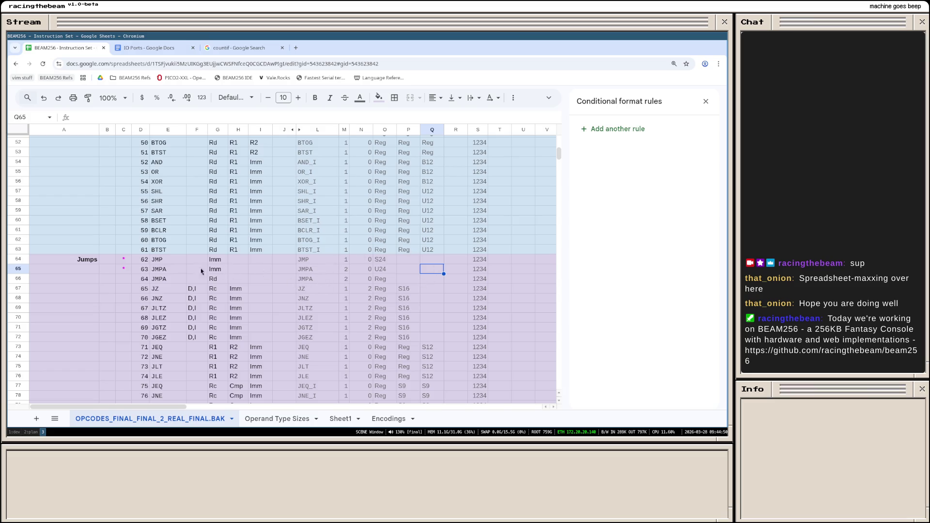
Step: Replace the =E65 formula in the JMPA row with the name JMPA_I
double_click(330, 274)
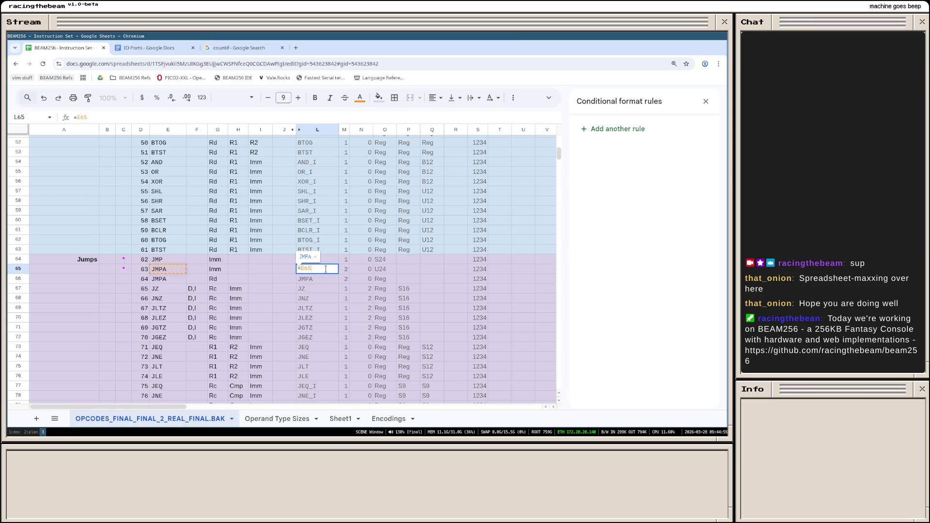
key("BackSpace")
key("BackSpace")
key("BackSpace")
type("JMP_A_I")
key("Return")
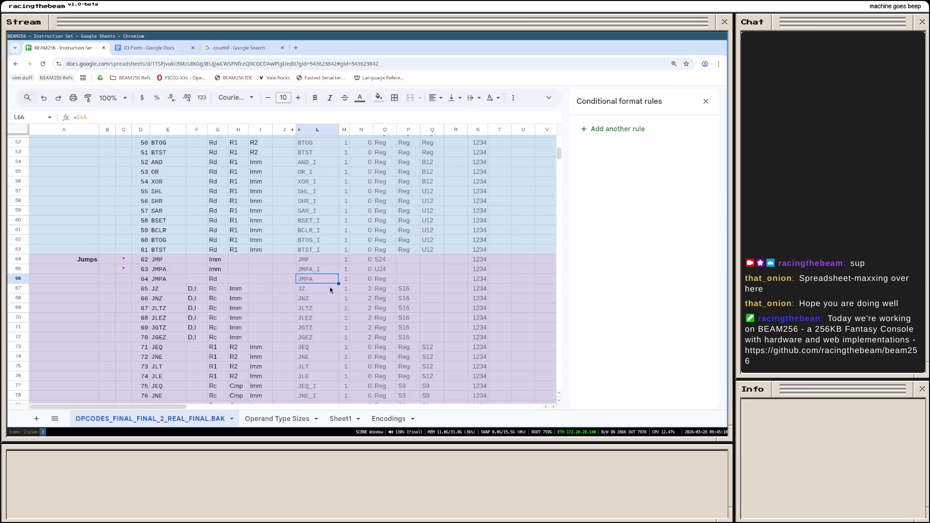
scroll(353, 296, "down", 5)
scroll(353, 296, "down", 4)
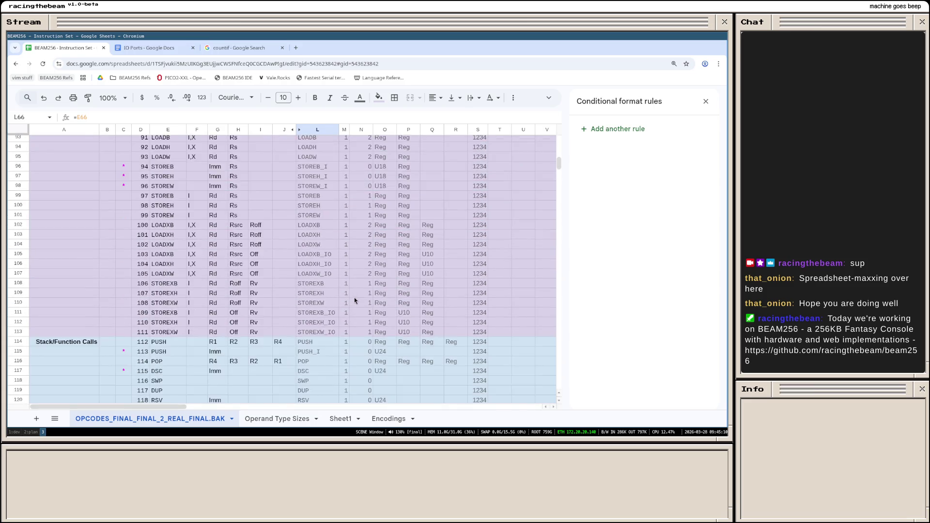
scroll(354, 297, "down", 4)
scroll(355, 301, "up", 10)
scroll(355, 301, "up", 8)
scroll(355, 302, "up", 5)
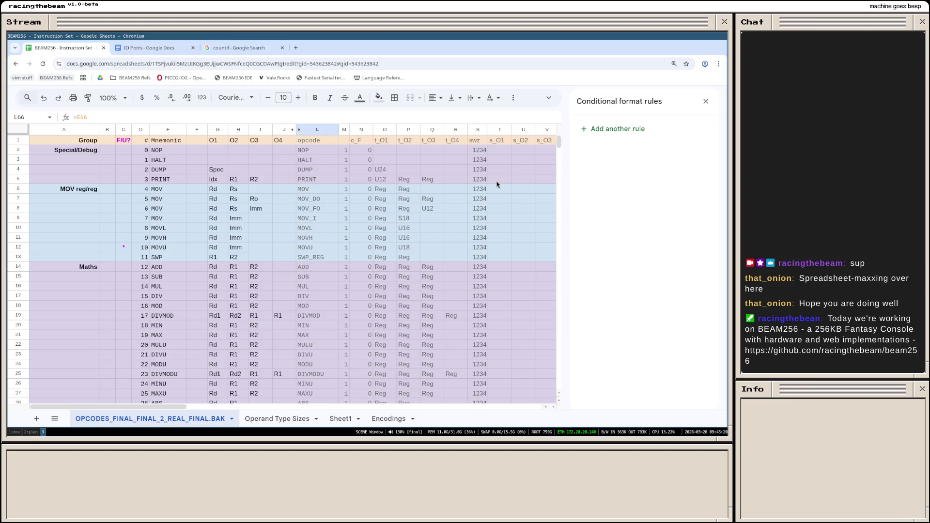
Step: Close the Conditional format rules sidebar and switch to the Operand Type Sizes sheet
left_click(706, 100)
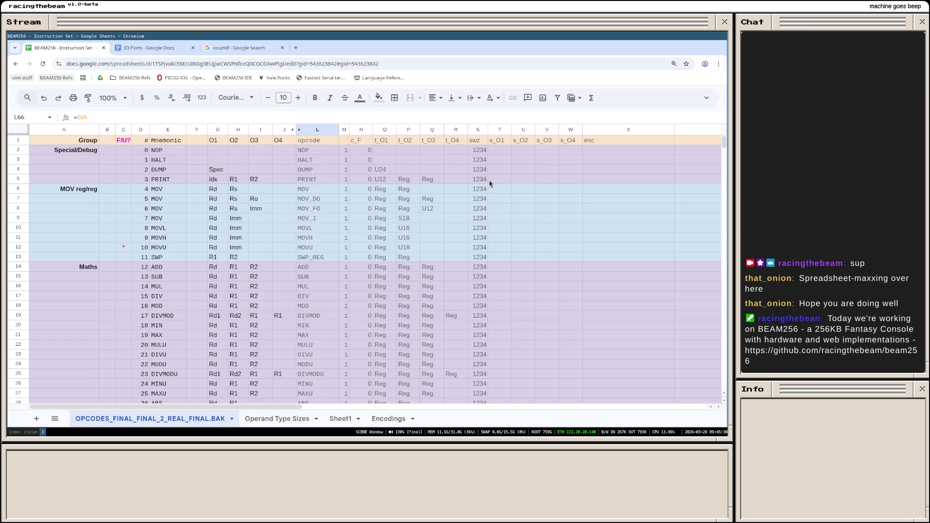
left_click(591, 182)
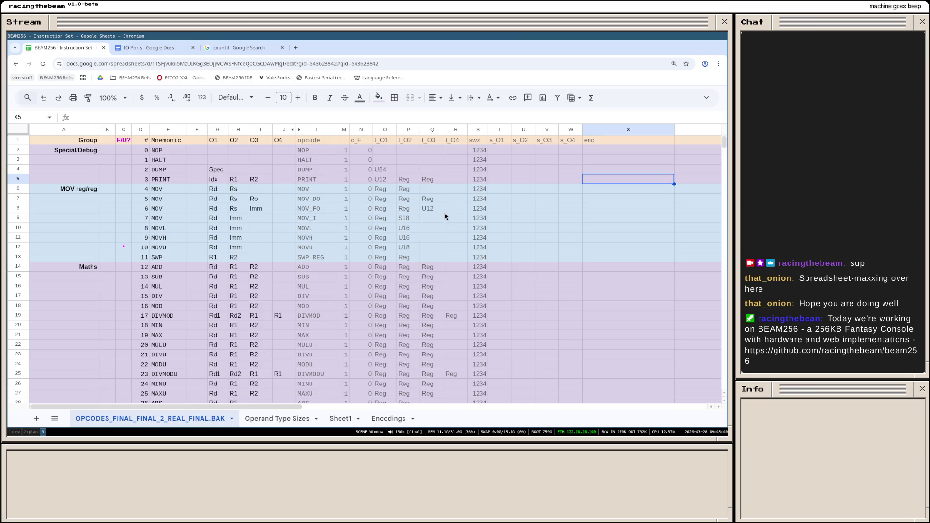
left_click(303, 421)
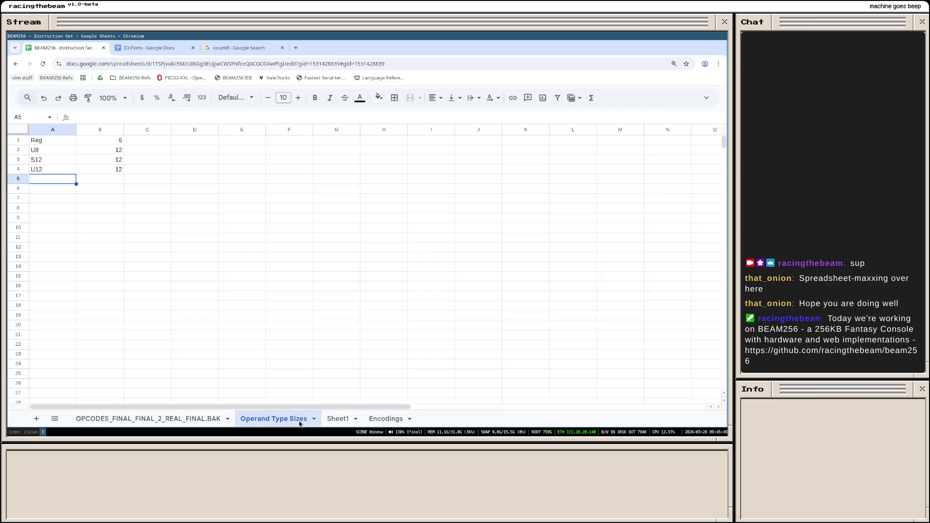
Step: Return to the OPCODES_FINAL_FINAL_2_REAL_FINAL.BAK opcode table sheet
left_click(176, 420)
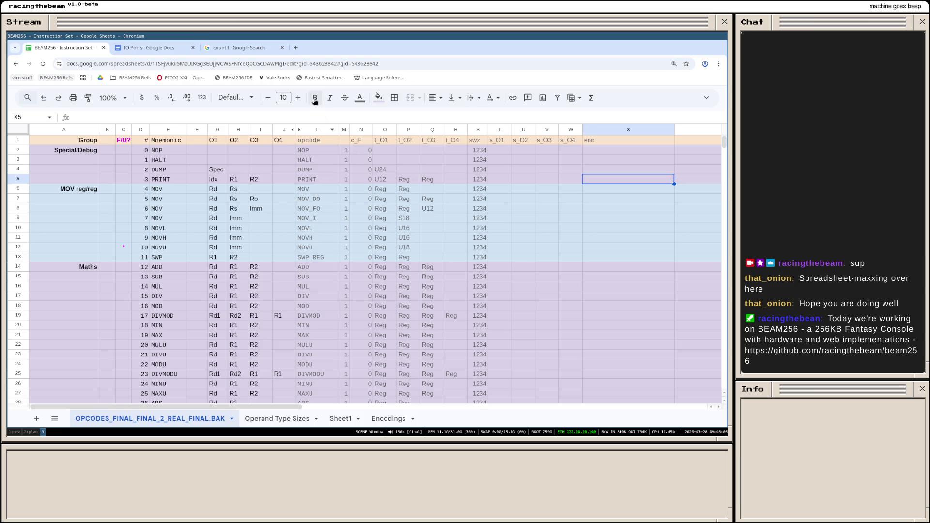
Step: Check the swz and s_O1 size entries for PRINT and NOP, then bring up the Σ Functions list
left_click(478, 181)
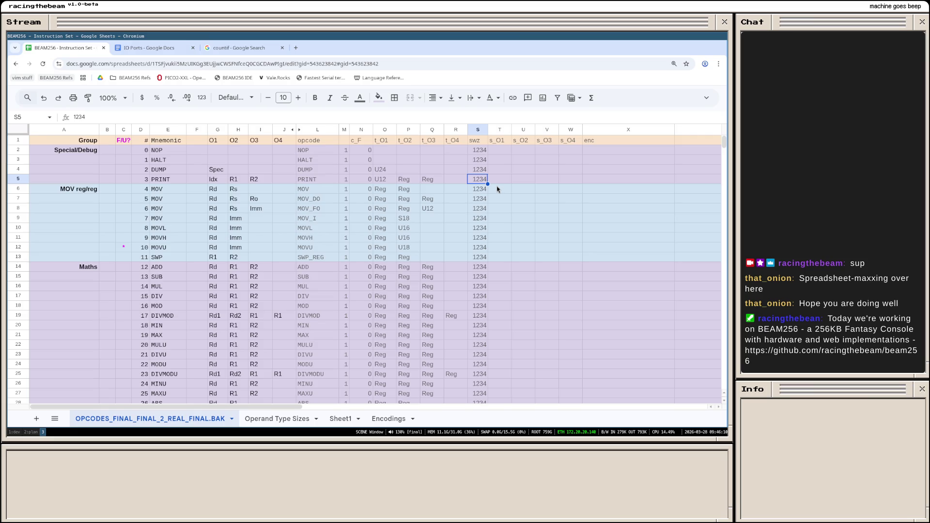
left_click(502, 151)
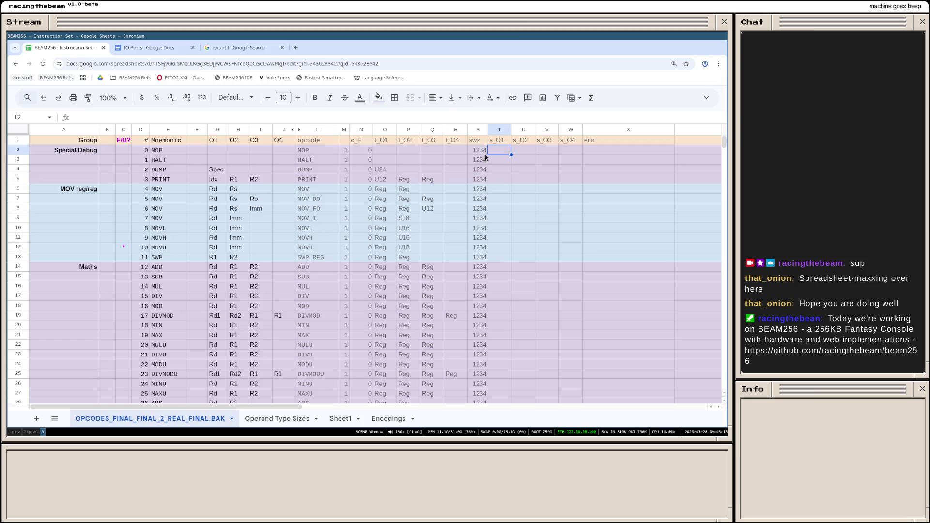
left_click(480, 152)
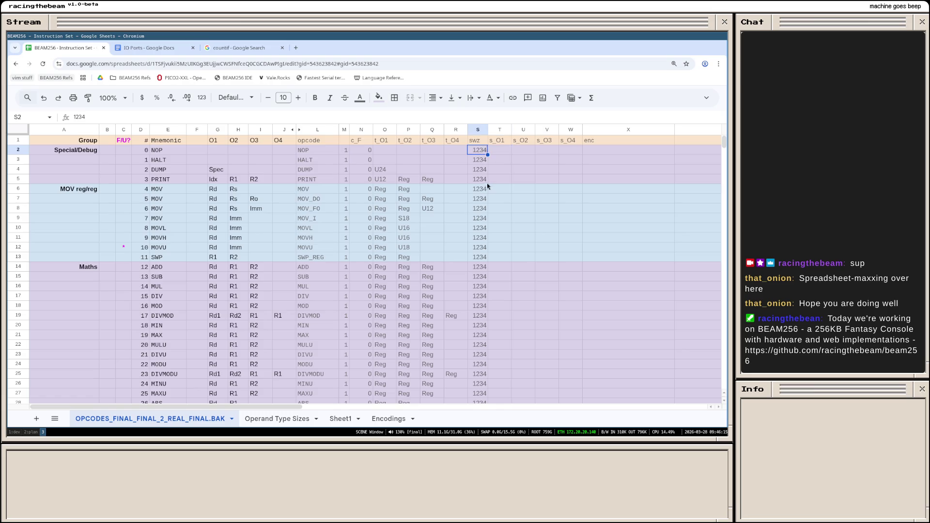
left_click(485, 181)
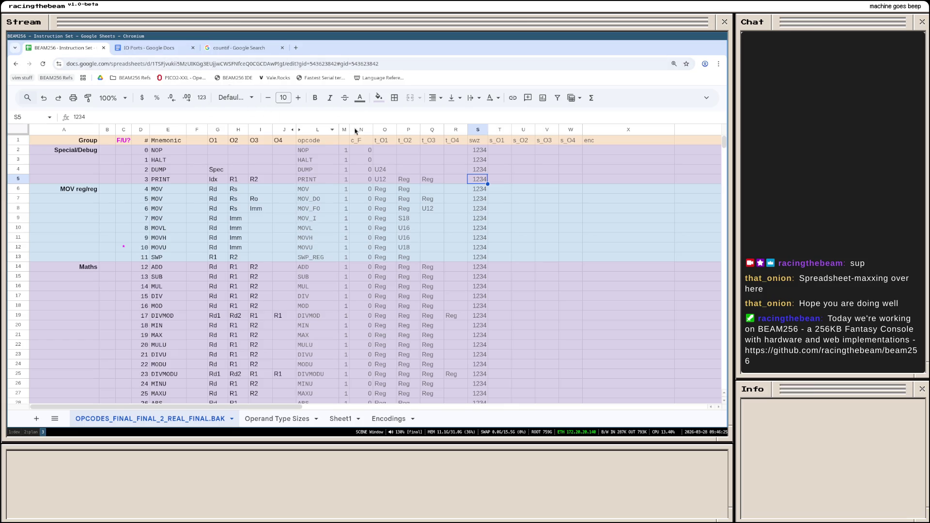
left_click(591, 97)
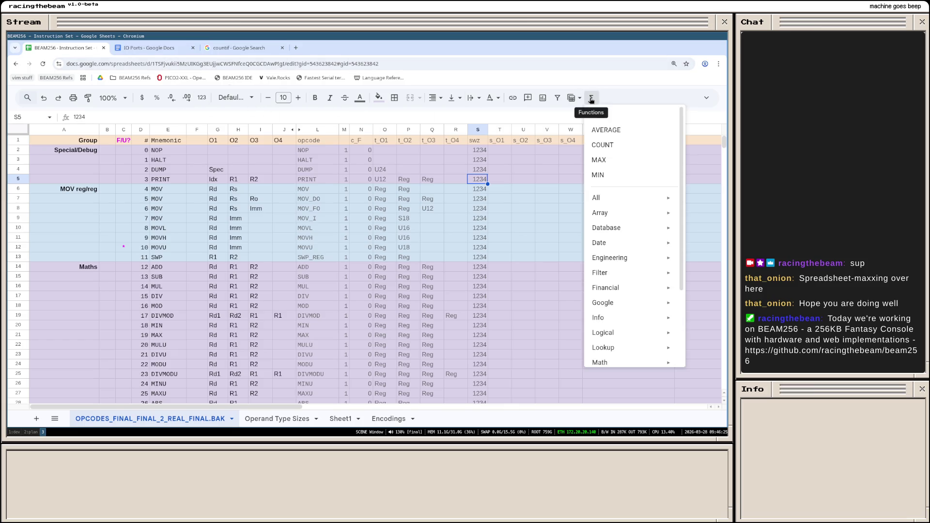
scroll(633, 183, "down", 2)
scroll(622, 258, "down", 1)
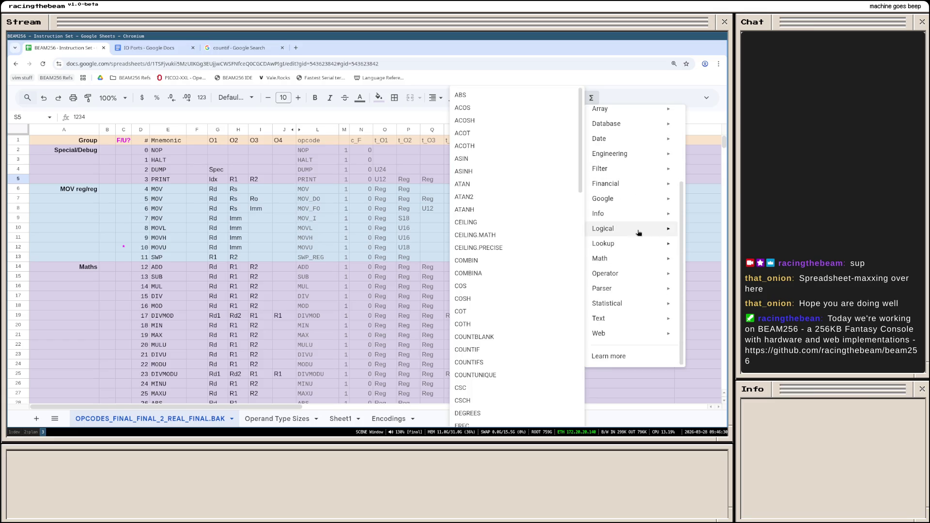
scroll(629, 195, "up", 1)
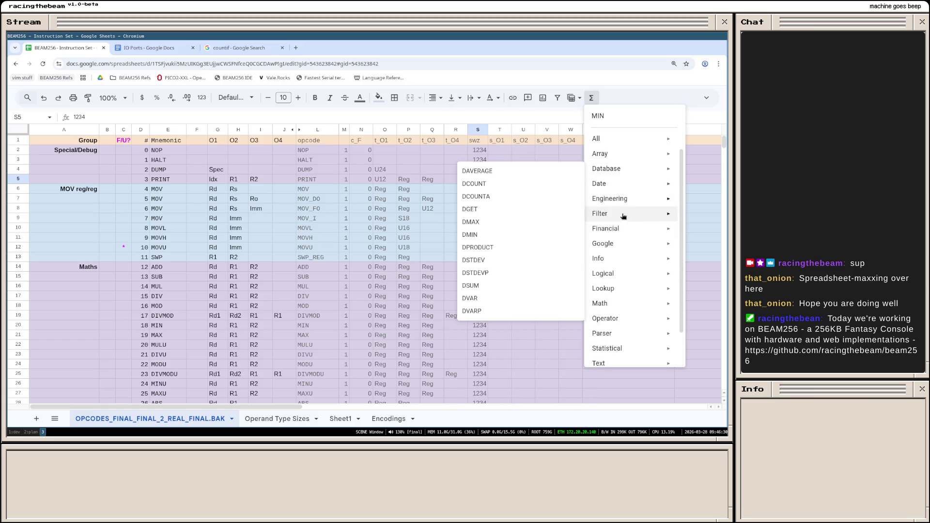
scroll(633, 291, "down", 1)
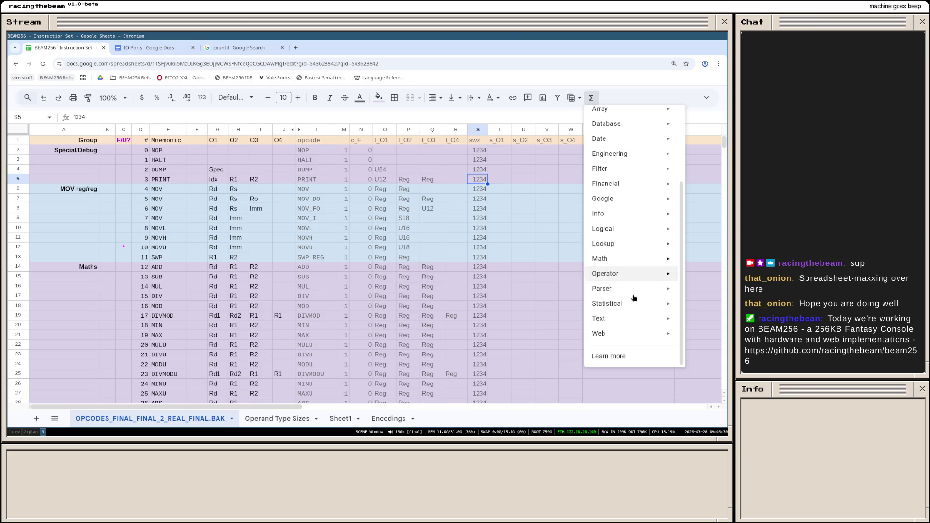
left_click(481, 120)
key("ctrl+t")
type("google sheets add own functionas")
Step: Search 'google sheets add own functions' in a new tab and return to the spreadsheet
key("BackSpace")
key("BackSpace")
type("s")
key("Return")
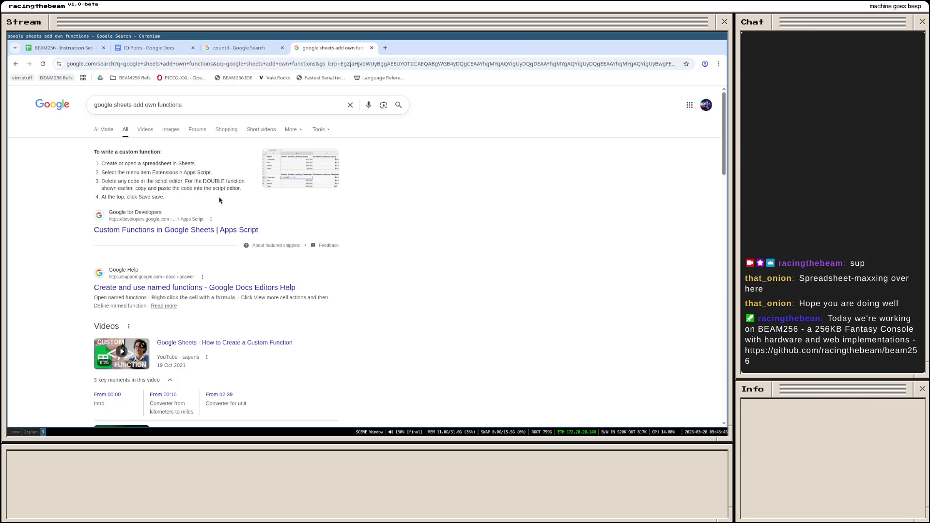
key("ctrl+1")
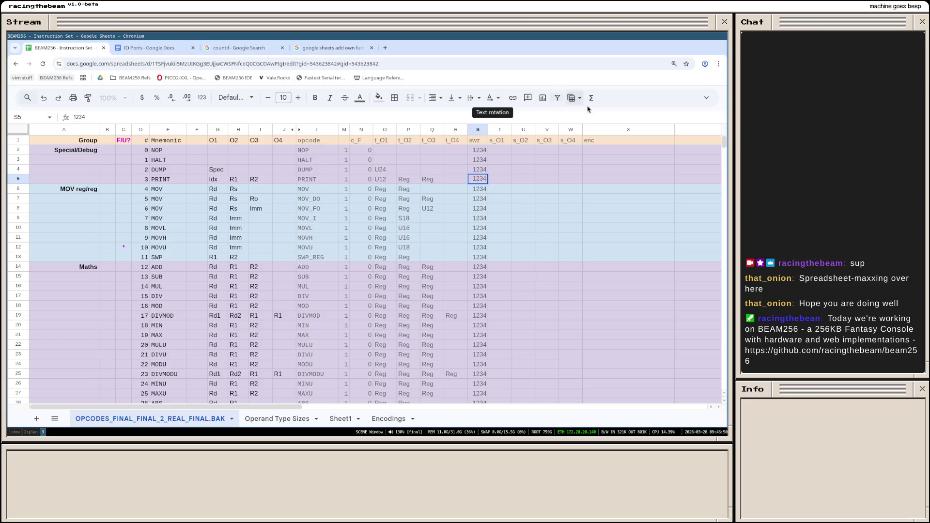
Step: Launch a new Apps Script project via Extensions > Apps Script
left_click(706, 98)
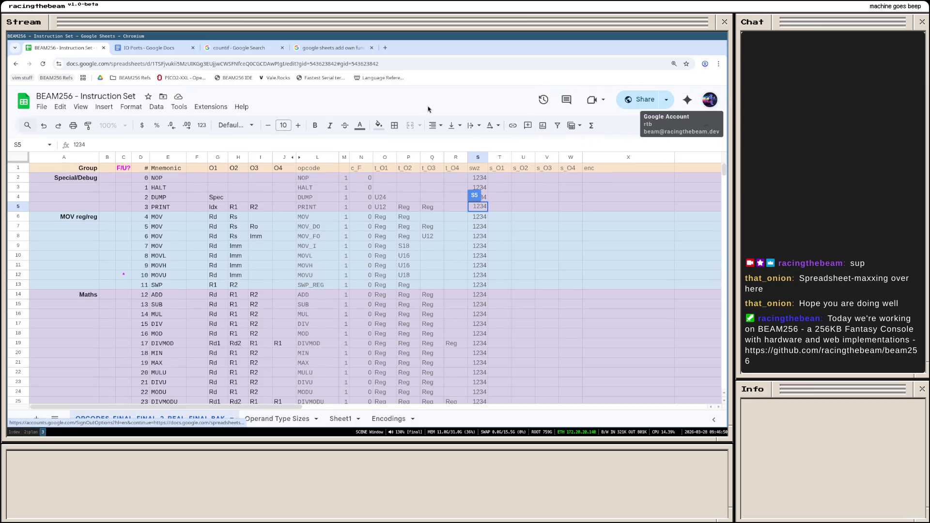
left_click(219, 108)
mouse_move(222, 122)
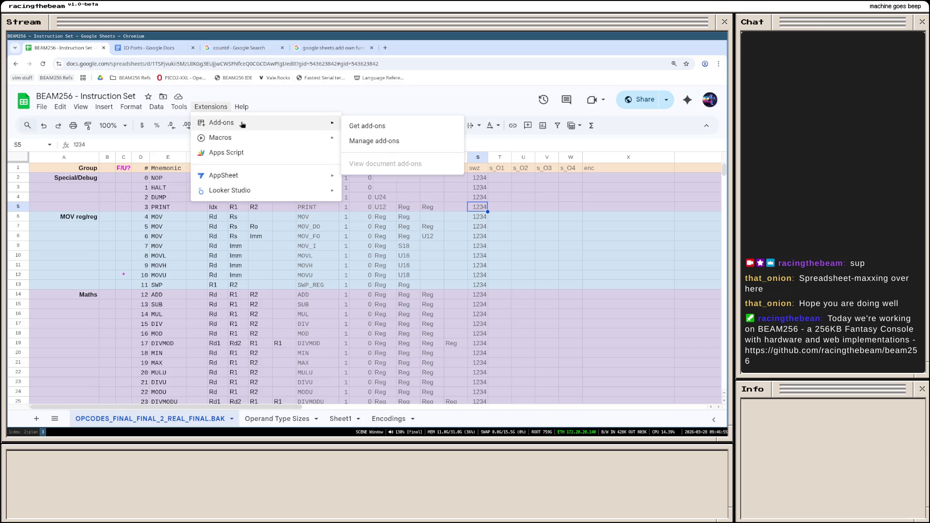
left_click(242, 154)
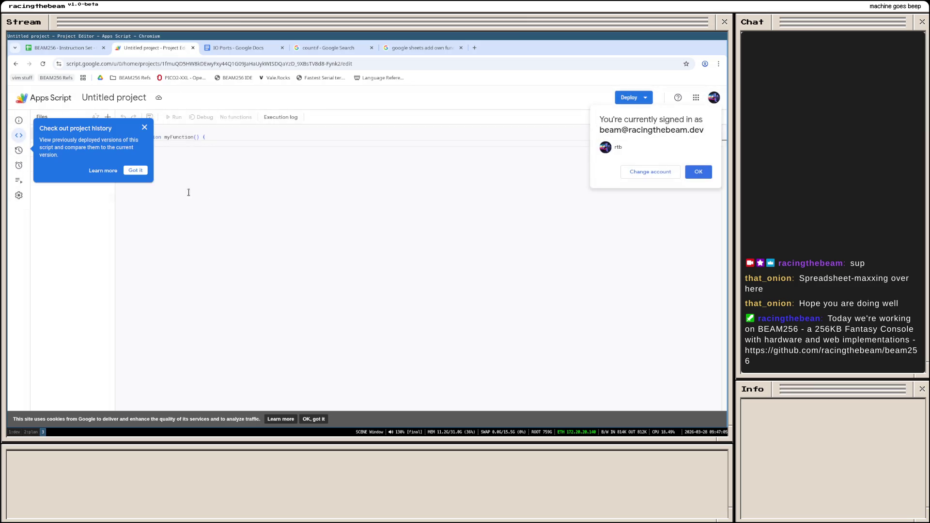
Step: Dismiss the editor notices, then browse the Libraries and Services add dialogs without adding any
left_click(135, 171)
left_click(161, 143)
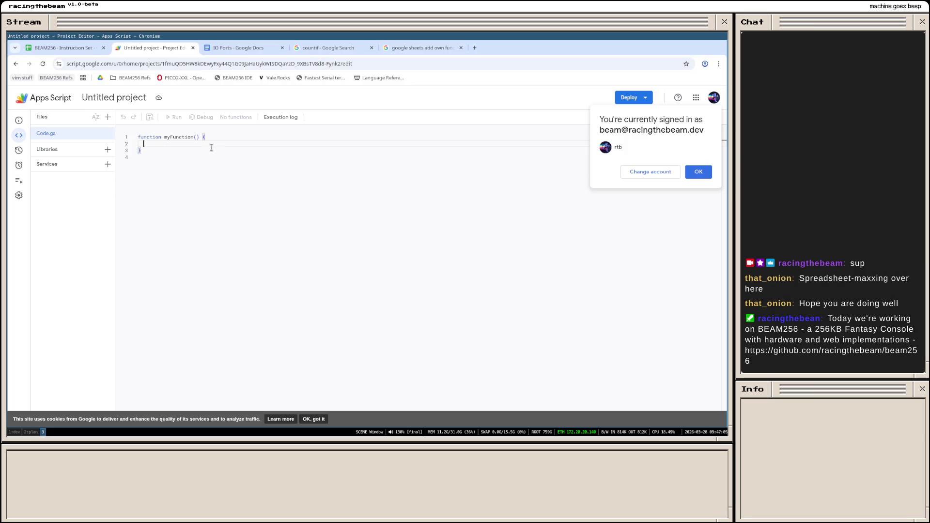
left_click(699, 173)
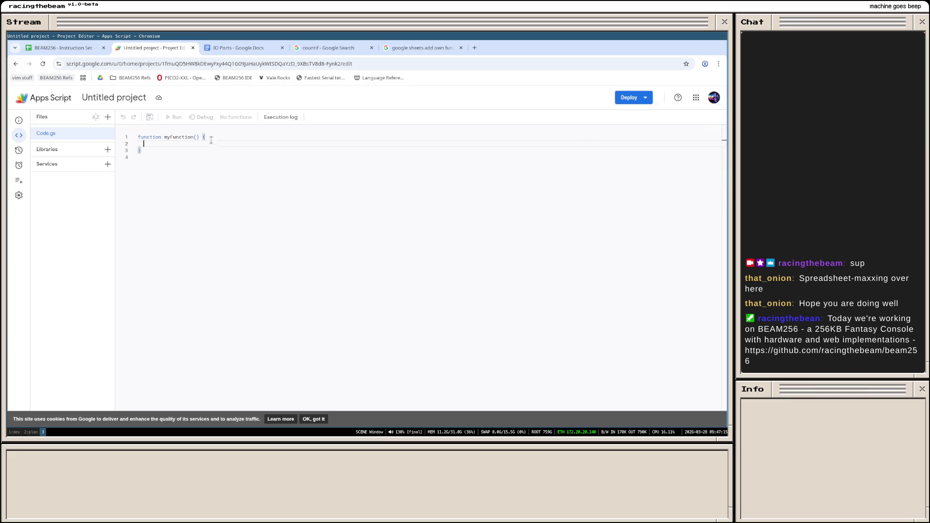
left_click(107, 150)
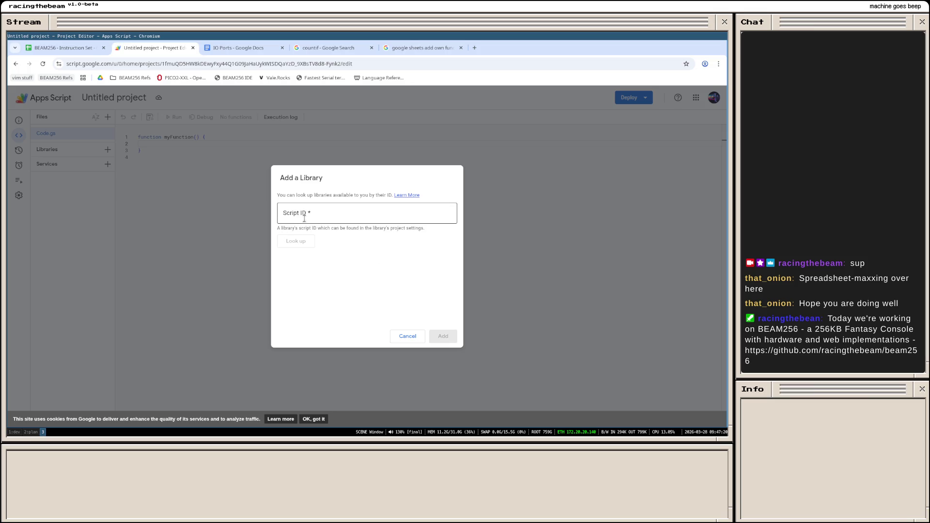
left_click(413, 330)
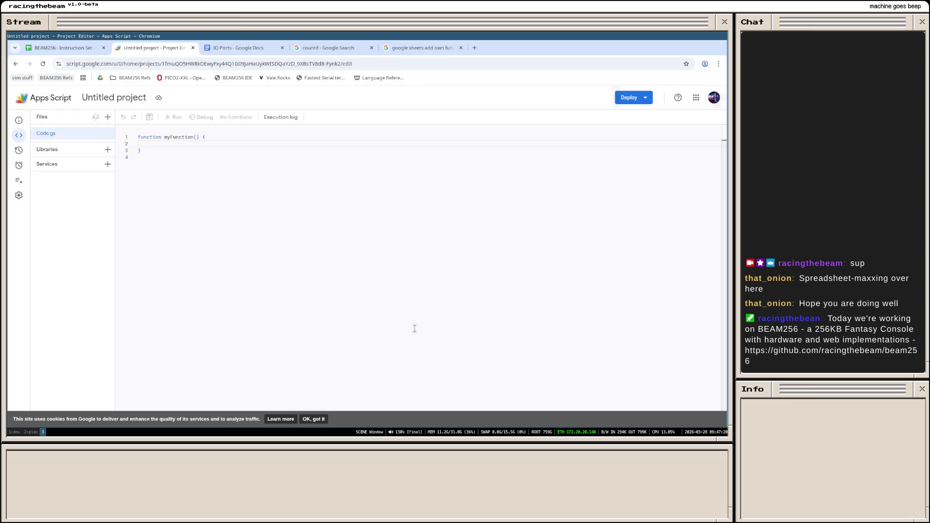
left_click(108, 165)
scroll(345, 220, "down", 2)
scroll(345, 220, "down", 10)
scroll(353, 228, "up", 5)
scroll(359, 220, "up", 5)
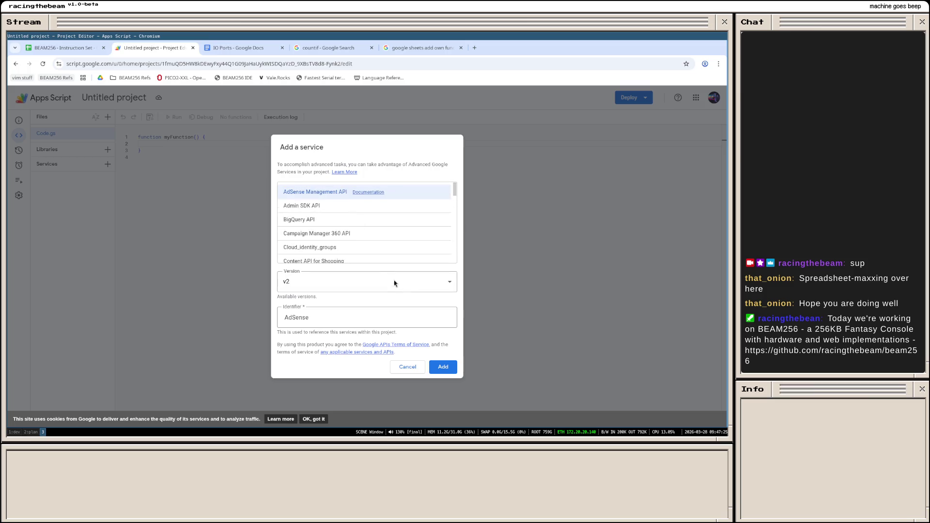
scroll(370, 249, "down", 3)
left_click(407, 367)
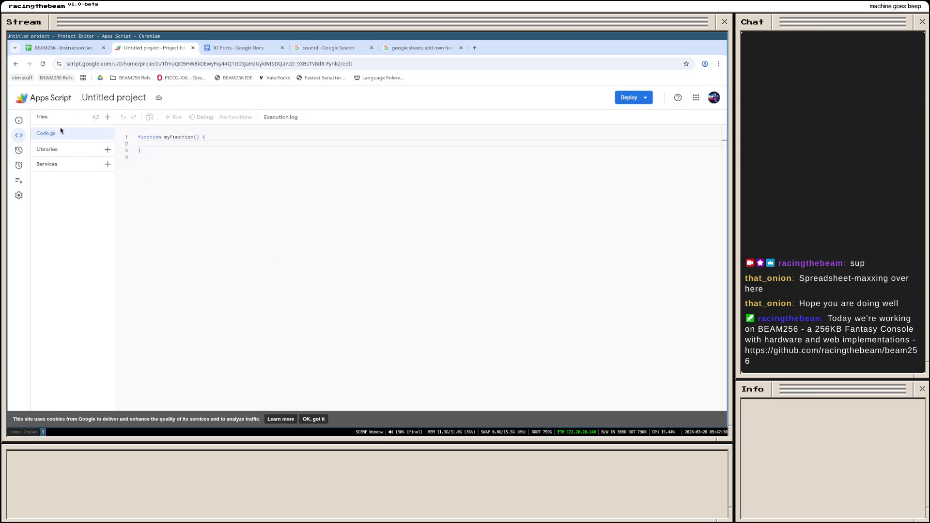
Step: Accept the cookie notice, glance at the BEAM256 spreadsheet and return to the script editor
left_click(163, 143)
left_click(314, 419)
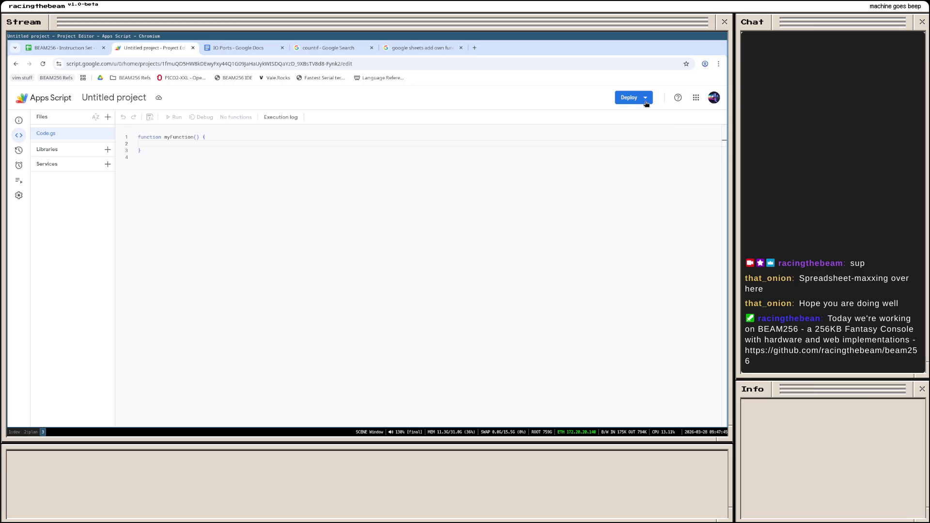
left_click(289, 273)
left_click(78, 49)
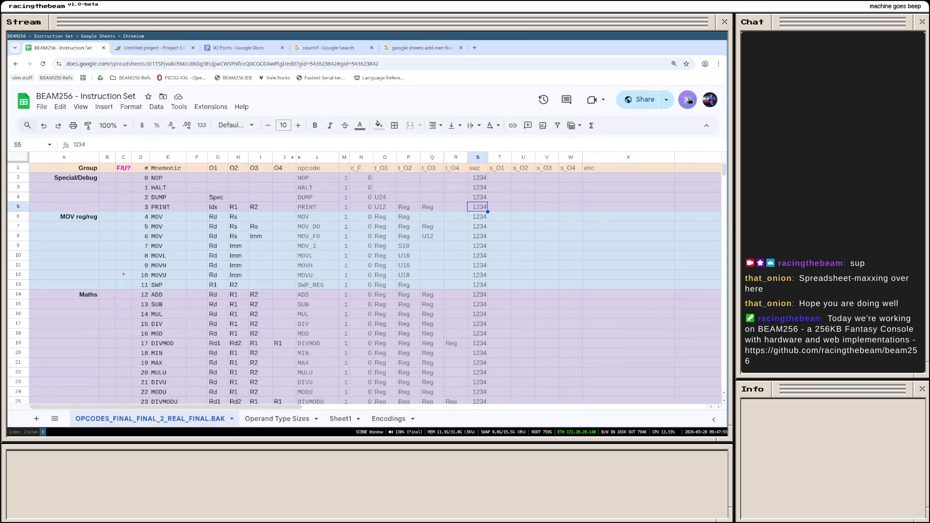
left_click(159, 48)
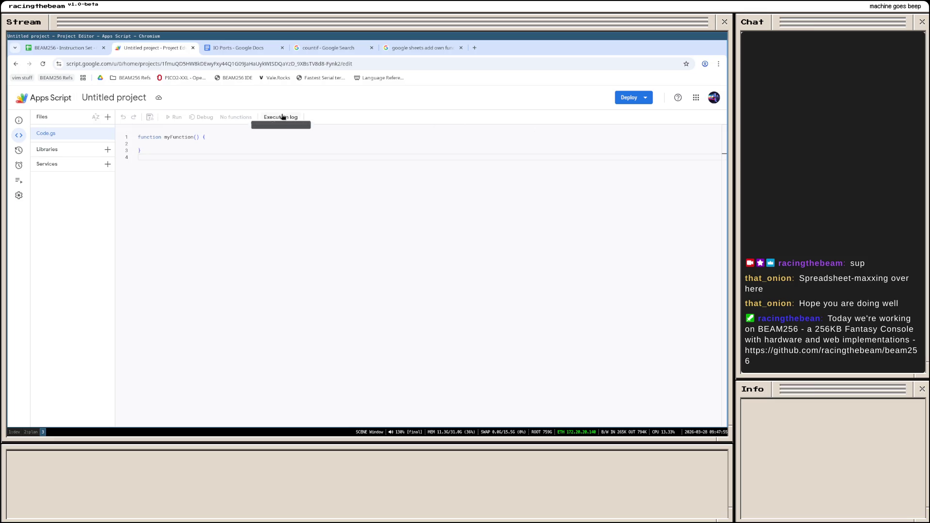
Step: Peek at the project Overview and Deploy menu without deploying, then return to the BEAM256 spreadsheet
left_click(19, 121)
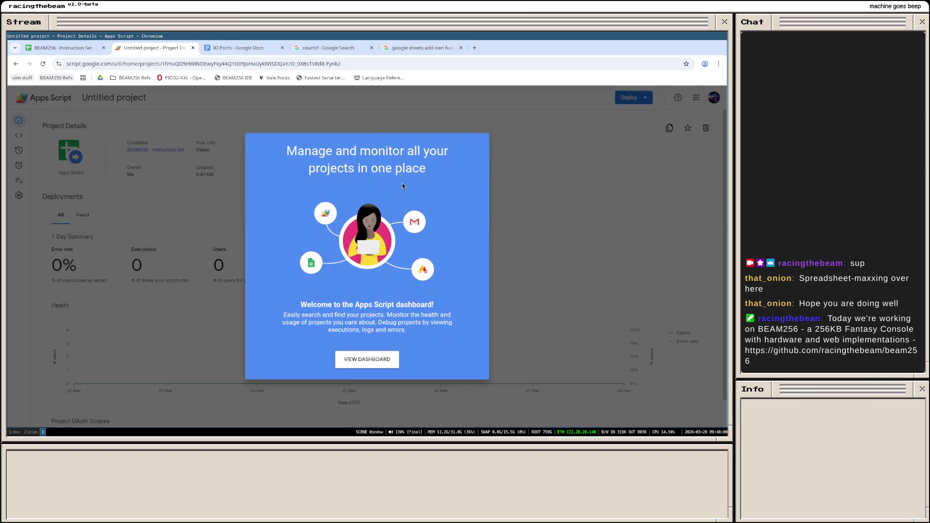
left_click(367, 359)
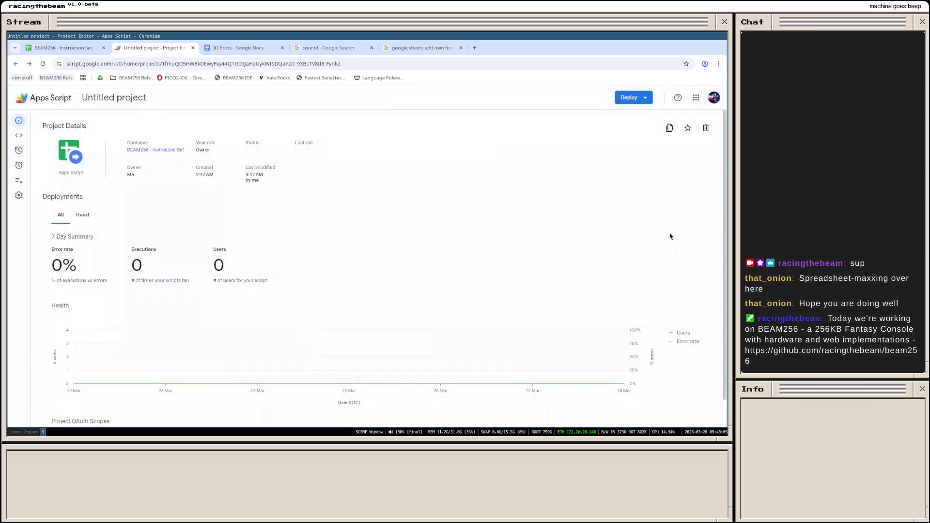
left_click(16, 64)
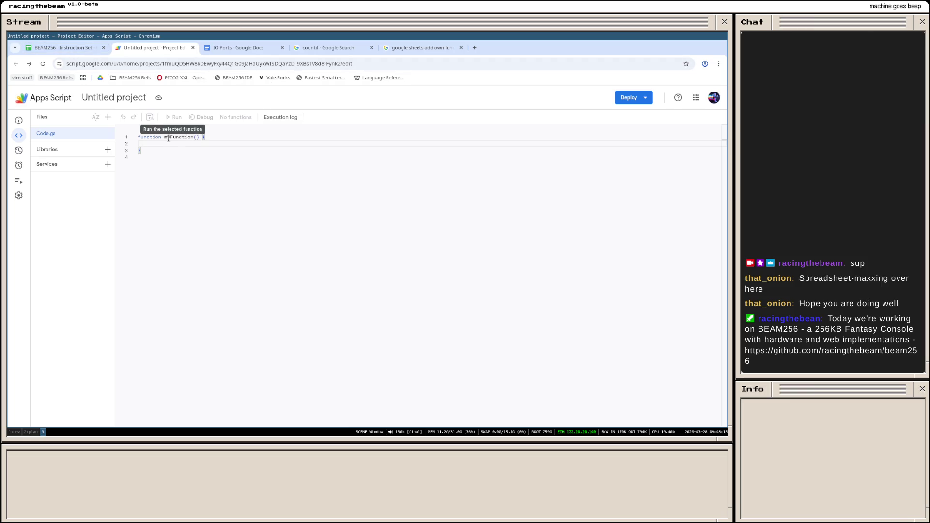
left_click(634, 99)
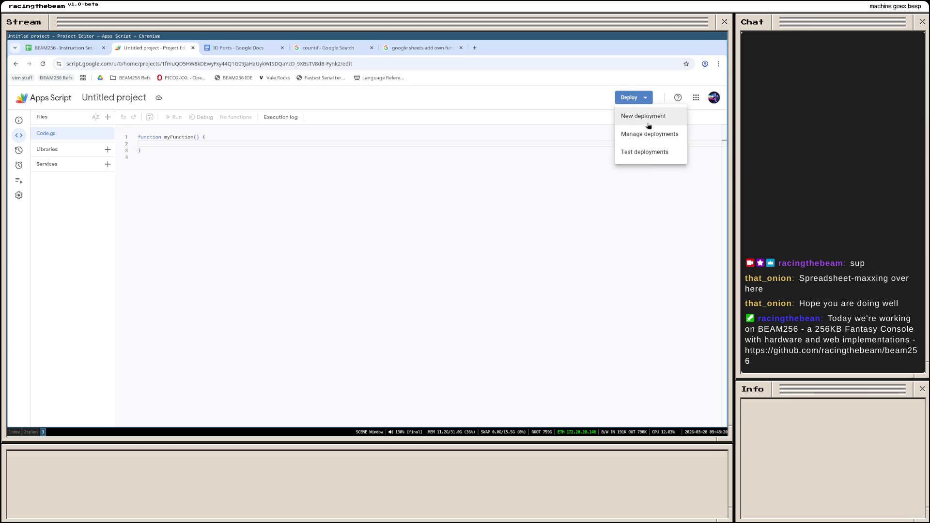
left_click(519, 219)
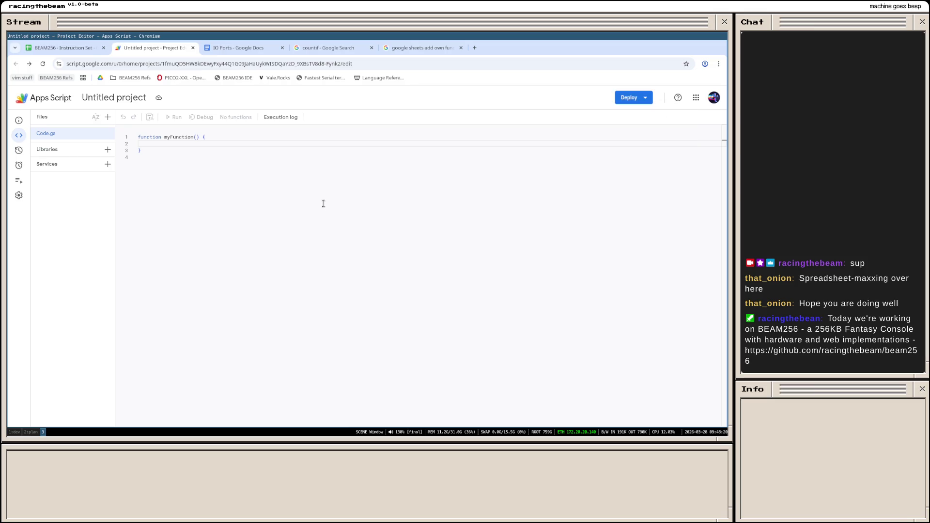
left_click(83, 49)
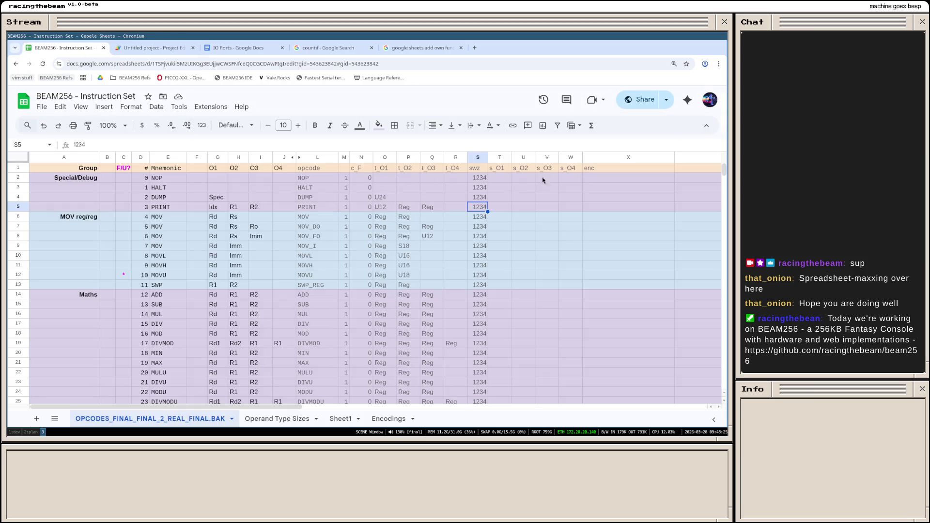
Step: Select NOP's empty s_O1 cell and switch to the Apps Script project tab
left_click(504, 181)
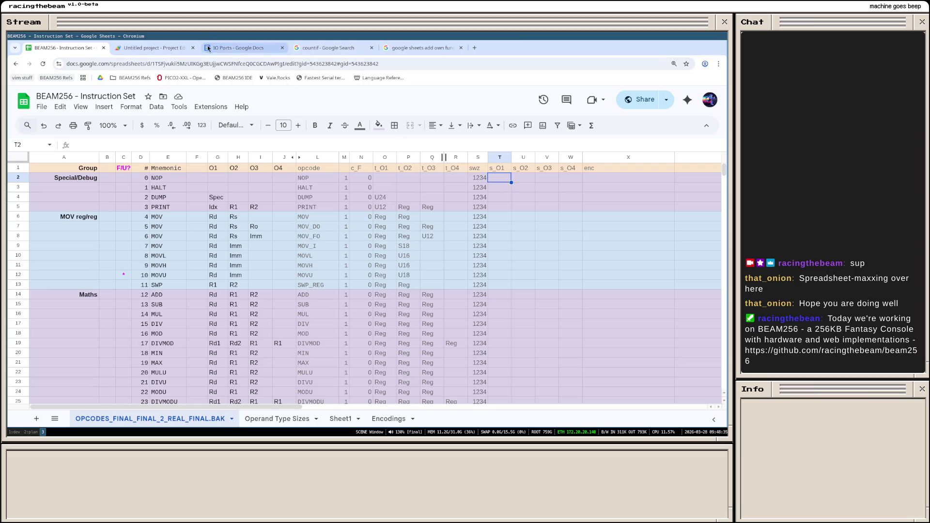
left_click(177, 48)
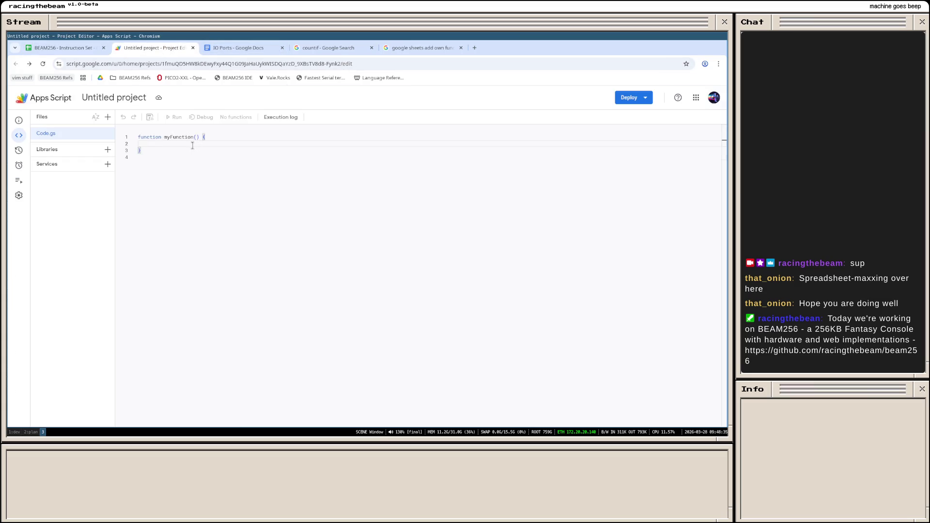
Step: Switch back to the BEAM256 - Instruction Set spreadsheet tab
left_click(40, 49)
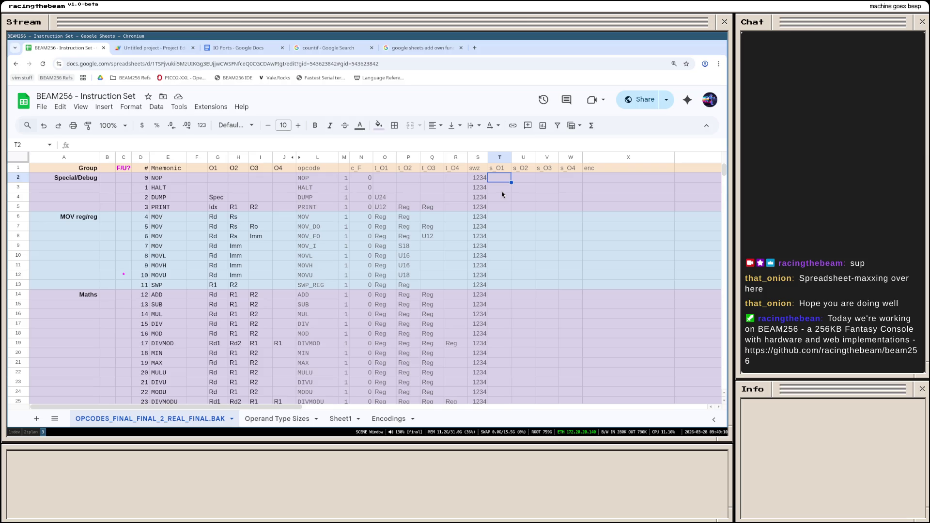
type("=SWI")
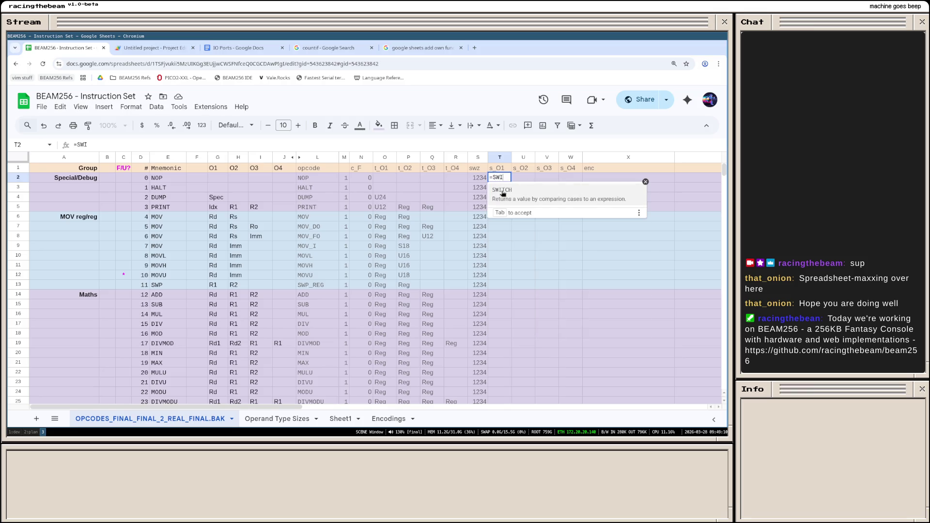
type("ZZLE(")
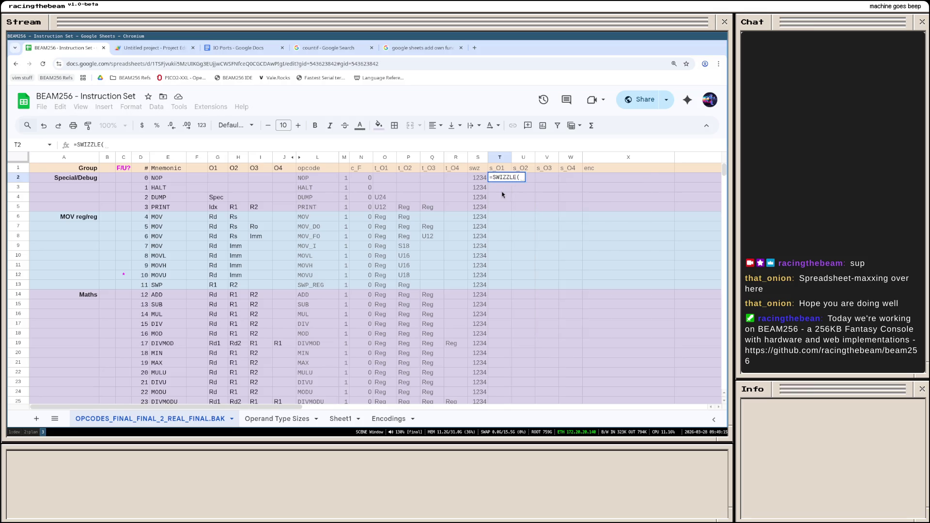
type("\"1234\",")
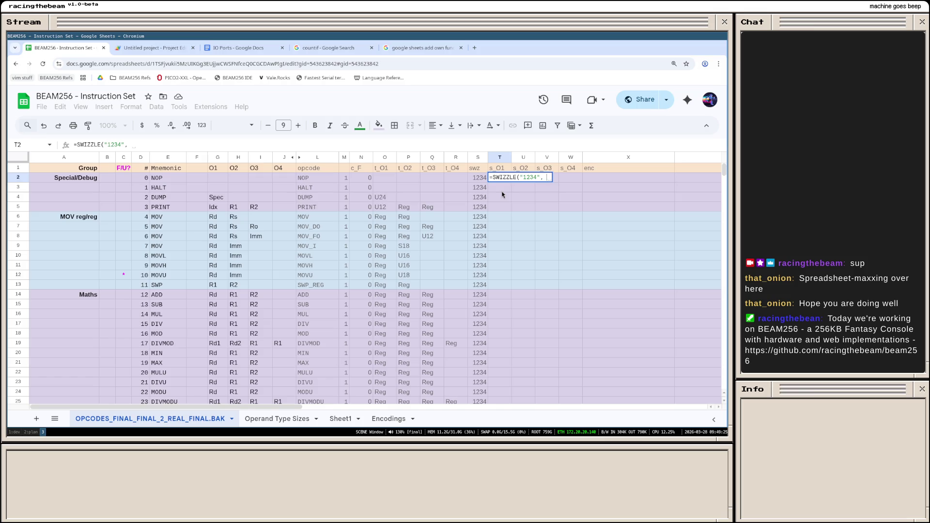
type("O2, P3")
Step: Enter =SWIZZLE("1234", O2, P2, Q2, R2, 1) in T2, which returns #NAME?
key("BackSpace")
type("2, ")
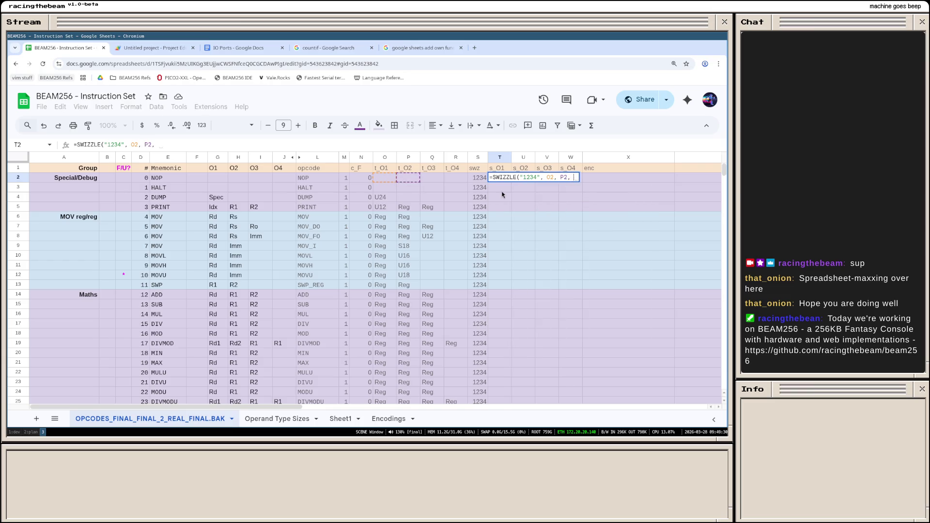
type("Q2, ")
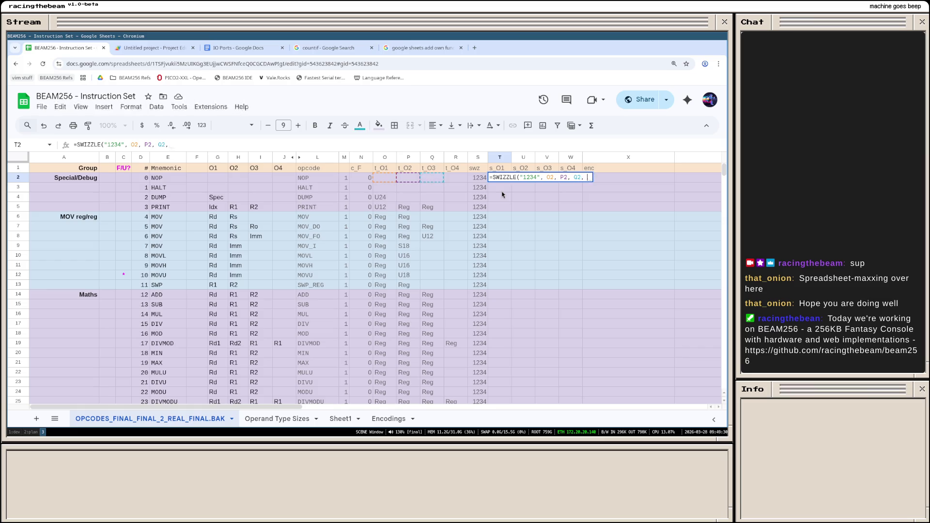
type("R2")
type(", ")
type("\"")
type(")")
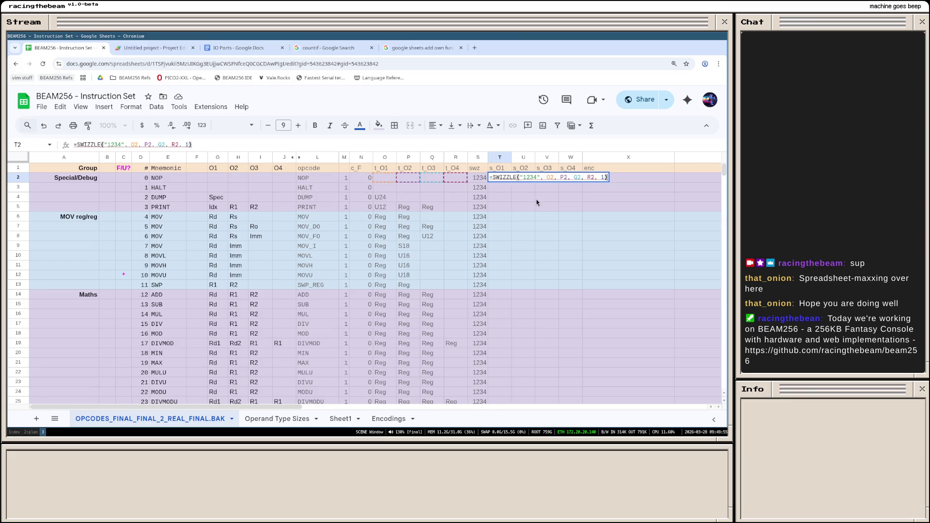
key("Return")
left_click(504, 179)
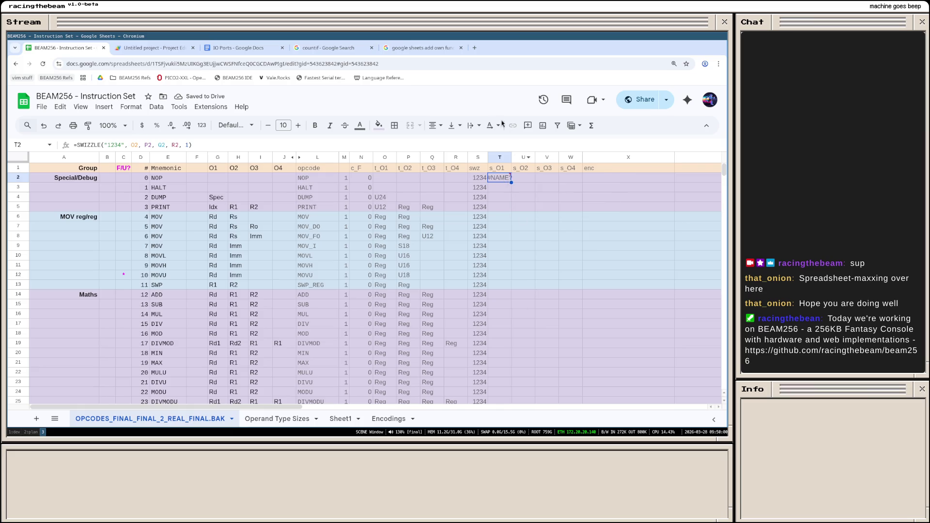
Step: Start editing T3, then move to the Apps Script project to define the function
left_click(489, 188)
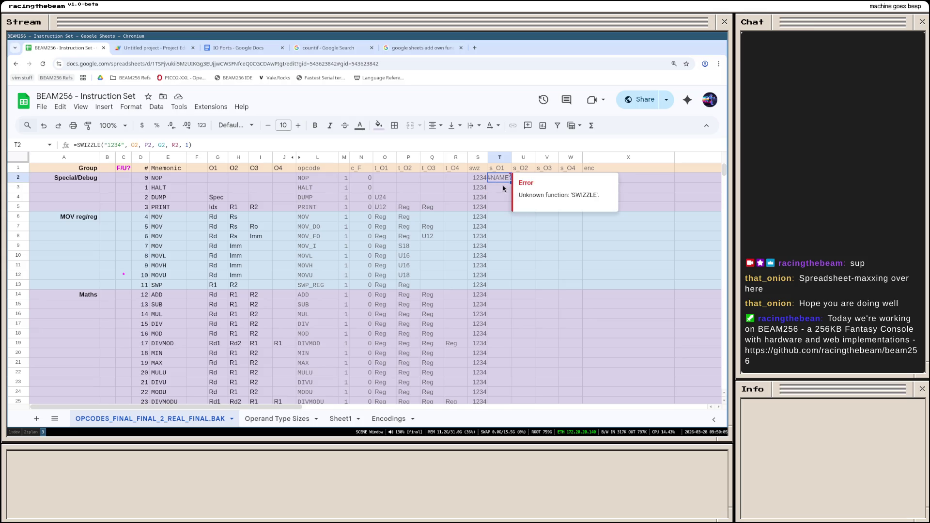
double_click(501, 187)
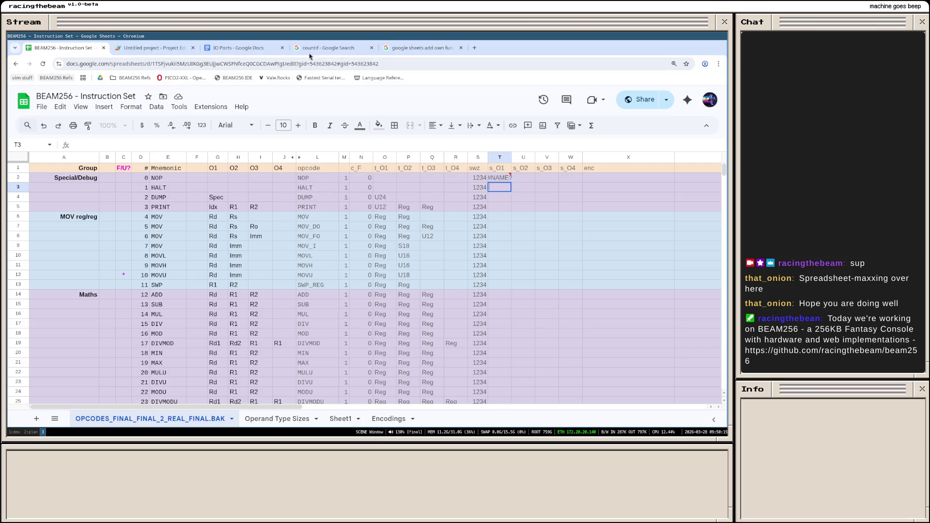
left_click(174, 50)
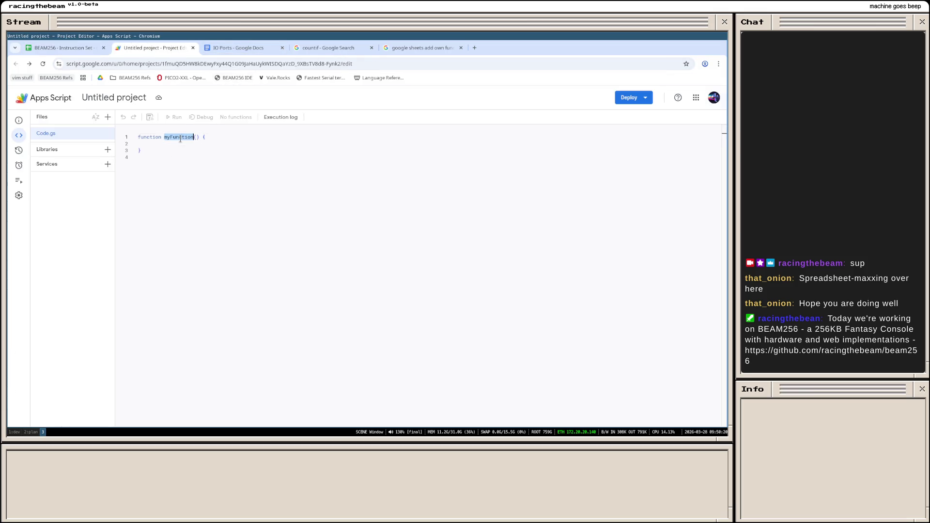
type("swizzle(")
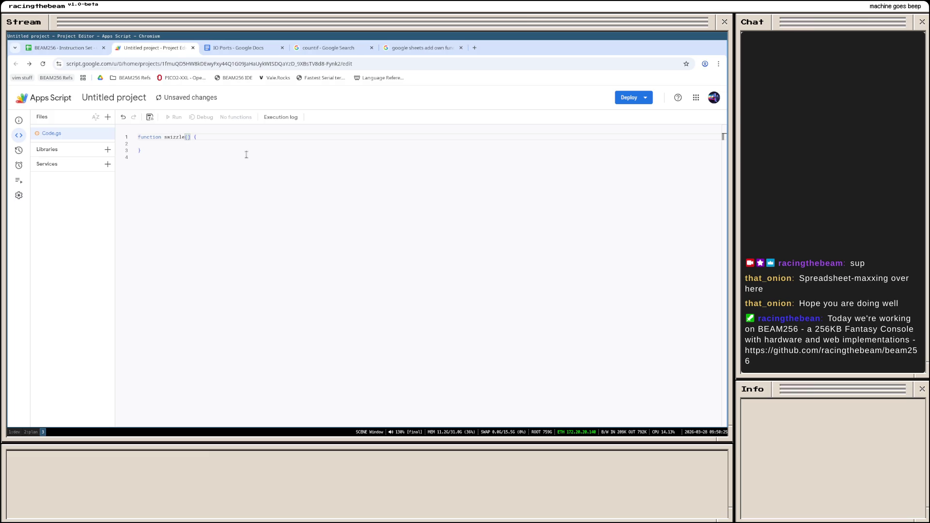
type("str, v1, v2, v3, v4")
type(", offset")
Step: Write swizzle(str, v1, v2, v3, v4, offset) returning "HI" and start a new deployment
key("Down")
type("return \"HI")
key("Down")
left_click(631, 98)
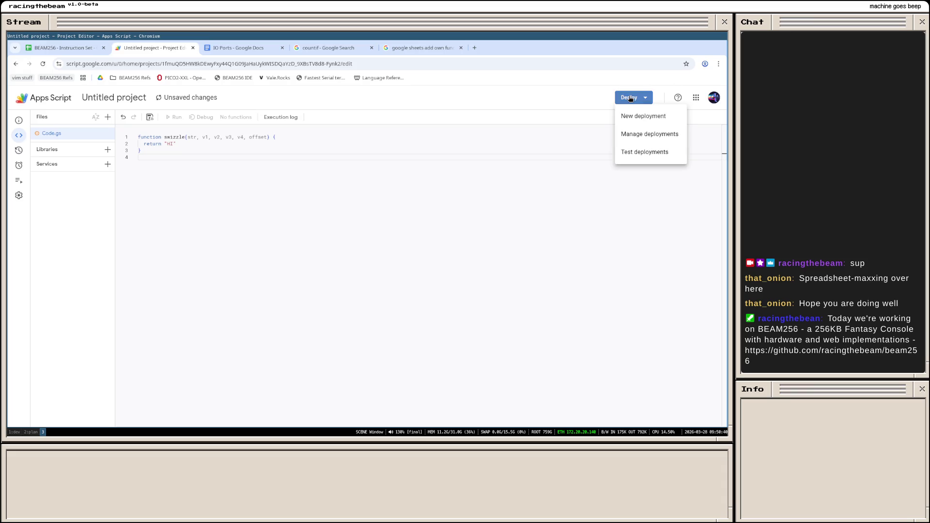
left_click(643, 116)
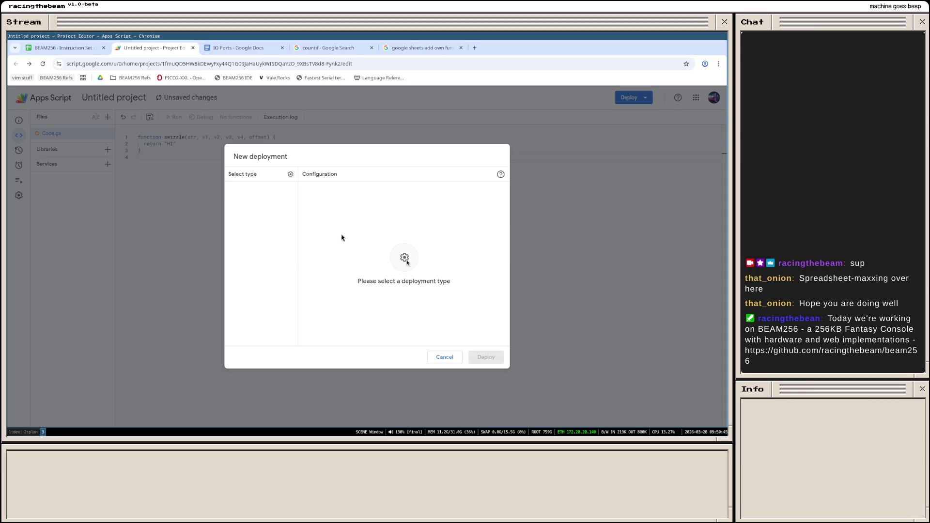
Step: Add Add-on, Library and Web app as deployment types in the New deployment dialog
left_click(291, 175)
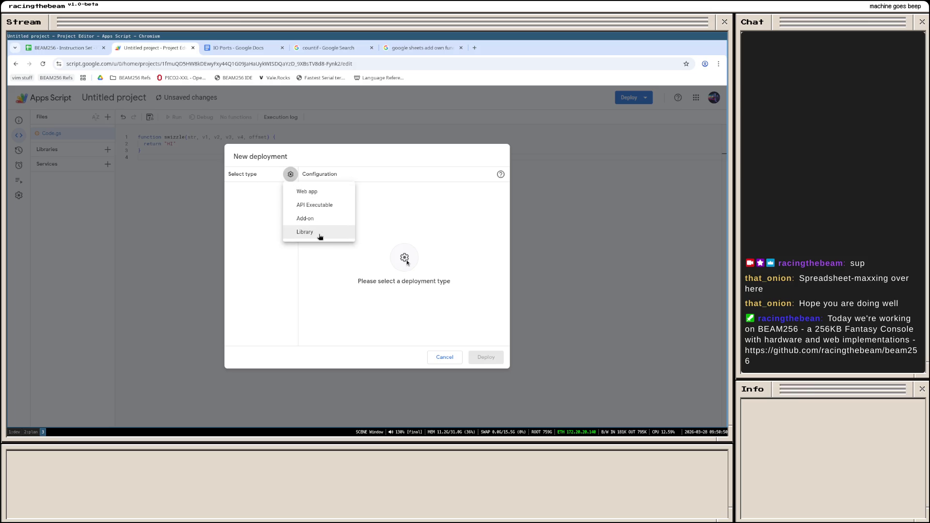
left_click(311, 219)
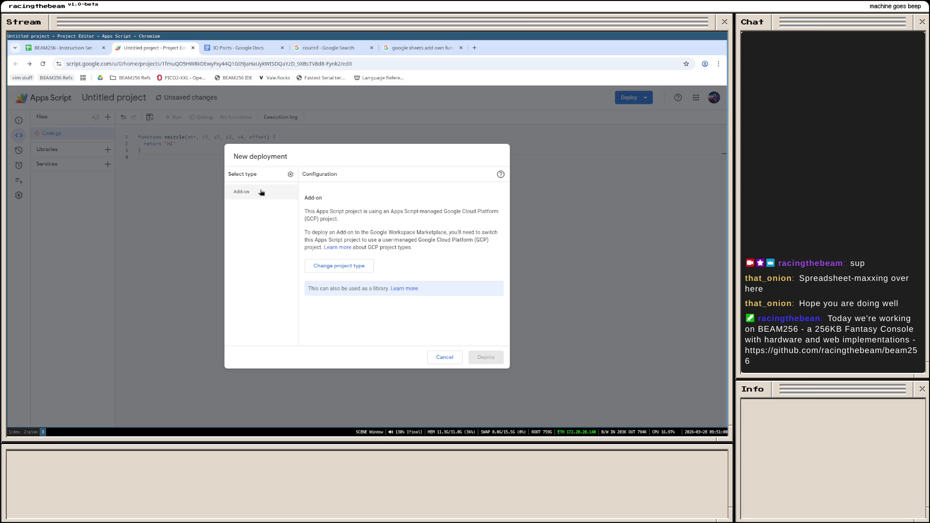
left_click(290, 175)
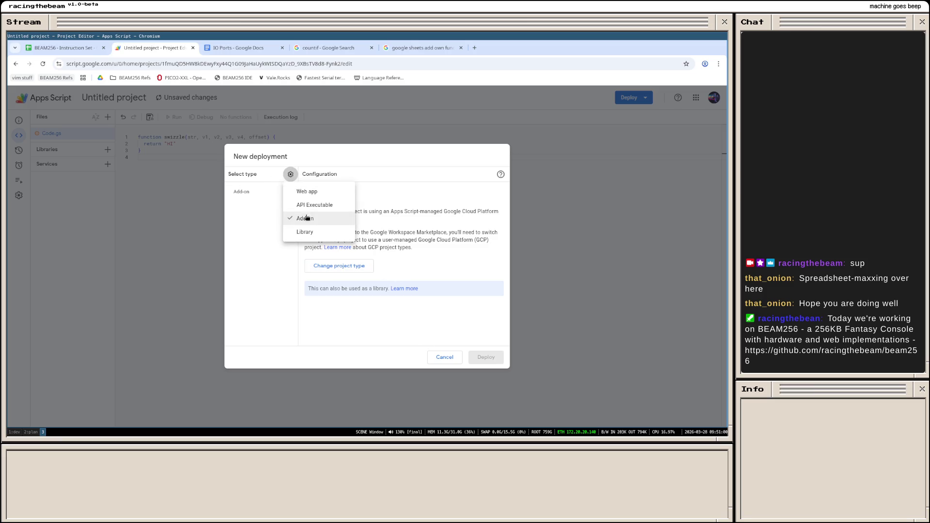
left_click(317, 234)
left_click(291, 174)
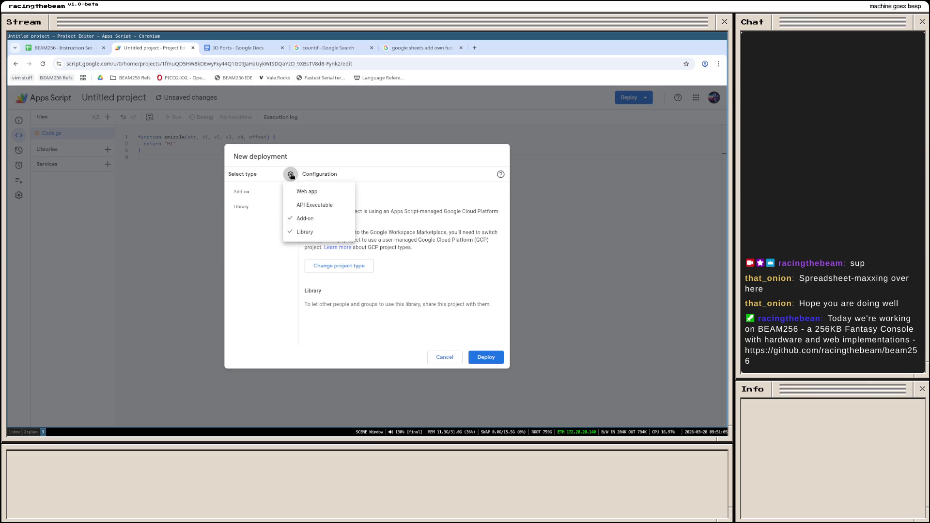
left_click(299, 193)
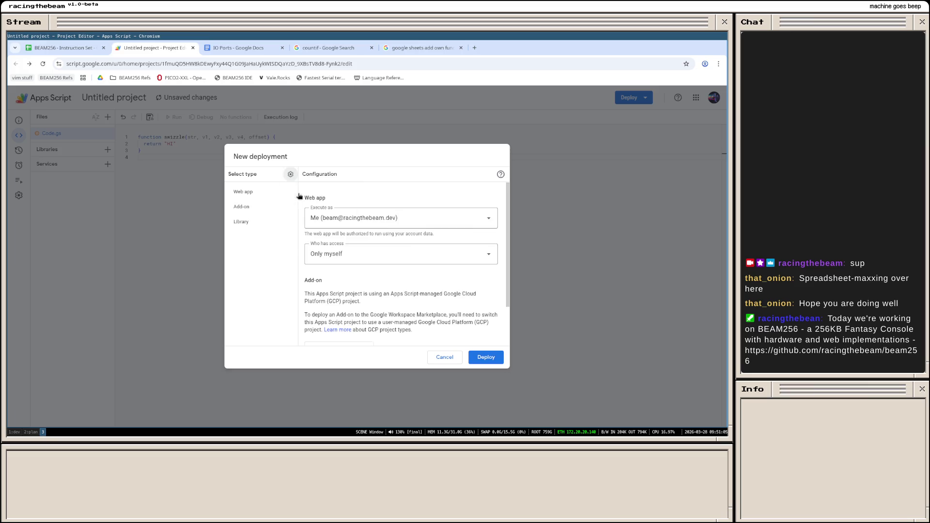
Step: Review the Add-on and API Executable configurations, then cancel without deploying and return to the sheet
left_click(255, 207)
scroll(263, 213, "down", 2)
scroll(268, 209, "up", 5)
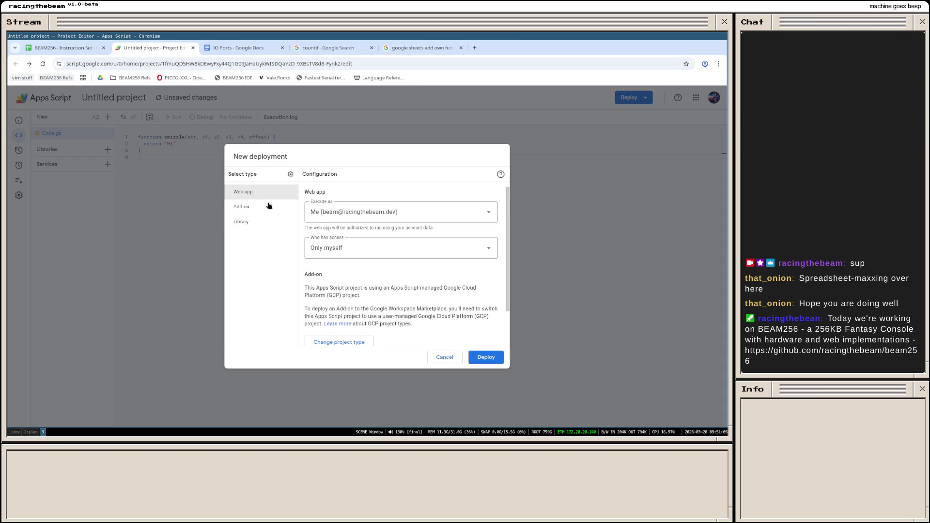
left_click(268, 210)
left_click(290, 174)
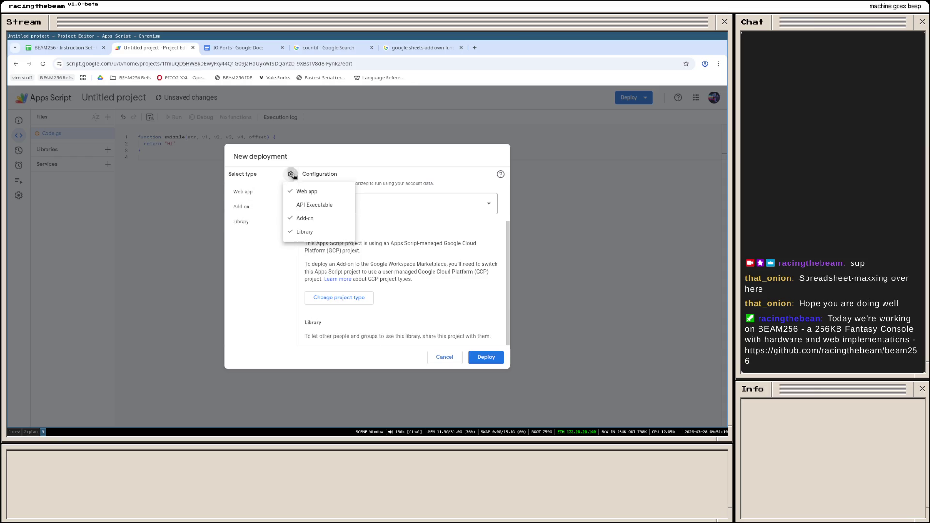
left_click(306, 204)
left_click(270, 208)
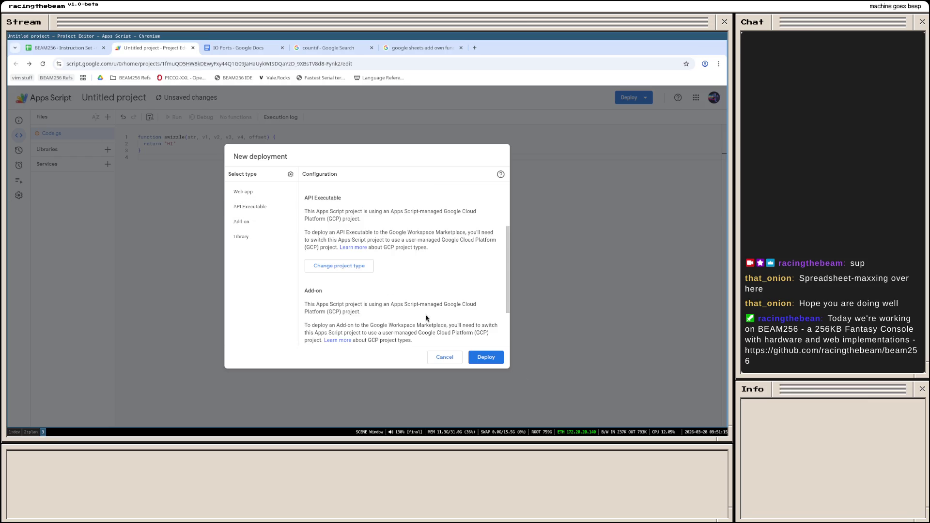
left_click(450, 357)
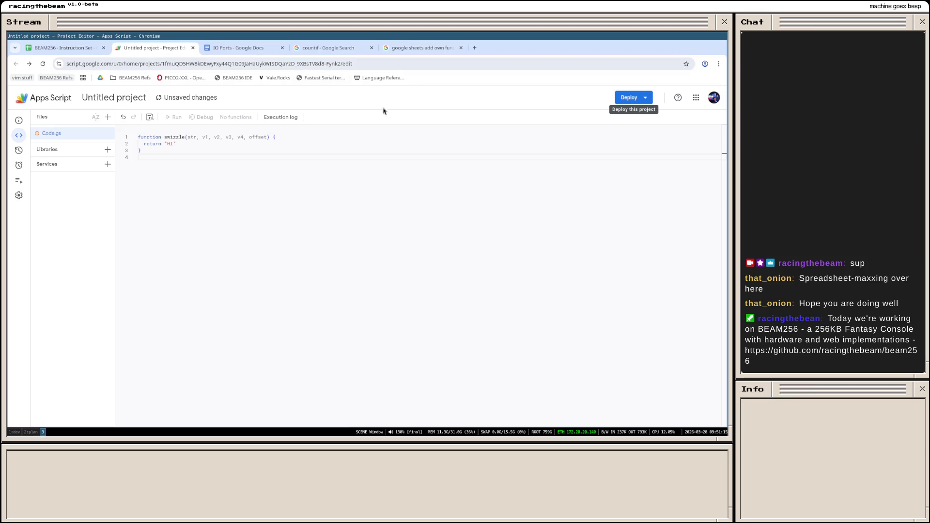
left_click(63, 48)
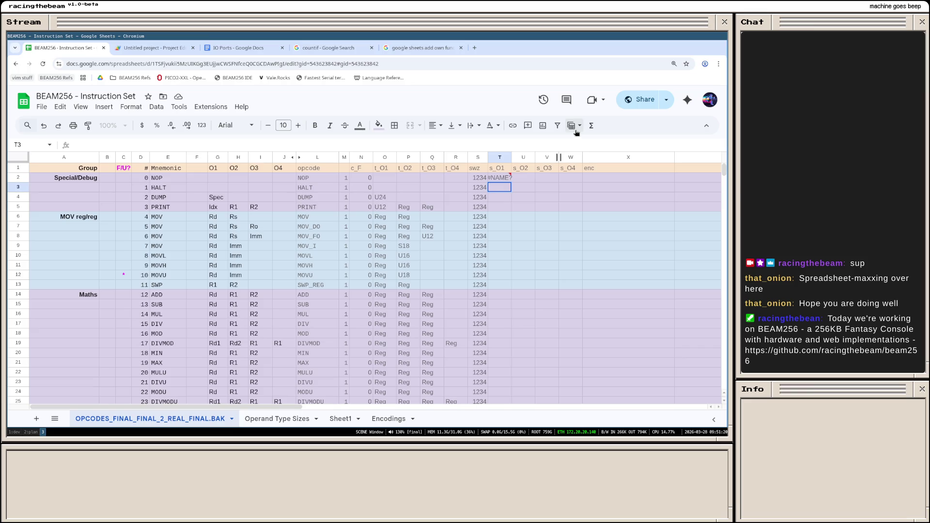
mouse_move(499, 178)
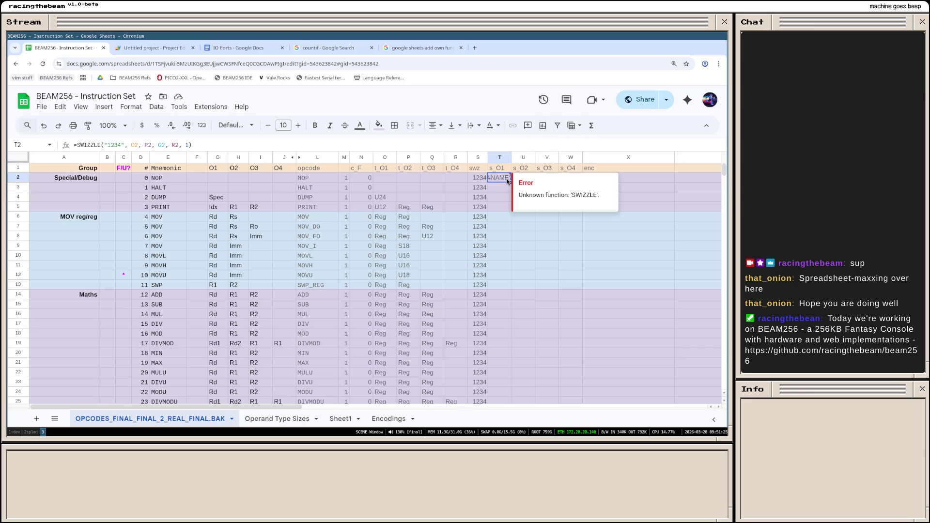
Step: Browse the Extensions menu, dismiss it, and close T2's unknown-function error note
left_click(211, 107)
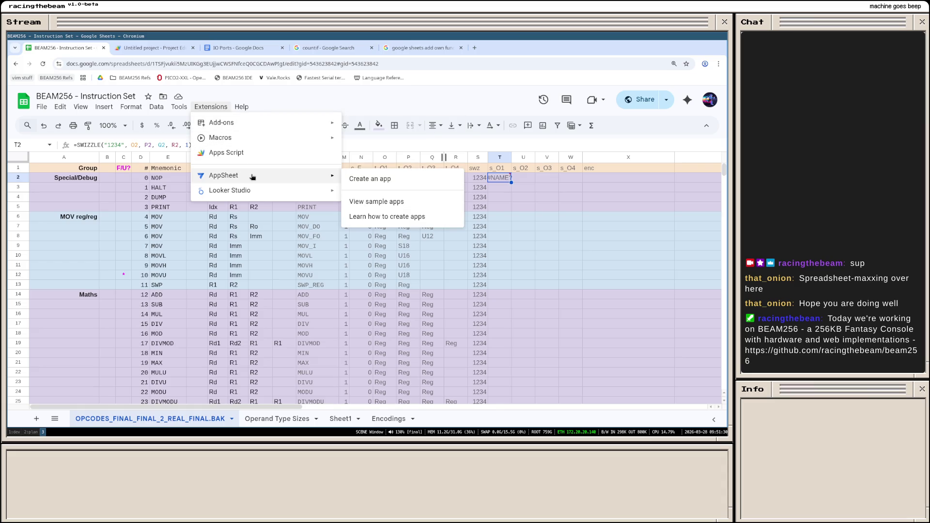
mouse_move(241, 107)
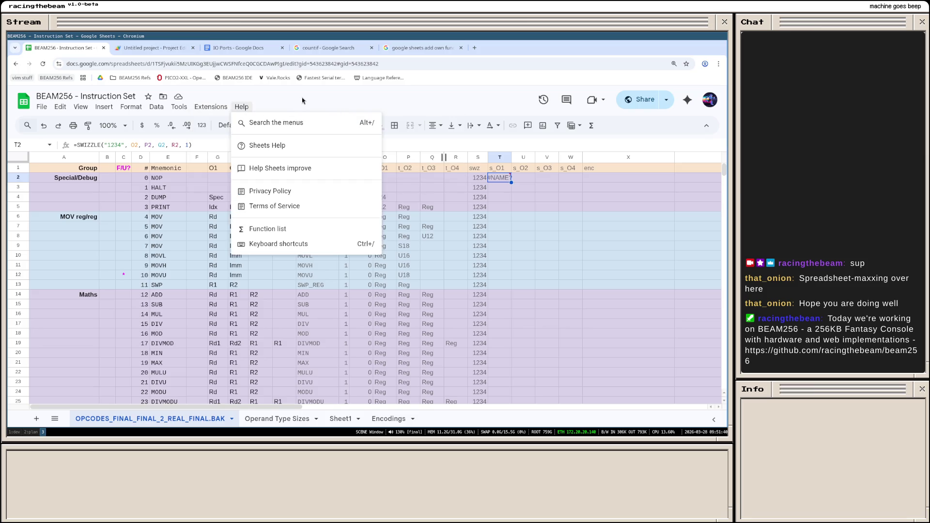
left_click(302, 97)
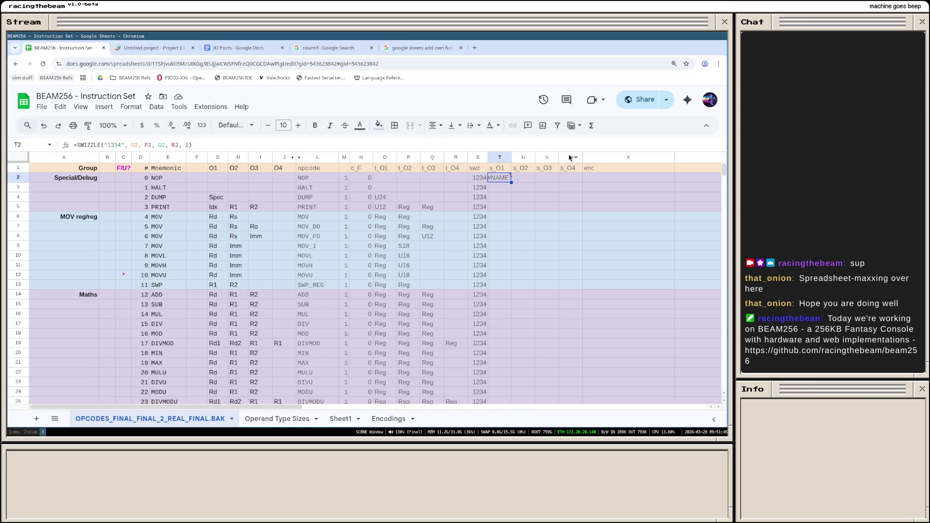
mouse_move(499, 178)
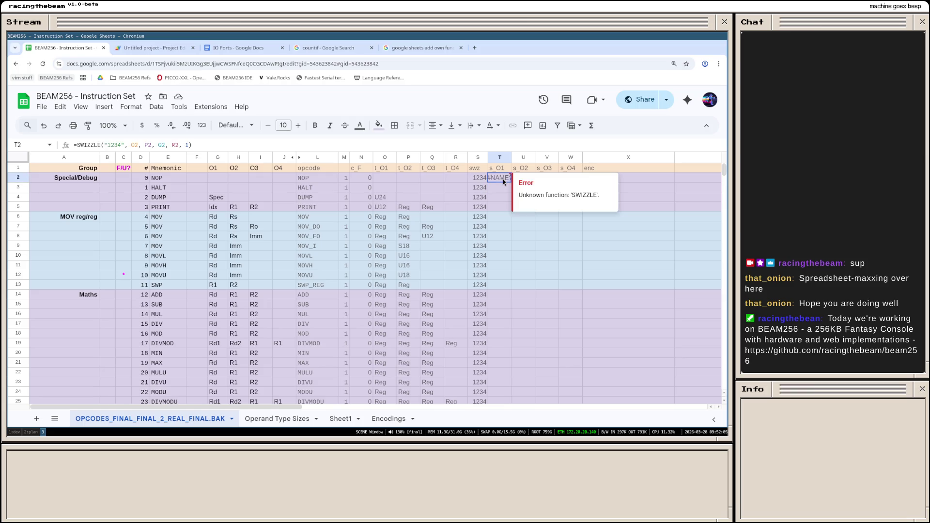
left_click(486, 188)
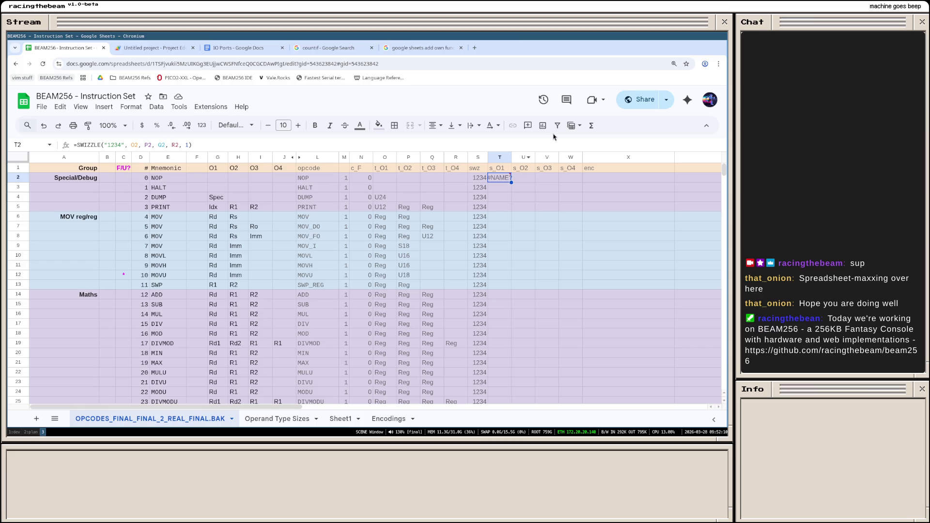
left_click(240, 48)
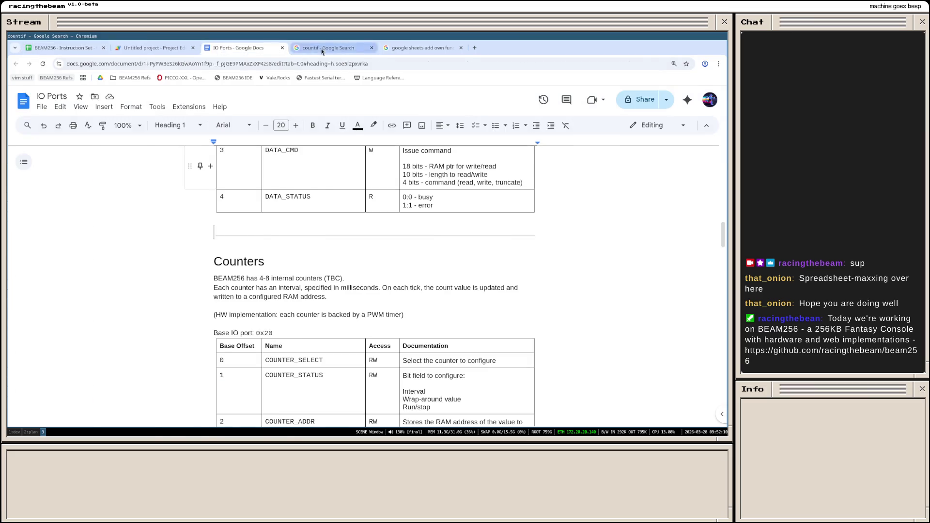
left_click(322, 48)
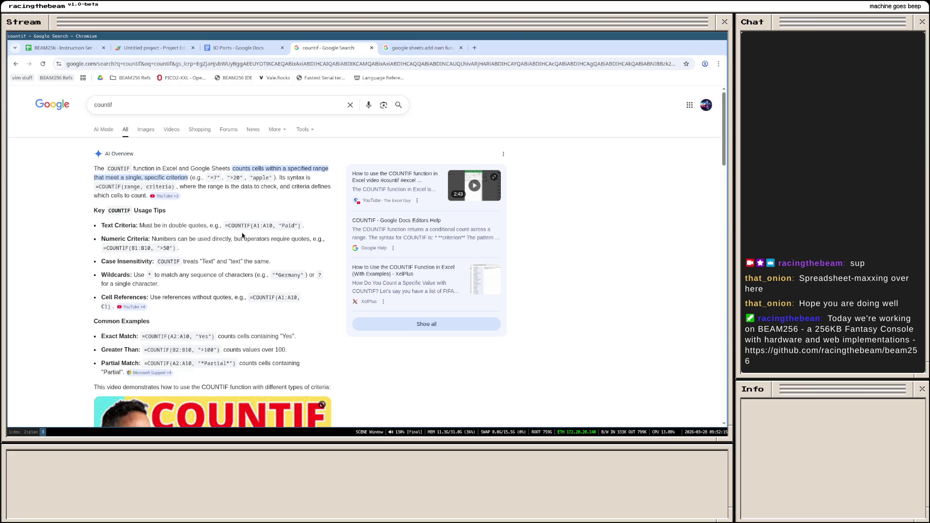
scroll(244, 236, "down", 1)
scroll(233, 224, "up", 1)
left_click(181, 48)
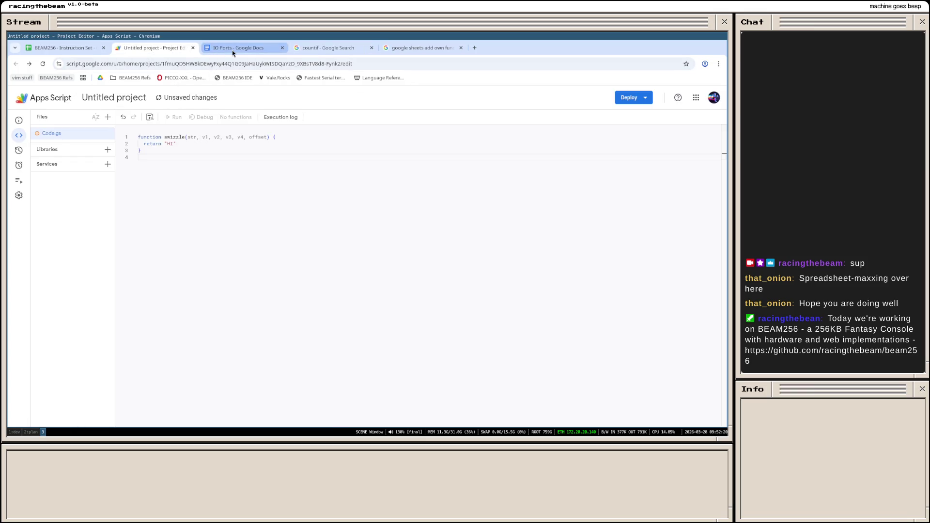
left_click(58, 49)
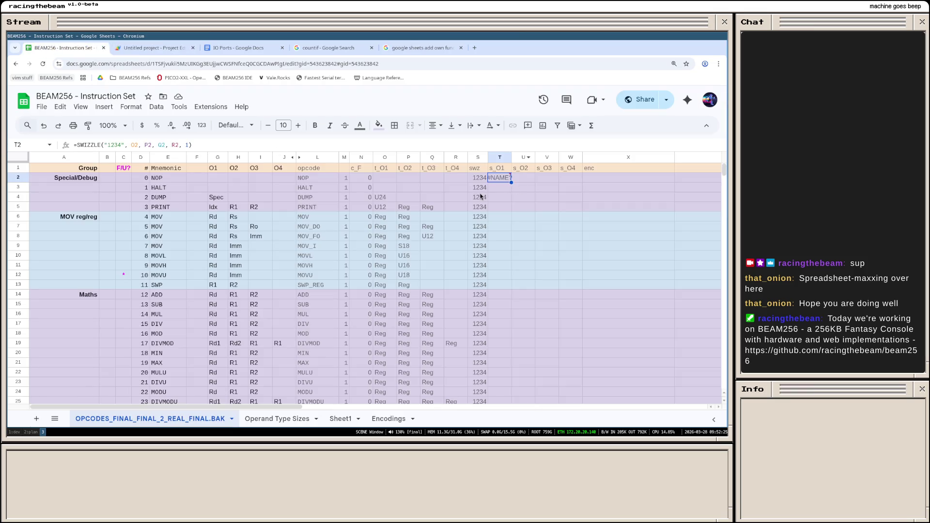
mouse_move(498, 178)
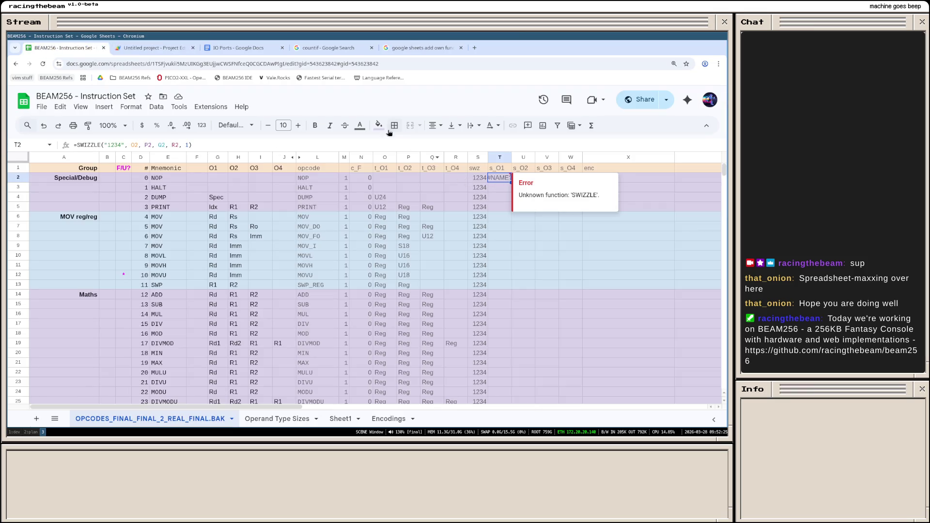
type("a")
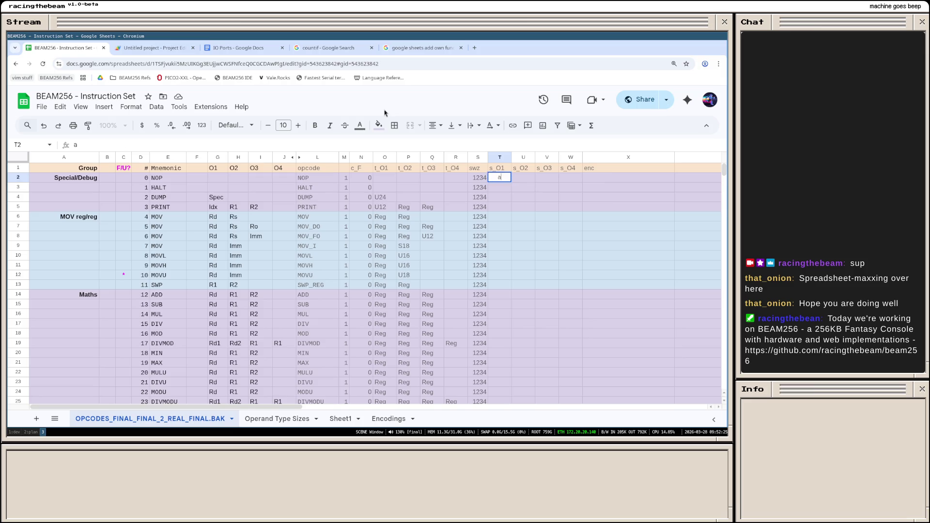
Step: Search "add custom formulae to google sheets" in a new tab and open the Custom Functions in Google Sheets guide
key("ctrl+t")
type("add custom formul")
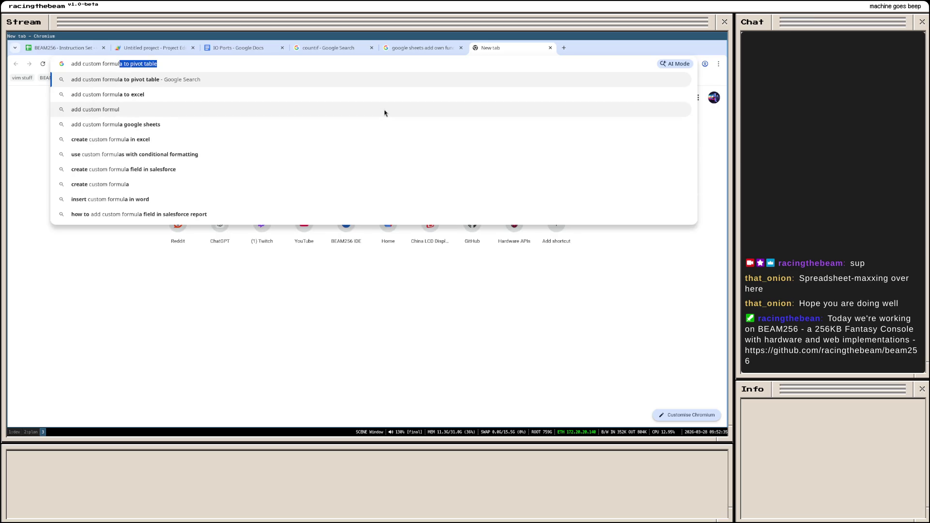
type("ae to google sheets")
key("Return")
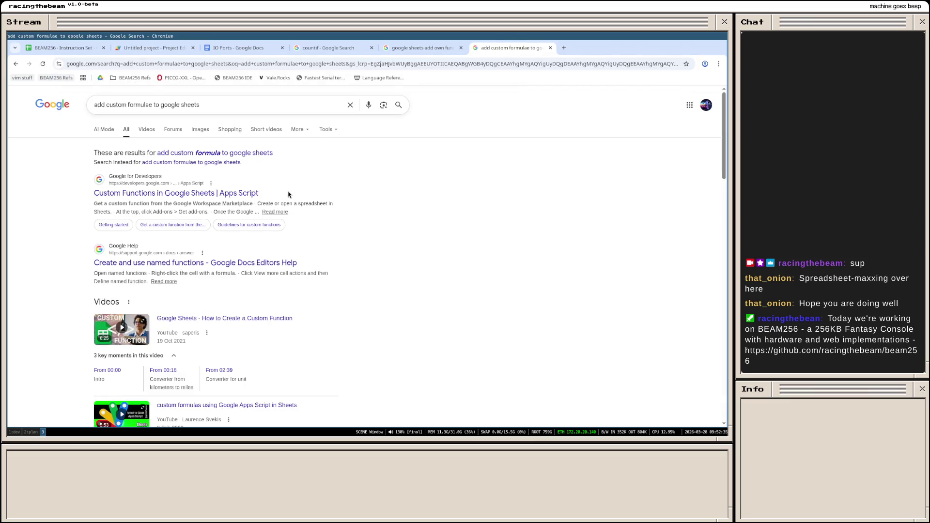
left_click(229, 193)
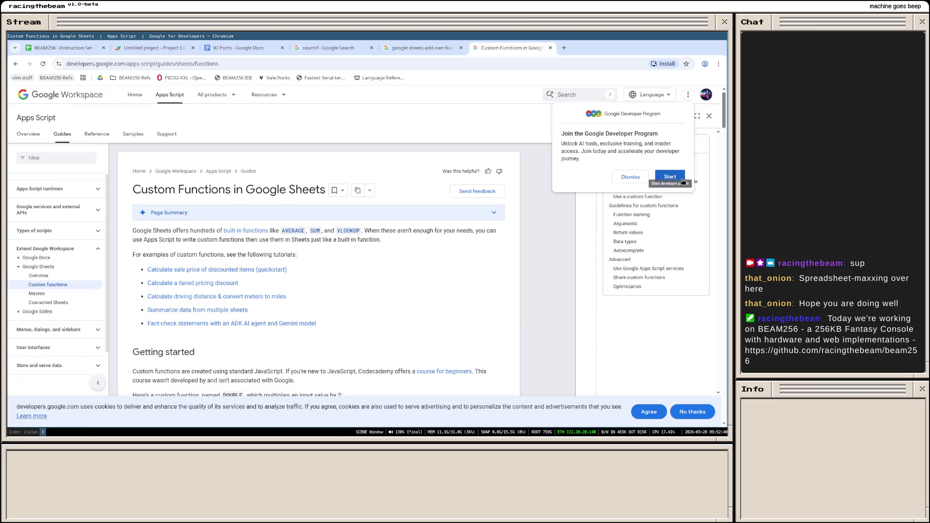
Step: Dismiss the Developer Program prompt, read the Create a custom function steps, and return to Apps Script
left_click(631, 178)
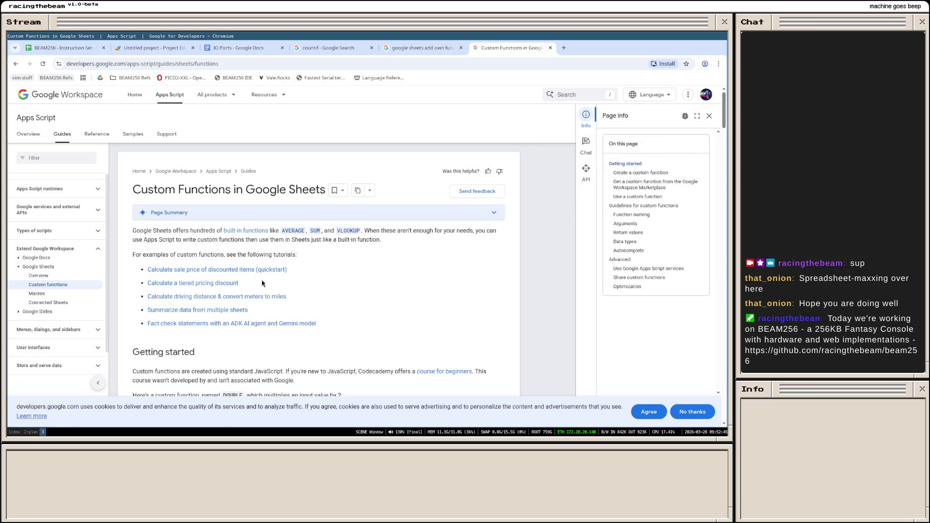
scroll(265, 282, "down", 1)
scroll(265, 283, "down", 1)
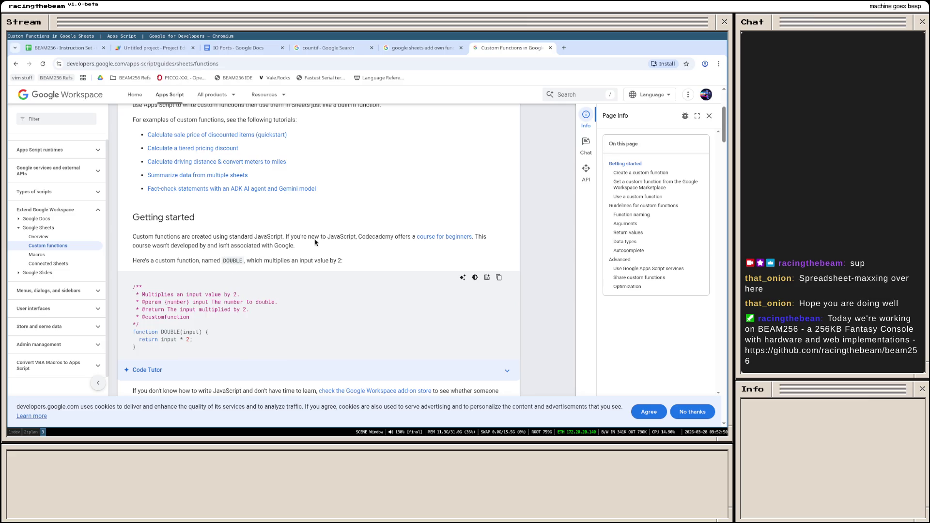
scroll(311, 253, "down", 2)
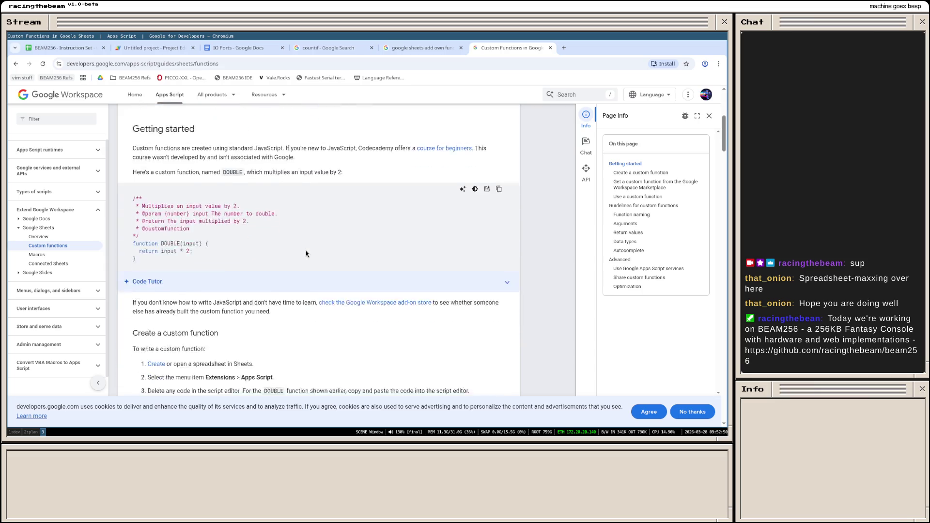
scroll(230, 209, "down", 1)
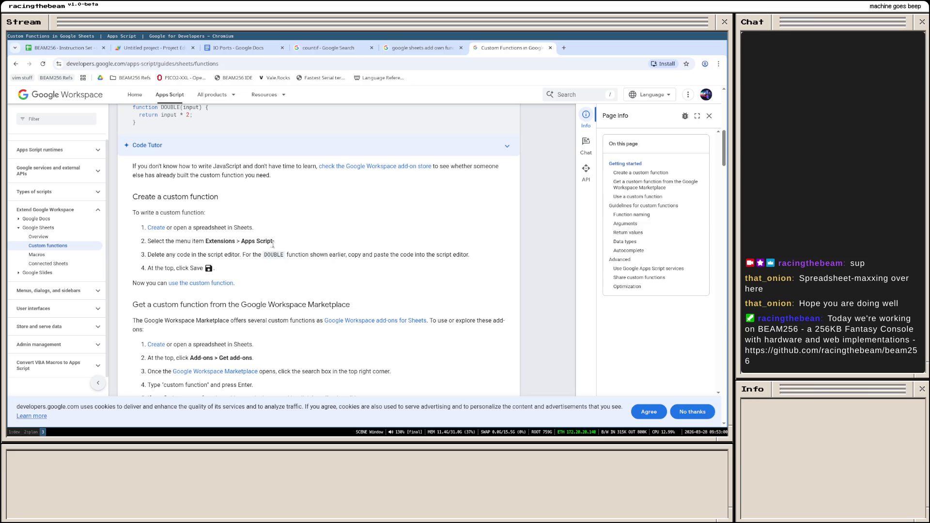
scroll(254, 233, "up", 1)
scroll(258, 240, "down", 1)
scroll(261, 248, "down", 1)
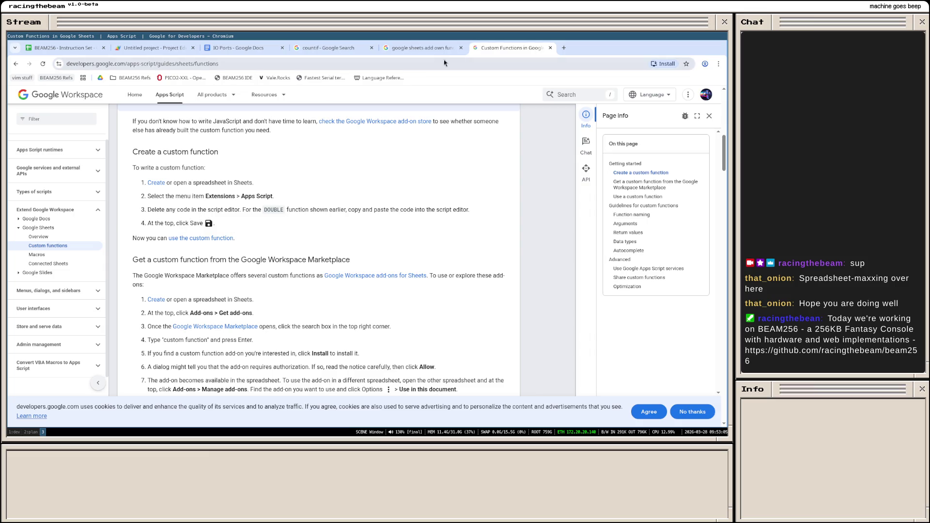
left_click(162, 50)
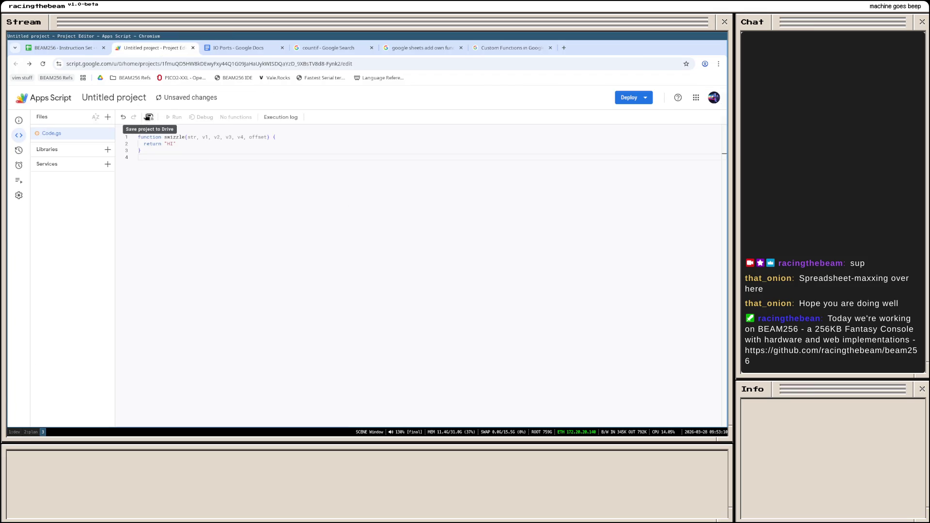
Step: Rename the function to uppercase SWIZZLE and save the project to Drive
double_click(174, 137)
type("SWIZZLE")
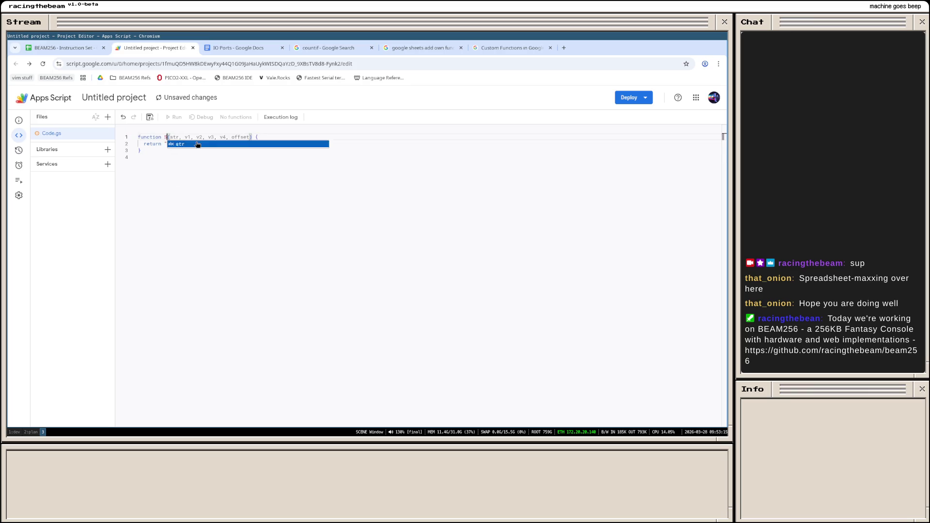
left_click(187, 205)
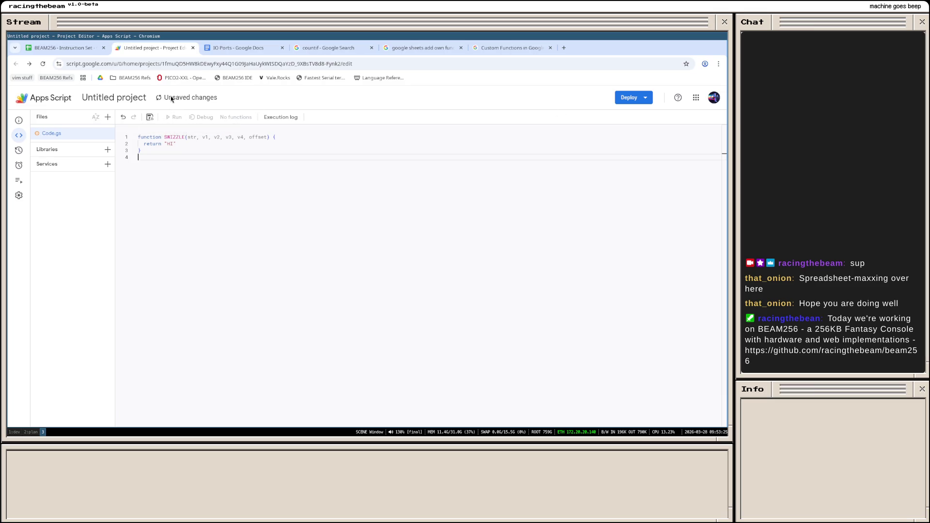
left_click(151, 118)
Step: Let T2's SWIZZLE formula recalculate to HI and widen column T to show it
left_click(62, 47)
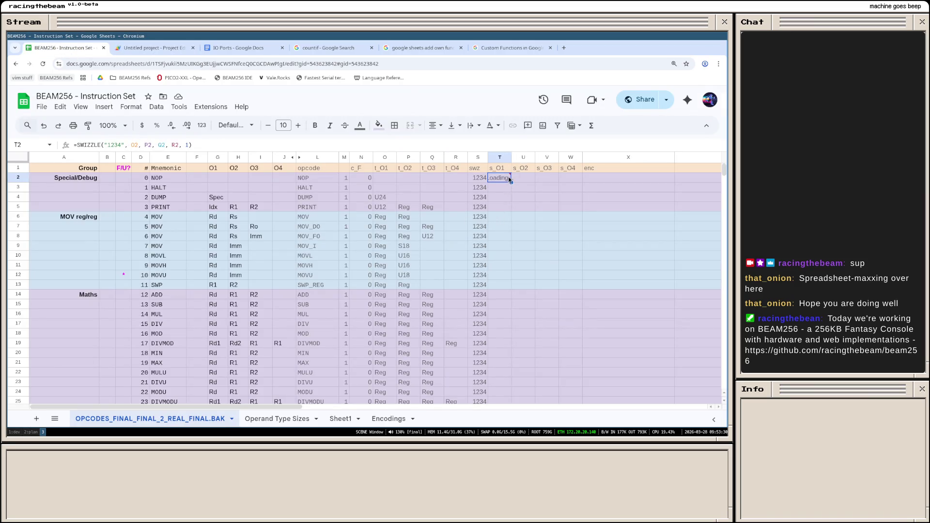
left_click(507, 193)
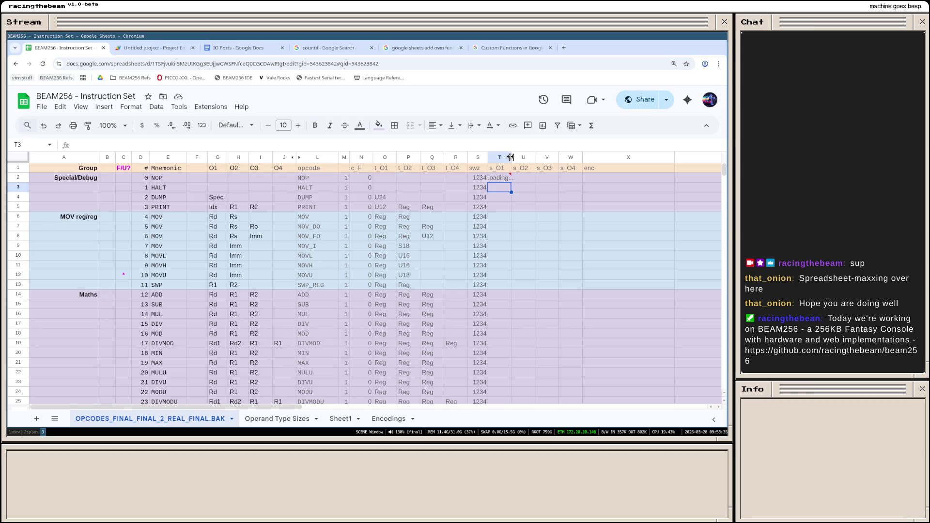
left_click_drag(510, 157, 514, 159)
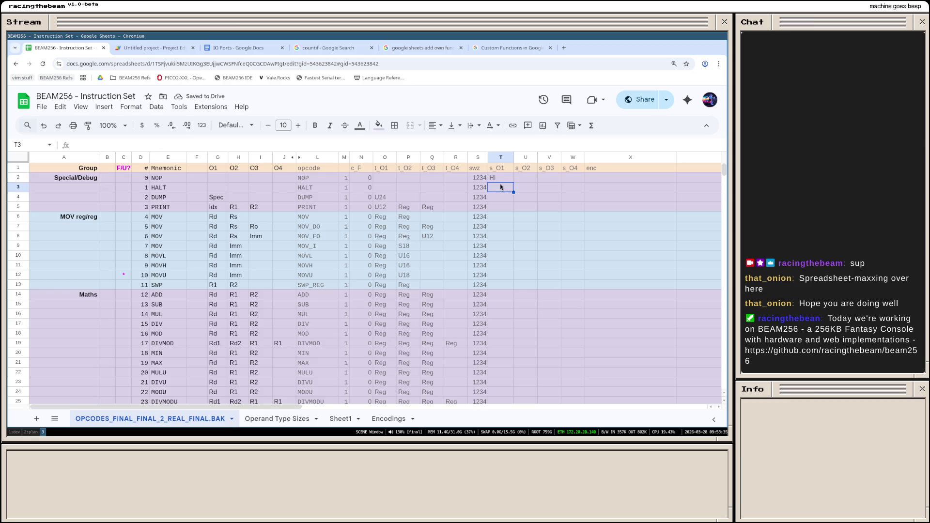
left_click(497, 179)
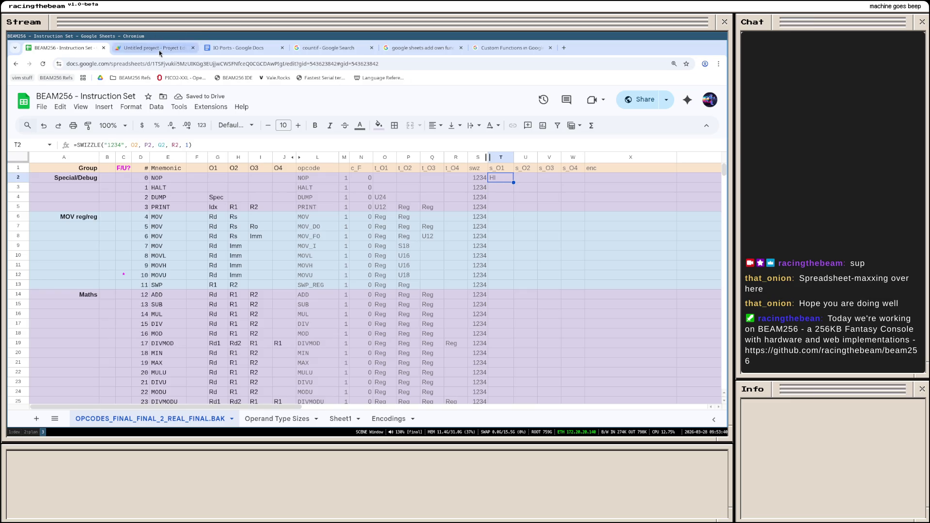
left_click(160, 50)
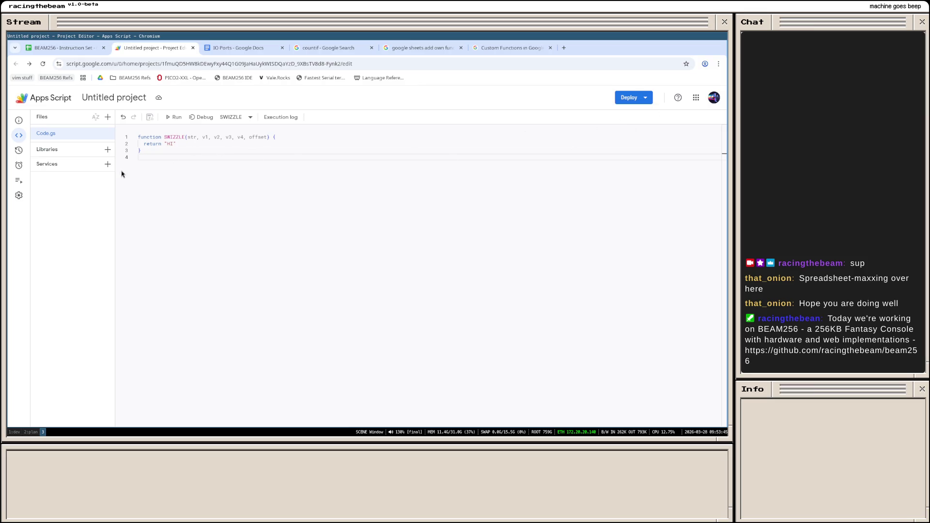
Step: Add var o = str[offset-1]; as the first line of SWIZZLE's body
left_click(220, 144)
key("Return")
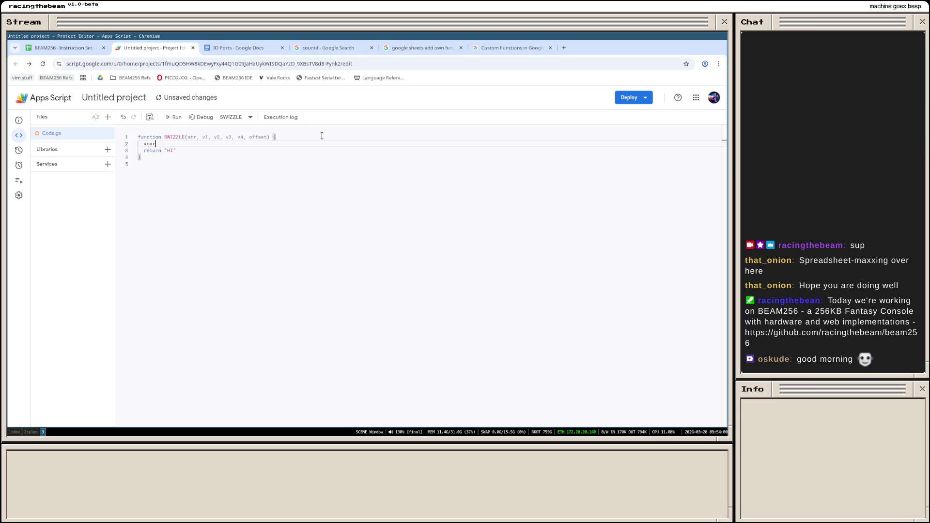
key("BackSpace")
key("BackSpace")
key("BackSpace")
type("ar")
key("BackSpace")
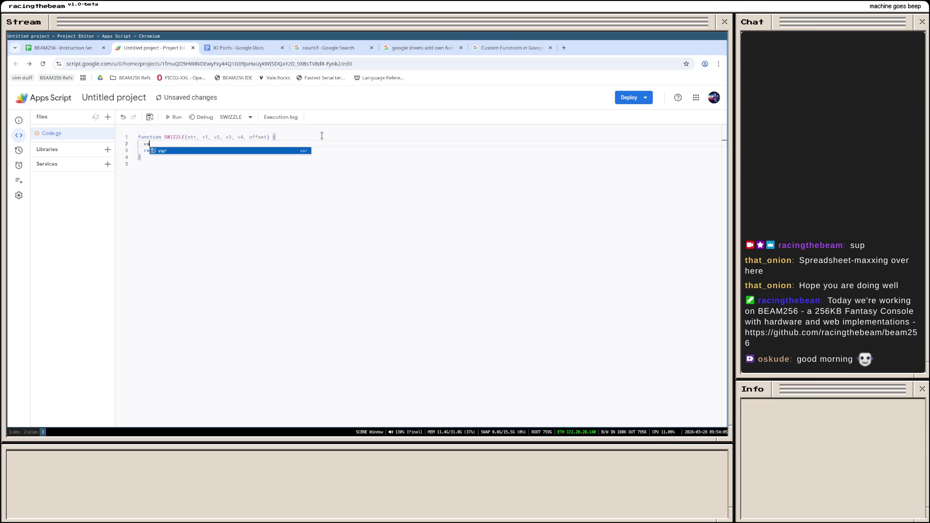
type("r o = ")
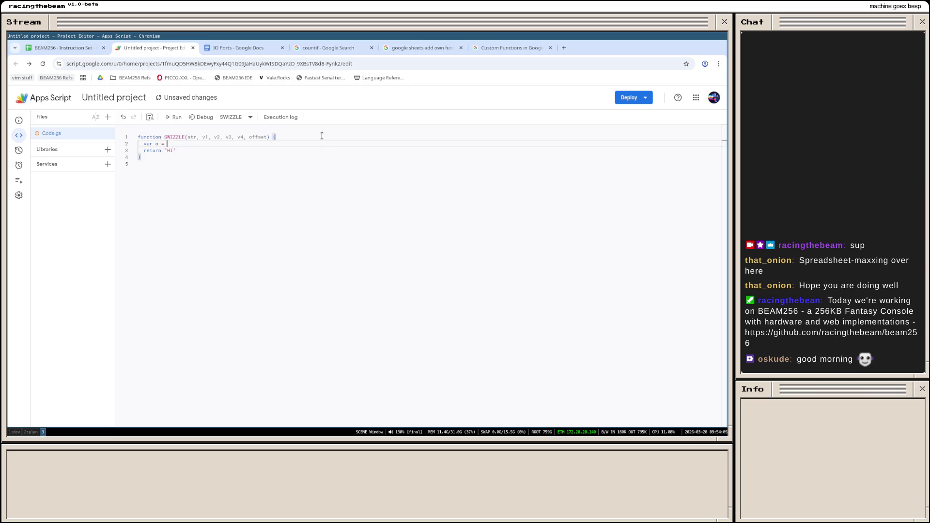
type("str.chja")
key("BackSpace")
key("BackSpace")
key("BackSpace")
type("[offset-1];")
key("Return")
type("if")
Step: Replace an unfinished if with a switch (o) { case block, then return to the sheet
key("BackSpace")
key("BackSpace")
key("BackSpace")
type("switch (o) ")
type("{")
key("Return")
type("case")
key("ctrl+1")
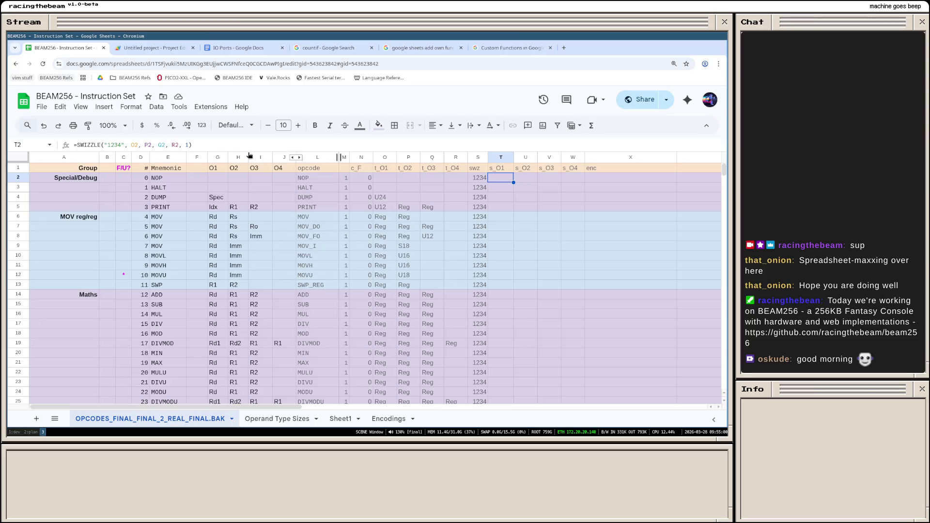
Step: Copy T2's SWIZZLE formula and paste it into U2, then cancel that entry
left_click(216, 148)
key("ctrl+a")
key("ctrl+c")
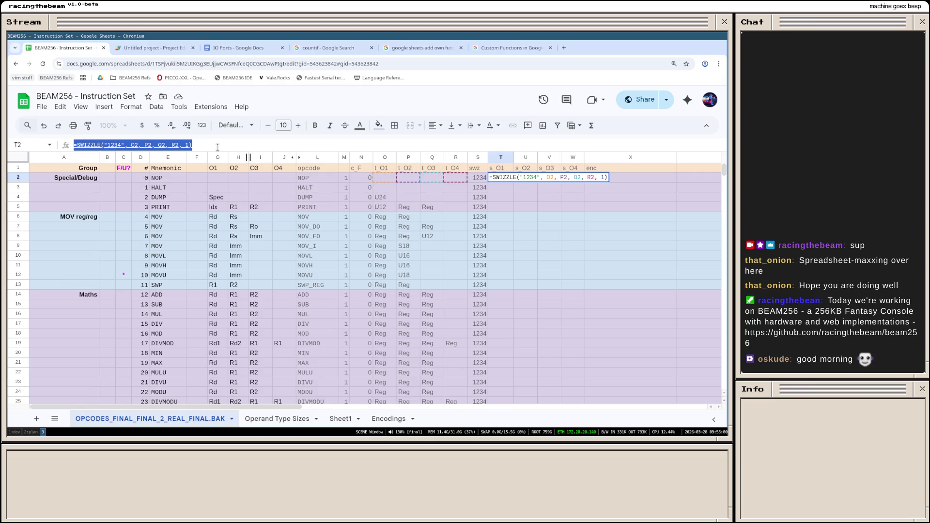
key("BackSpace")
key("Return")
left_click(526, 177)
key("Return")
key("ctrl+v")
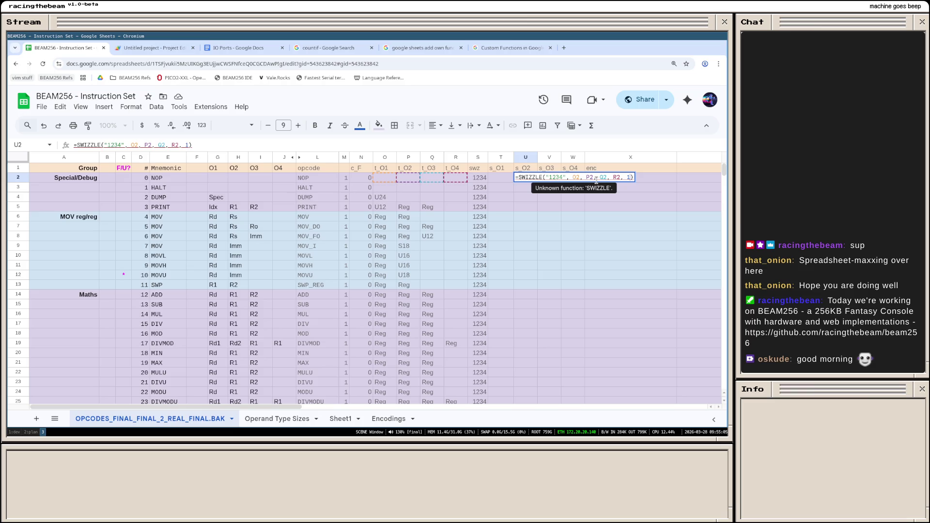
key("Escape")
Step: Change T2's SWIZZLE first argument from "1234" to $S2
left_click(502, 179)
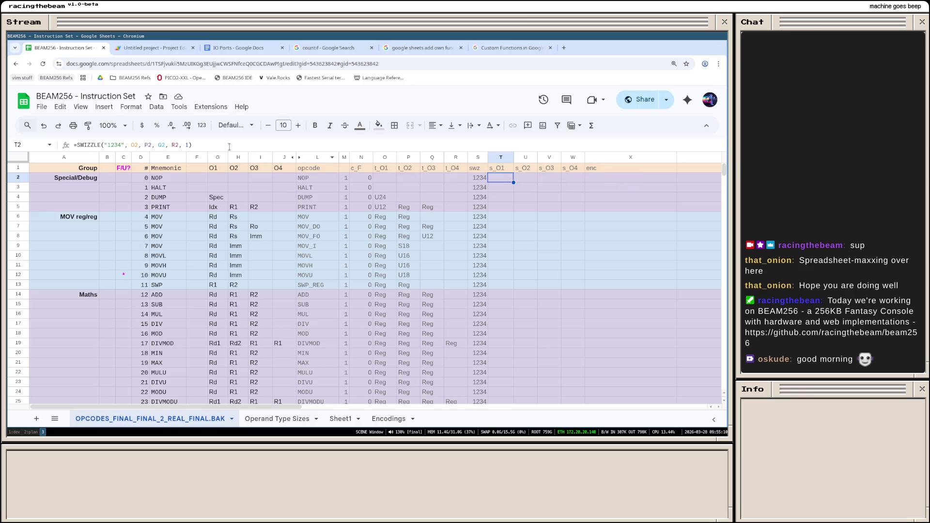
key("Return")
key("BackSpace")
key("BackSpace")
key("BackSpace")
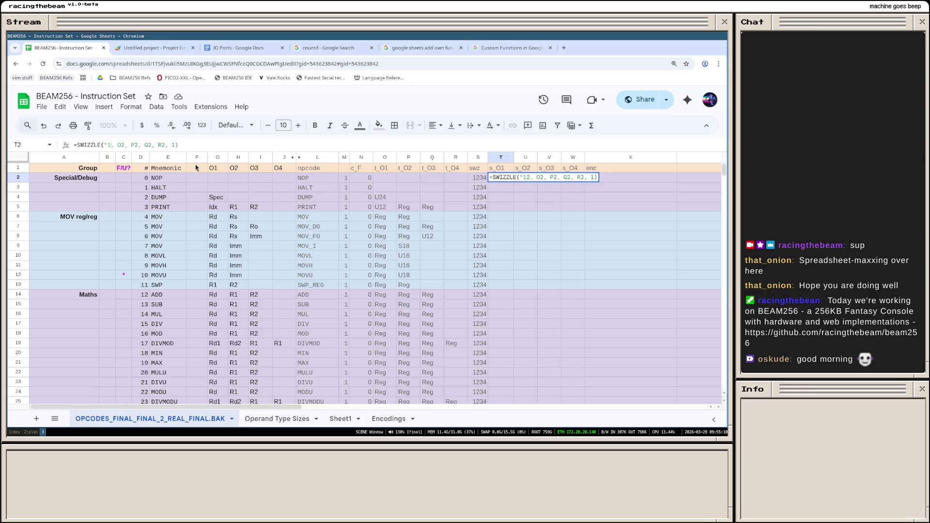
type("$")
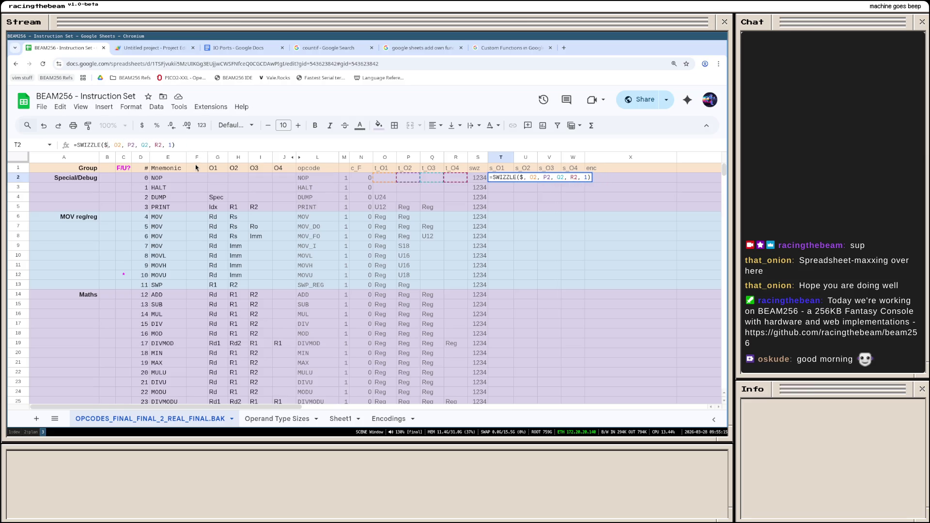
type("S")
type("2")
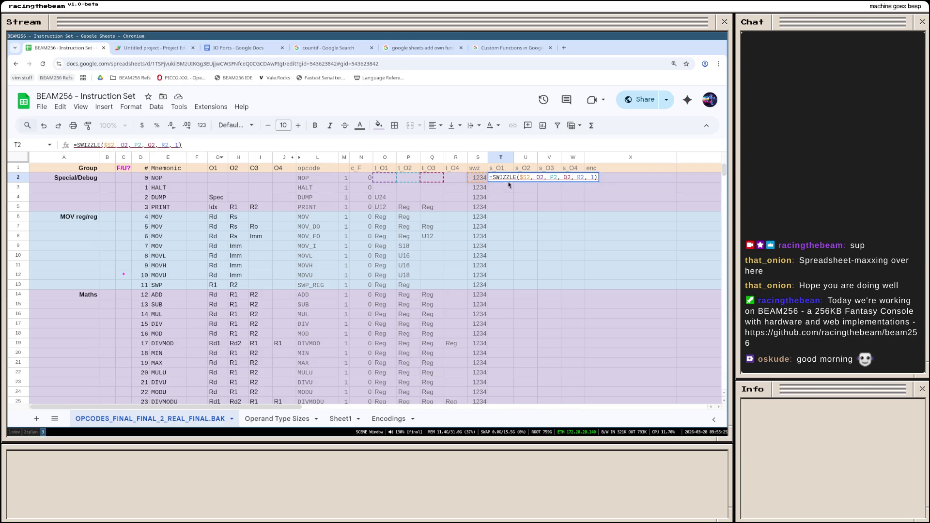
key("Return")
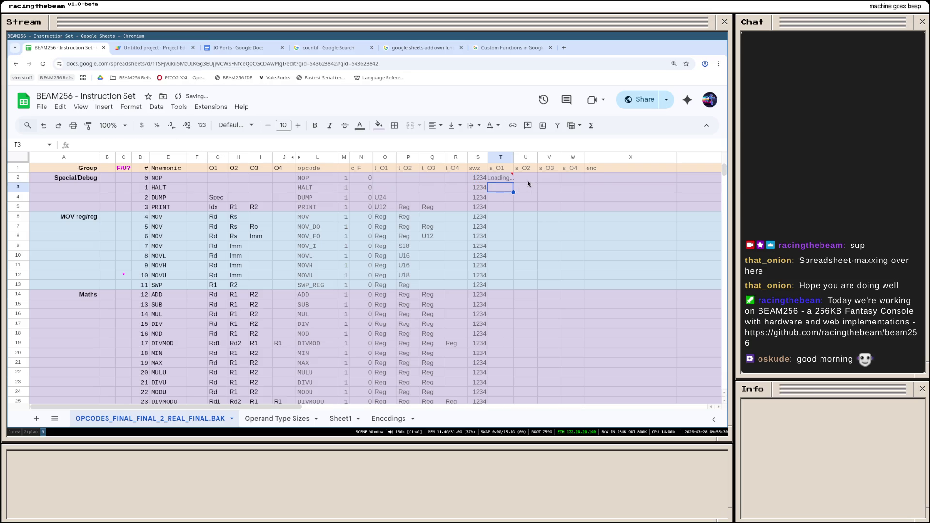
Step: Copy T2's SWIZZLE formula text into U2, V2 and W2
left_click(502, 180)
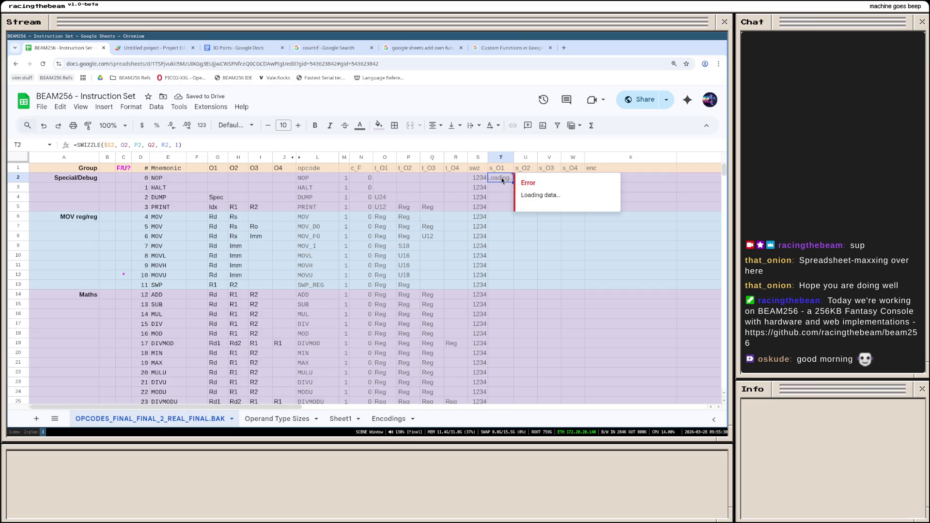
triple_click(182, 145)
key("ctrl+c")
left_click(576, 255)
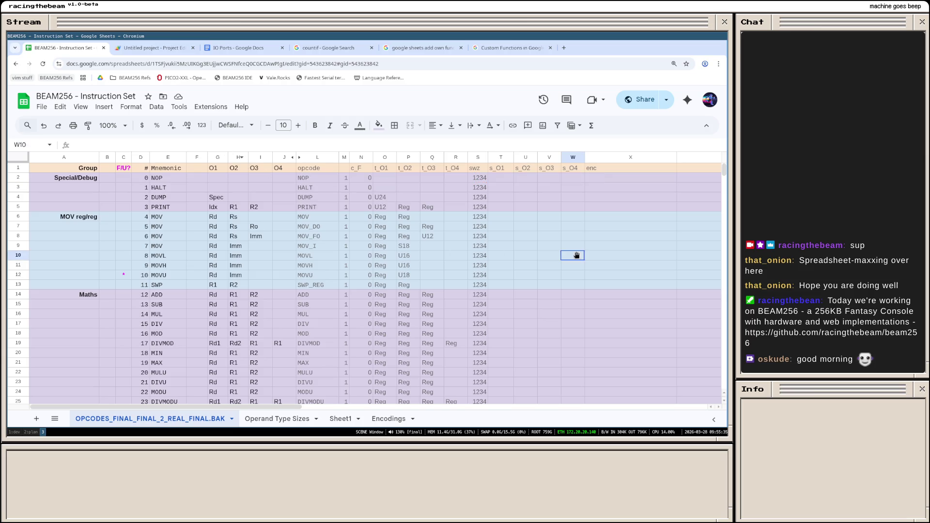
double_click(525, 177)
key("ctrl+v")
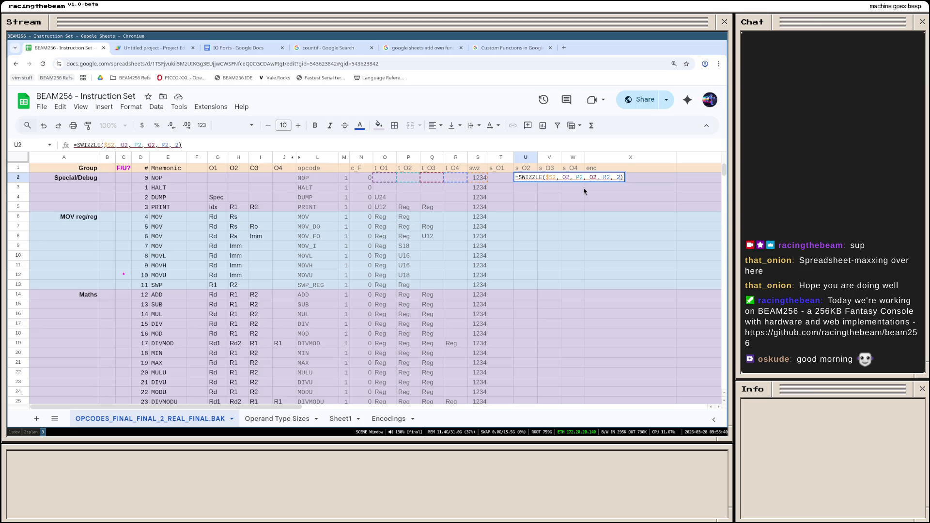
key("Return")
double_click(547, 178)
key("ctrl+v")
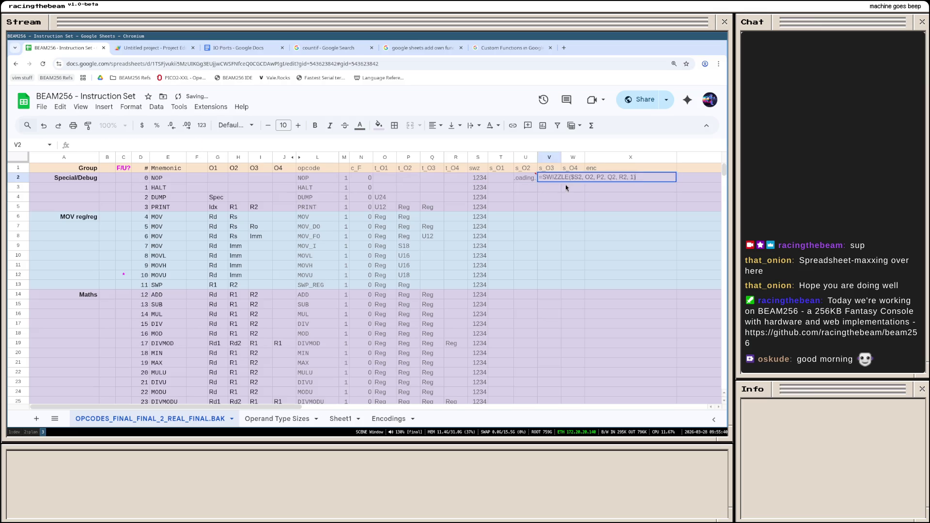
key("Return")
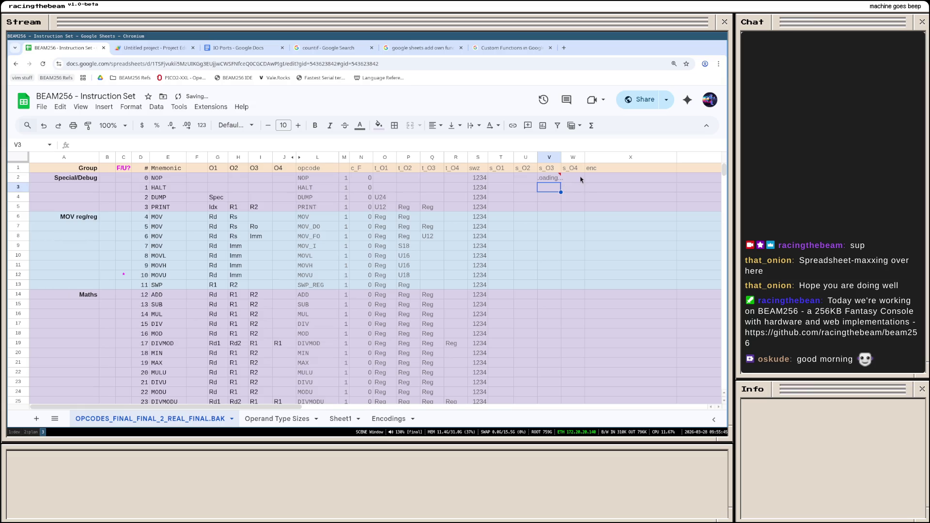
double_click(580, 179)
key("ctrl+v")
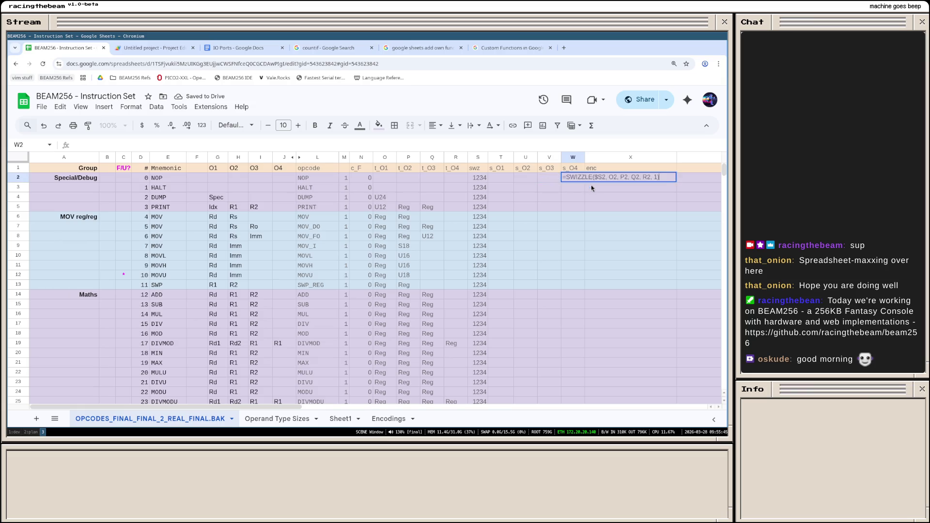
key("Return")
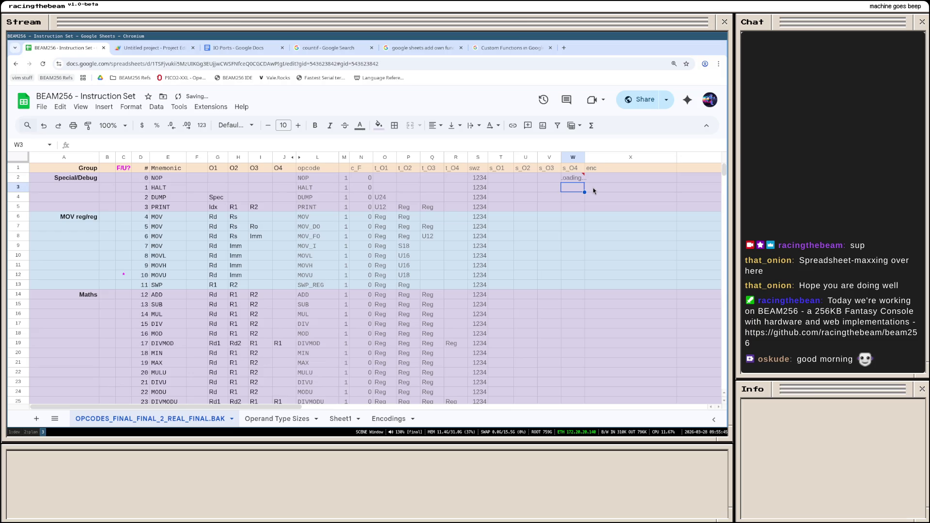
Step: Fill T2's SWIZZLE formula down through row 18
left_click(540, 212)
left_click(511, 181)
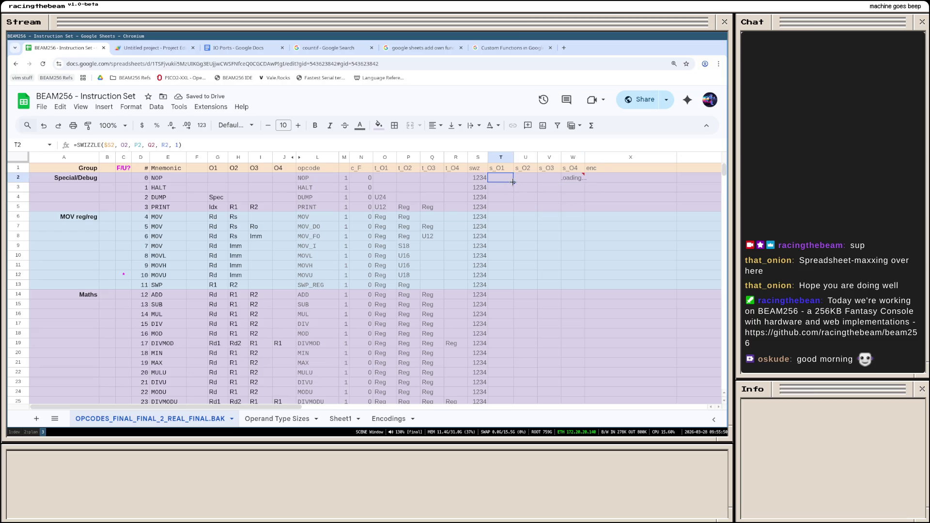
left_click_drag(512, 182, 514, 334)
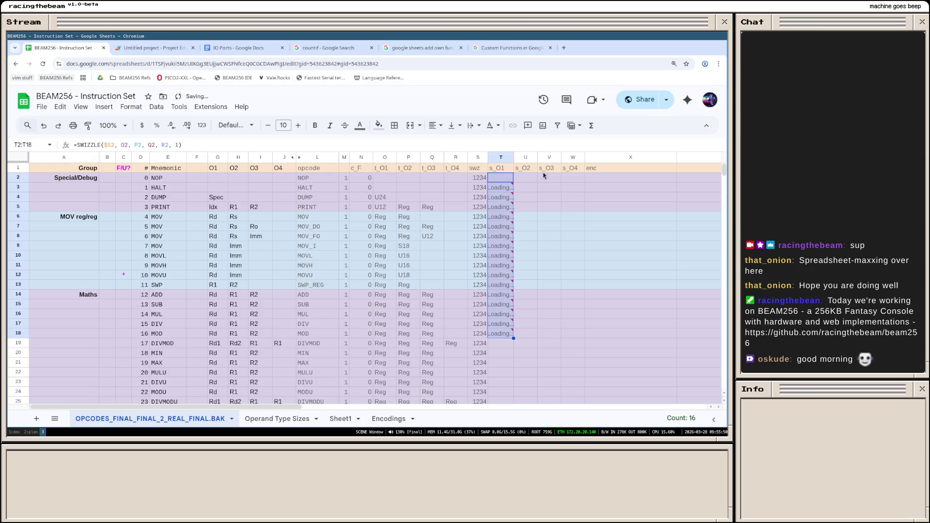
Step: Undo the column T fill-down and select T6 for a new formula
left_click(526, 178)
scroll(528, 256, "down", 2)
scroll(527, 256, "up", 2)
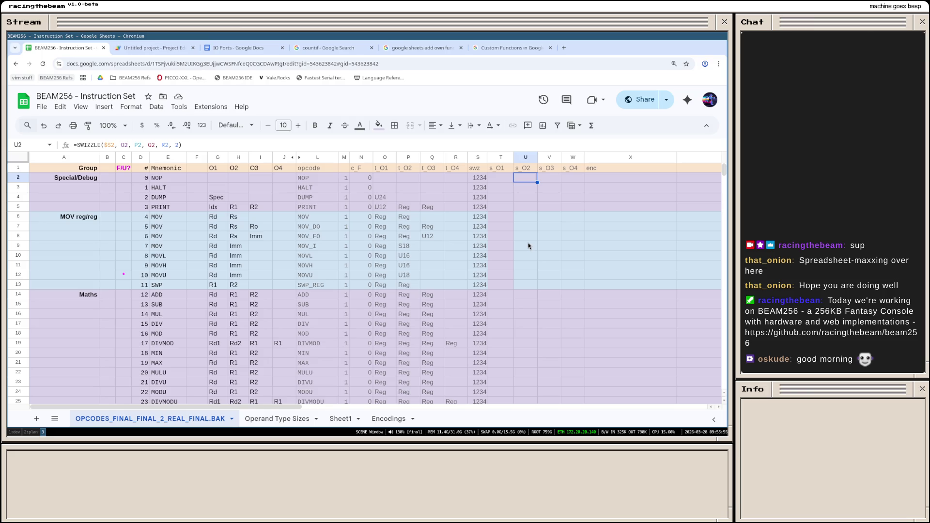
key("Left")
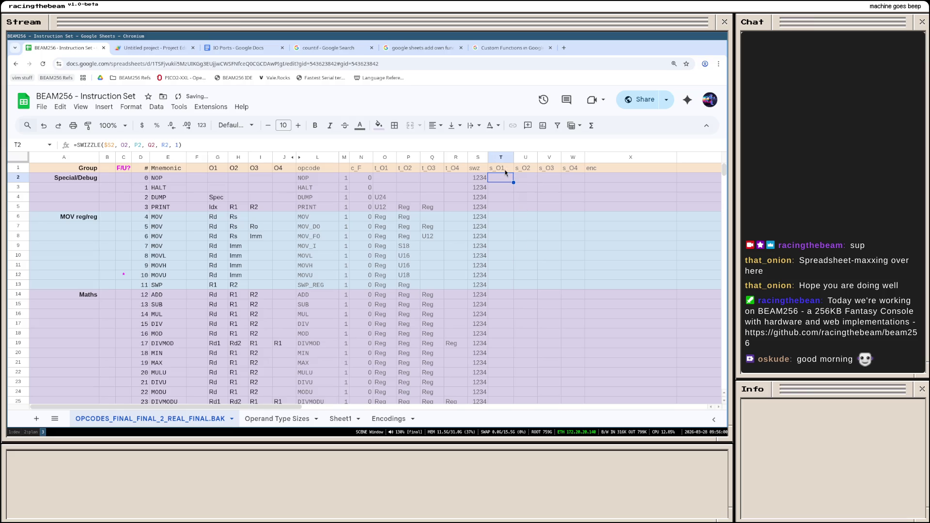
left_click(495, 220)
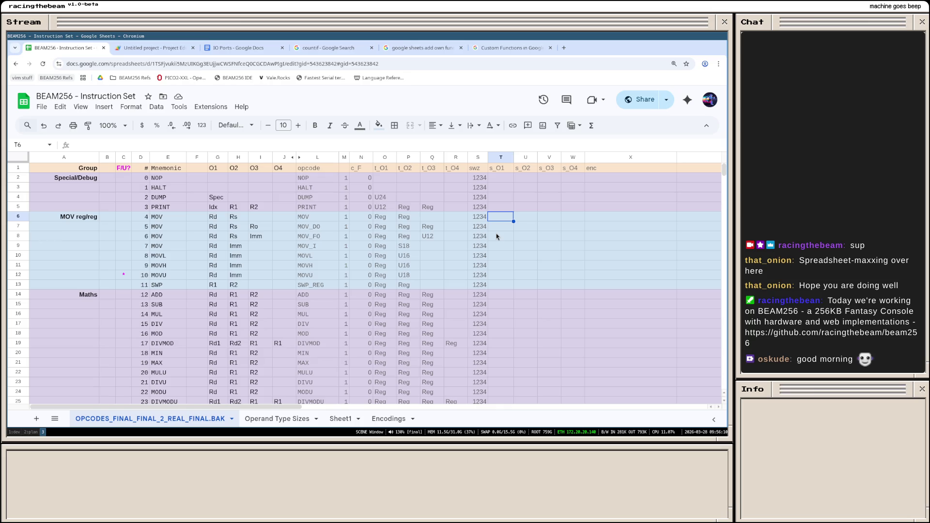
type("=")
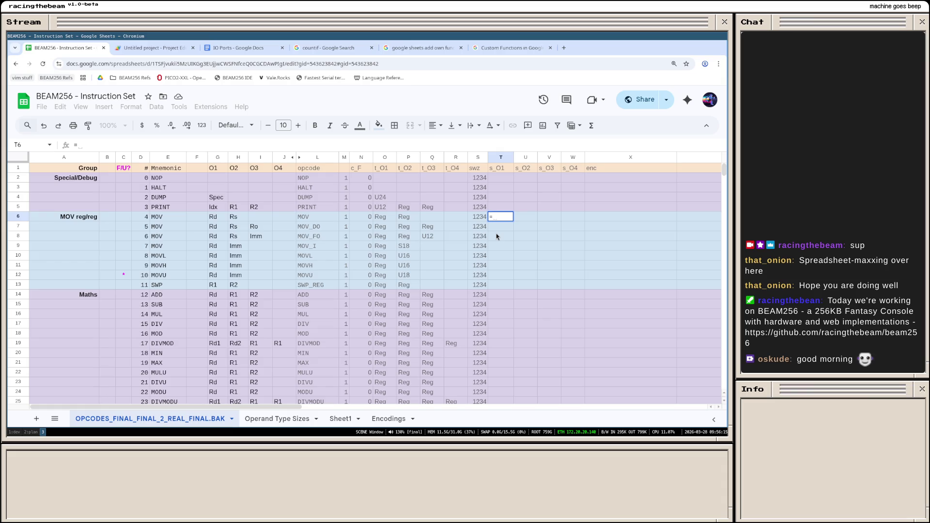
type("SWIZZLE")
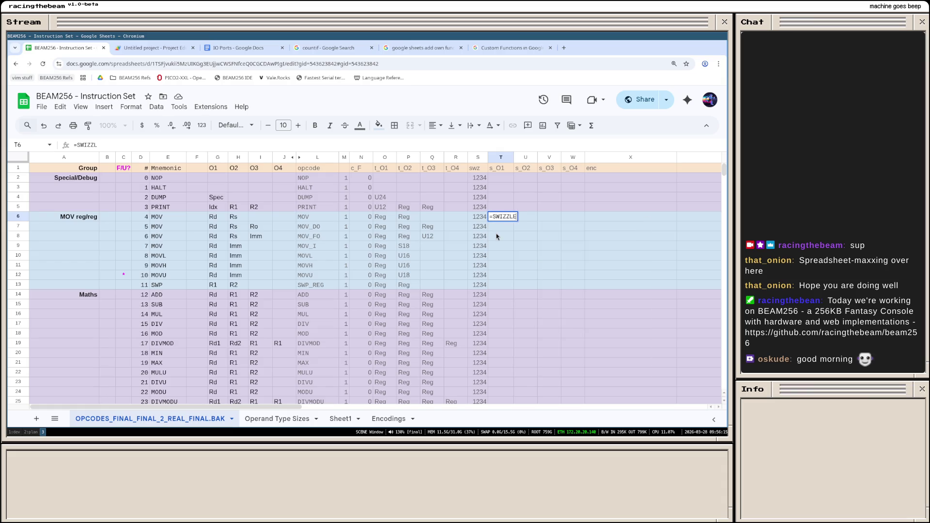
type("(\"1234\",")
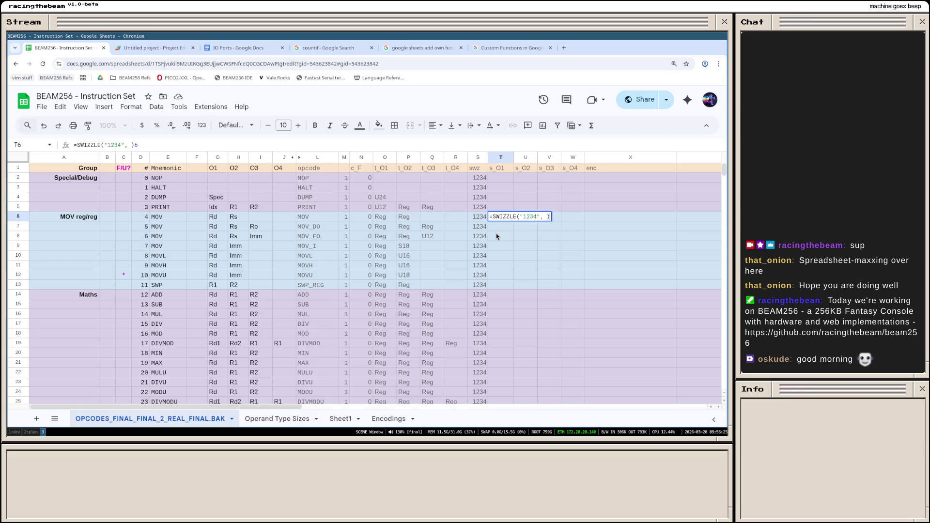
type("O6,")
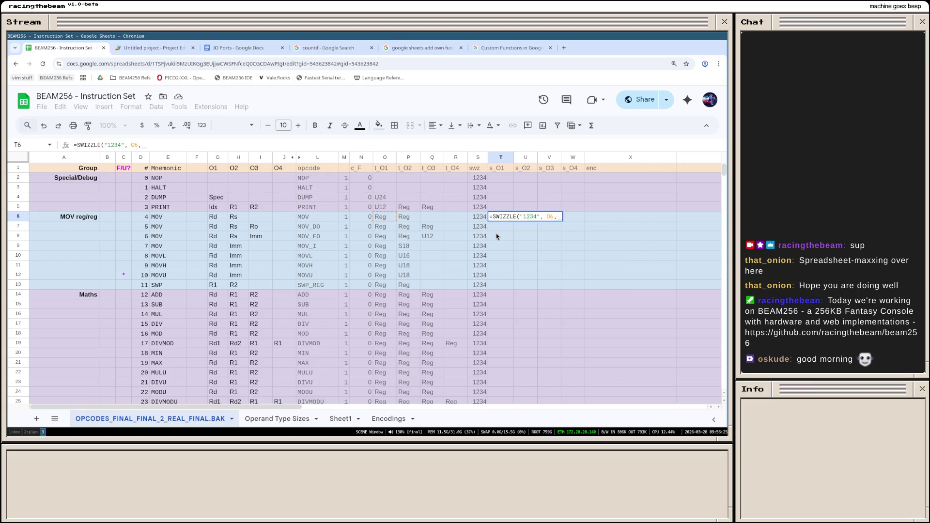
type(" P")
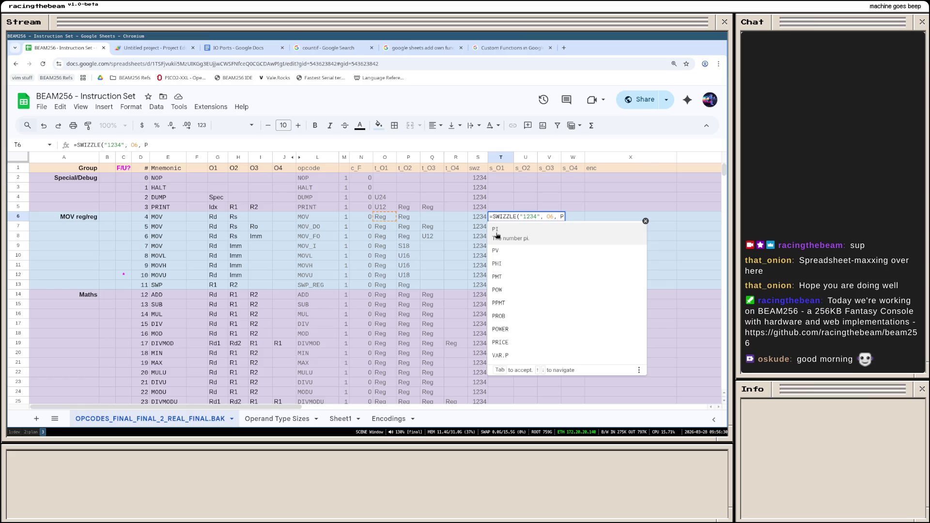
type("6, Q")
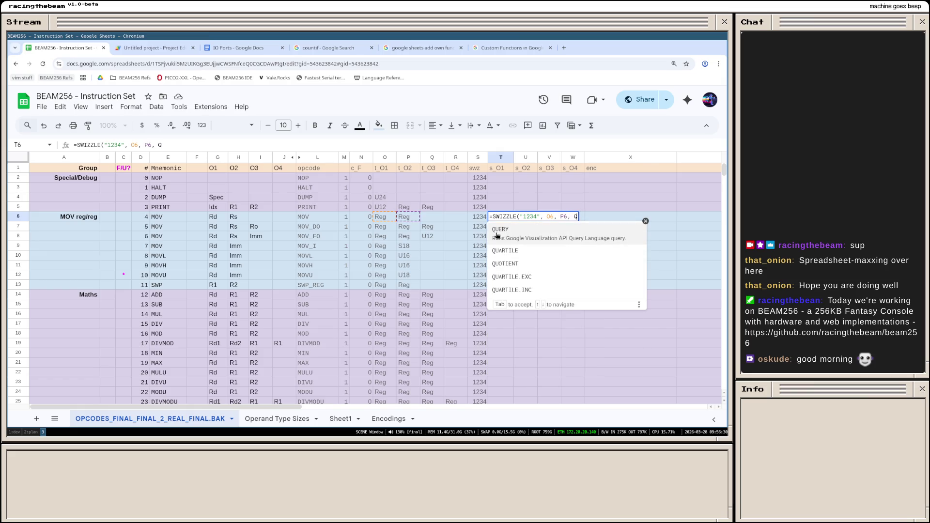
type("6, R6, 1")
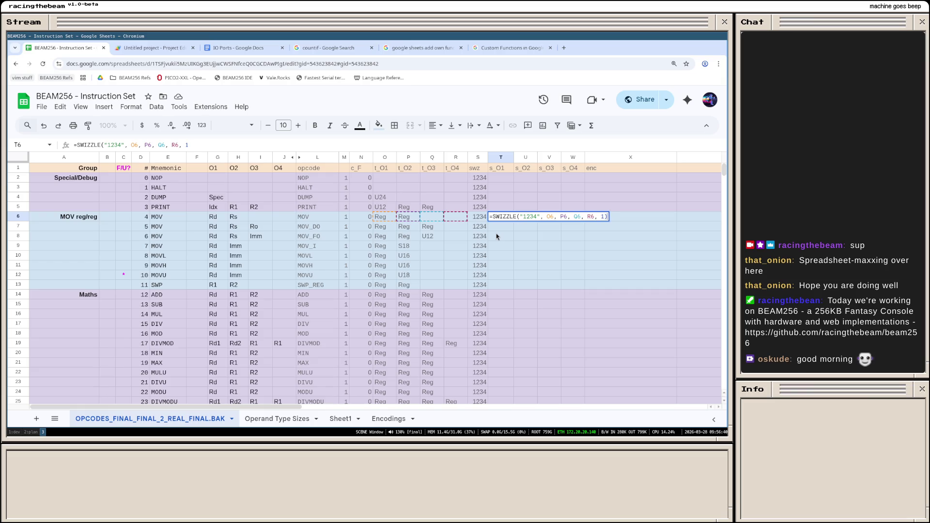
Step: Commit =SWIZZLE("1234", O6, P6, Q6, R6, 1) in T6 and confirm it returns Reg
key("Return")
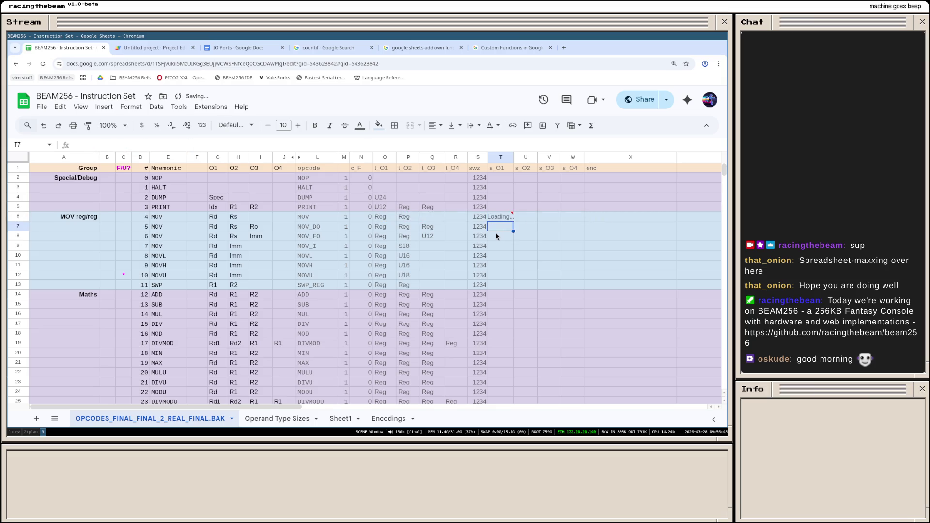
left_click(499, 216)
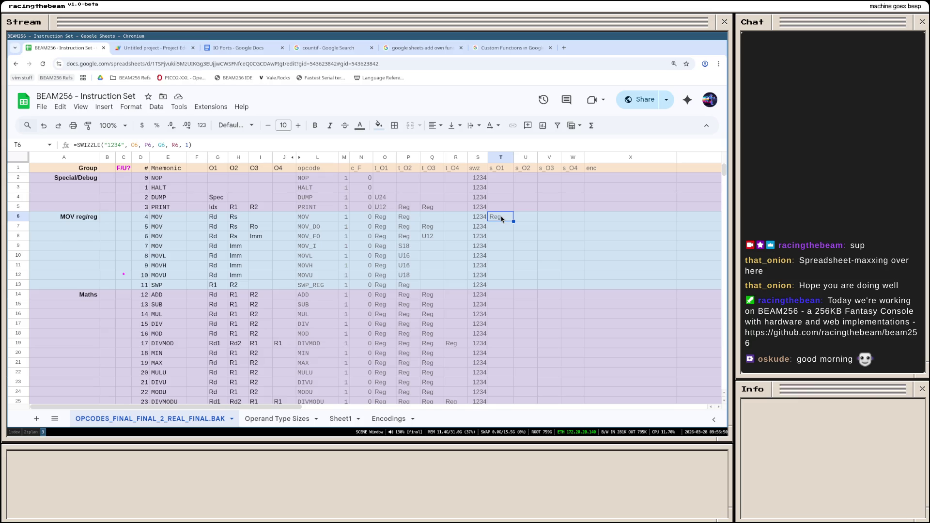
left_click(478, 220)
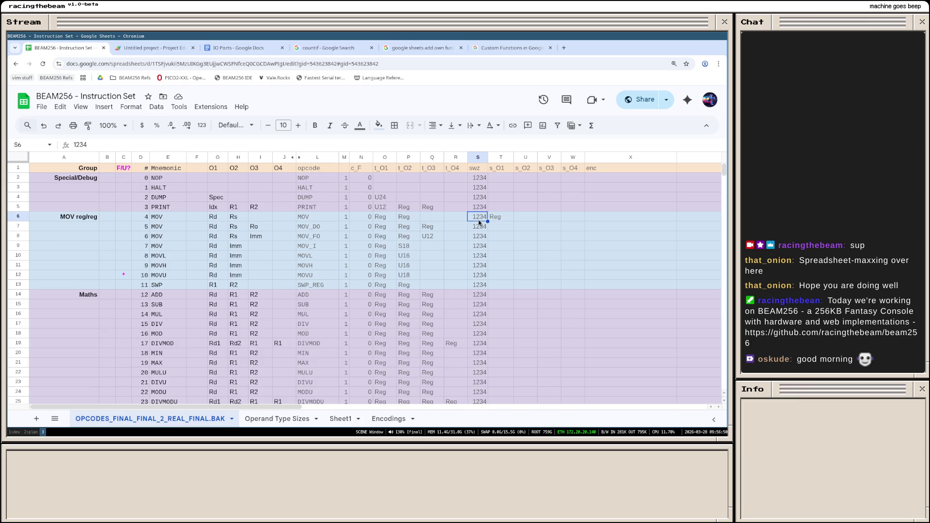
Step: Enter test values Foo in Q6, Bar in R6 and order 3241 in S6, then reopen T6
left_click(431, 216)
type("Foo")
key("Tab")
type("B")
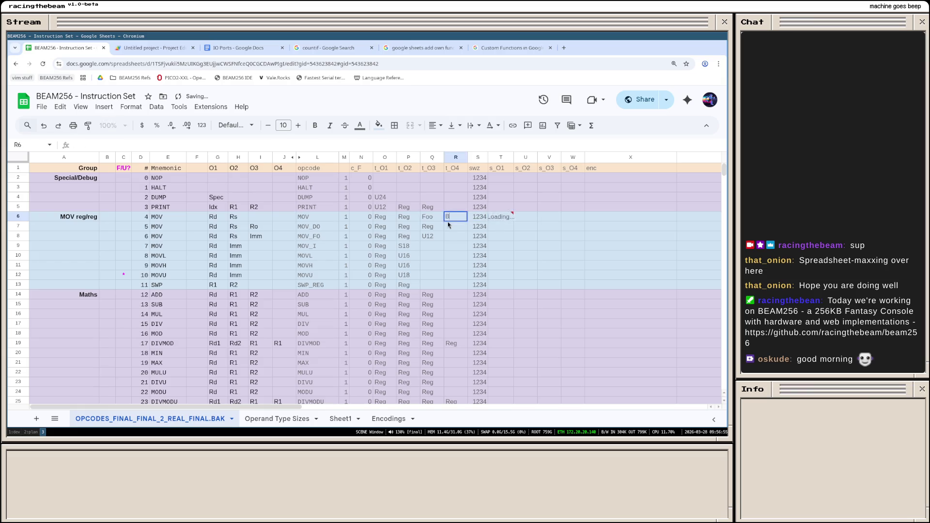
type("ar")
key("Return")
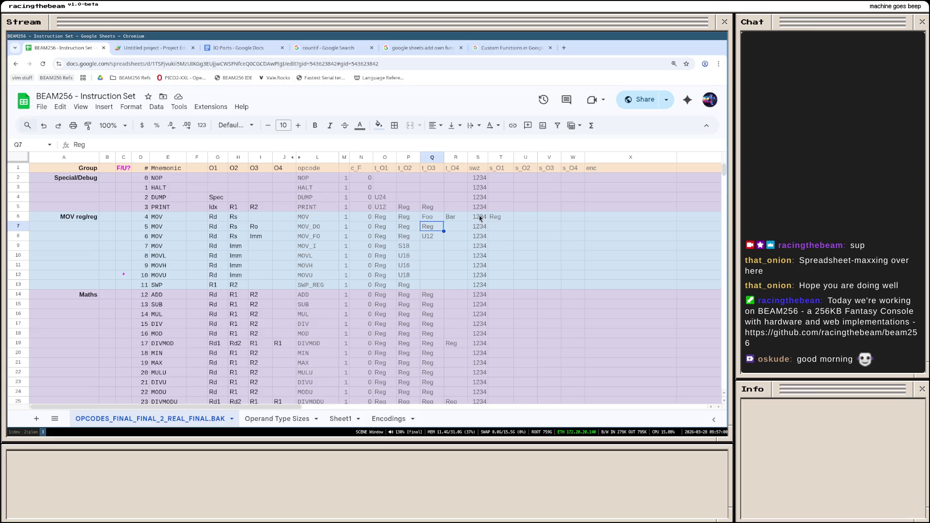
left_click(479, 215)
type("322")
type("41")
key("Return")
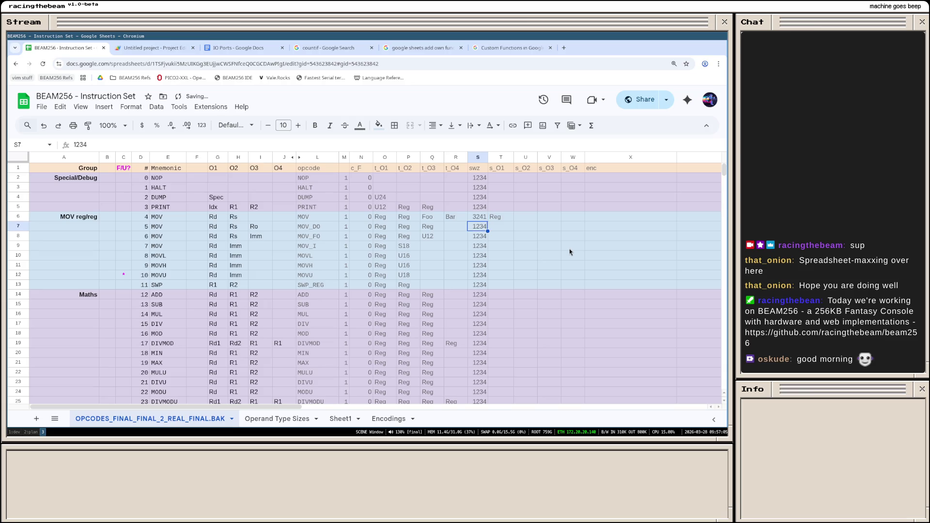
key("Up")
key("Right")
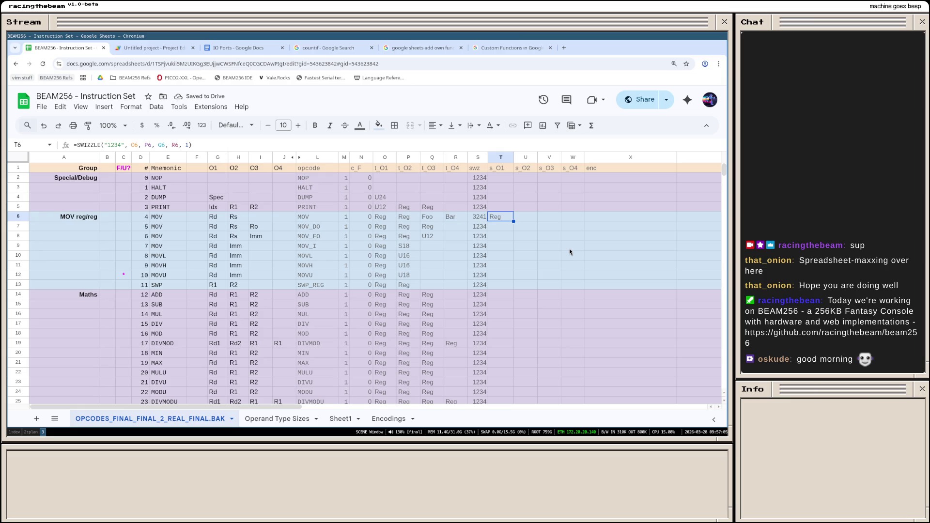
key("Return")
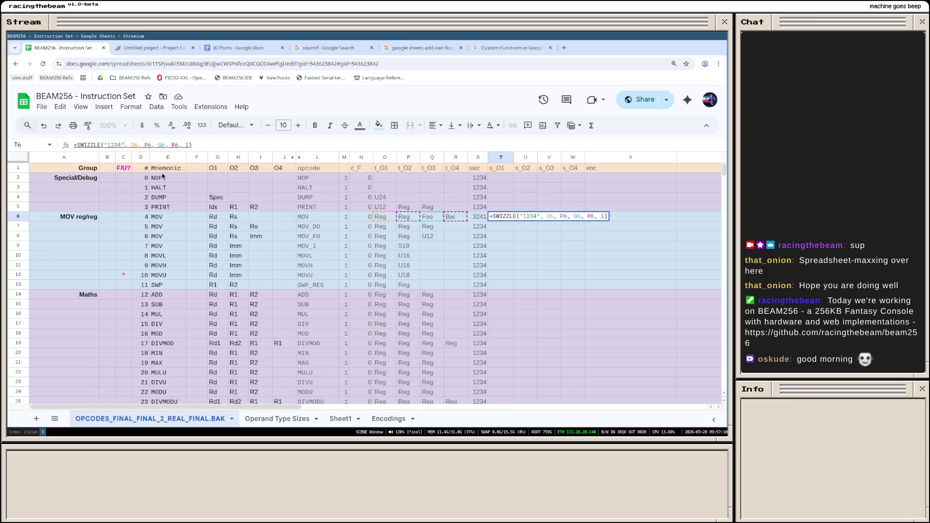
Step: Replace T6's first SWIZZLE argument with $S6 and check the result
key("BackSpace")
key("BackSpace")
key("BackSpace")
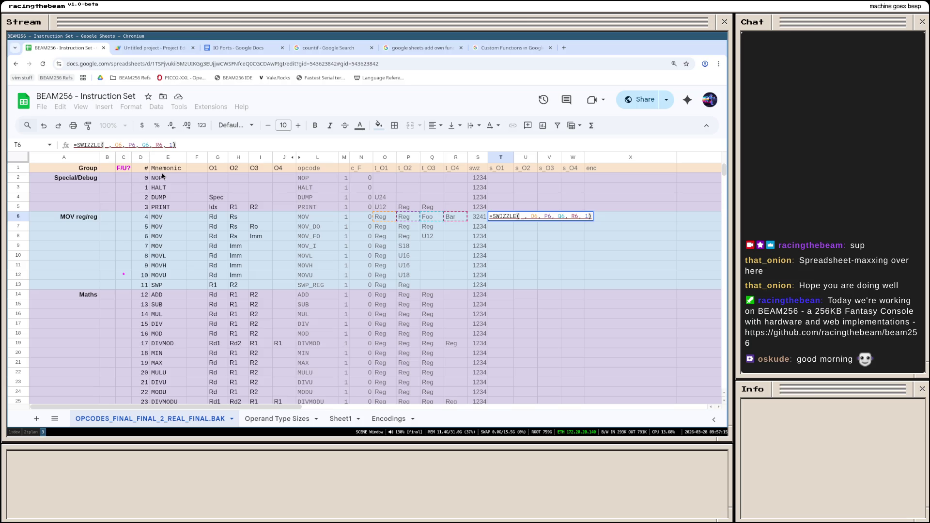
type("$S")
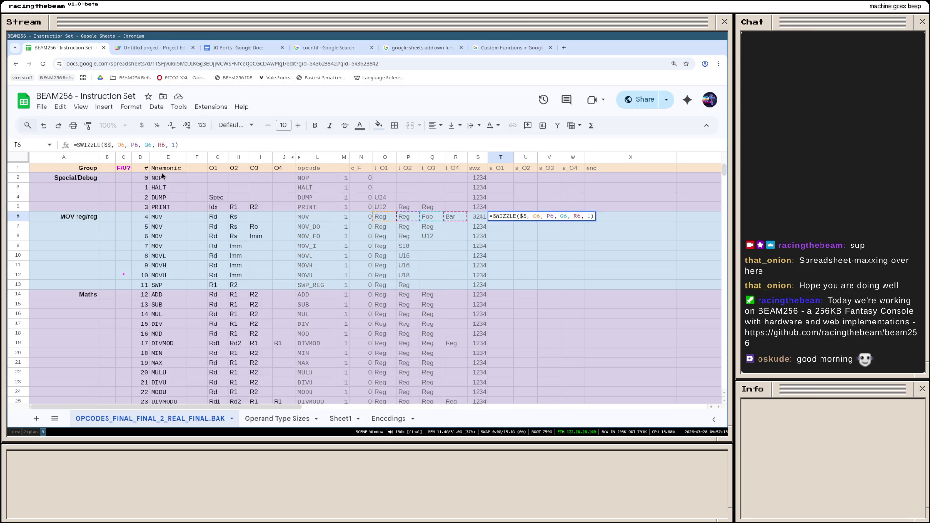
key("Return")
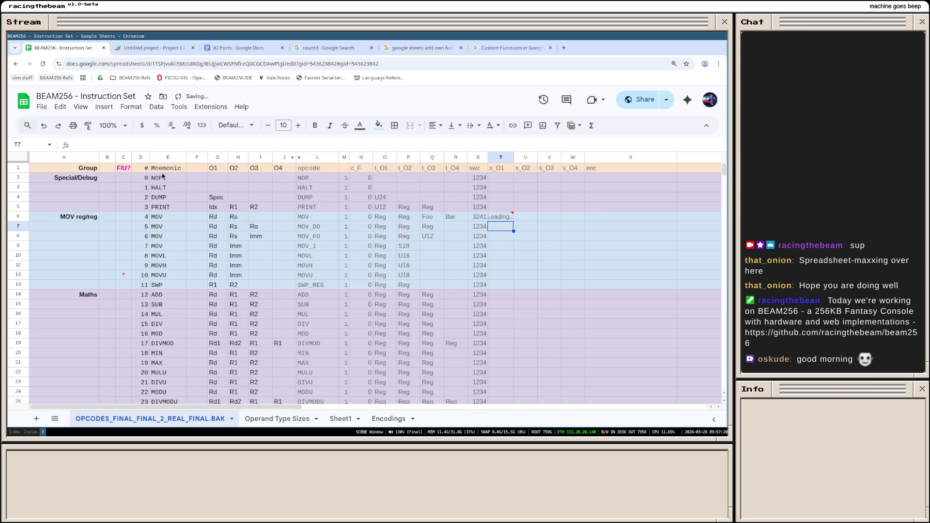
left_click(499, 217)
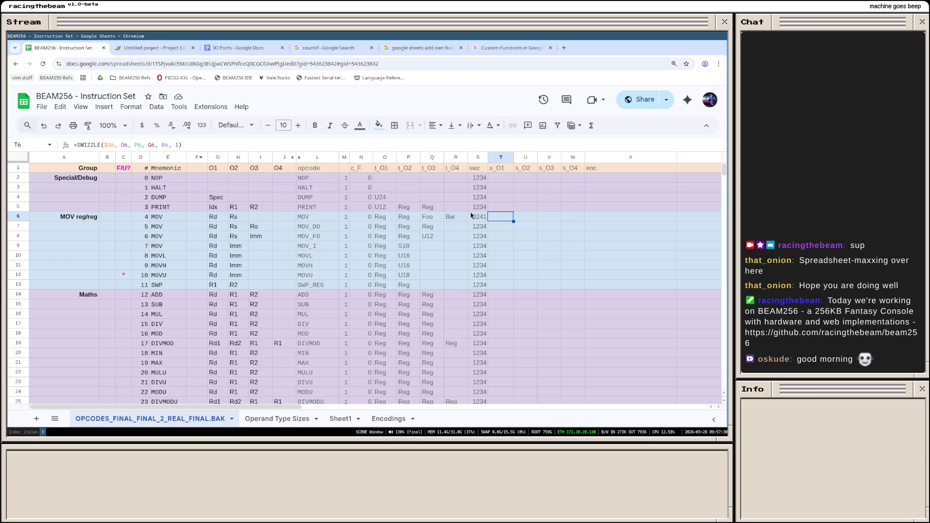
Step: Change T6's first argument to the literal "3241" so it returns Foo, then switch to Apps Script
left_click(115, 146)
key("BackSpace")
key("BackSpace")
key("BackSpace")
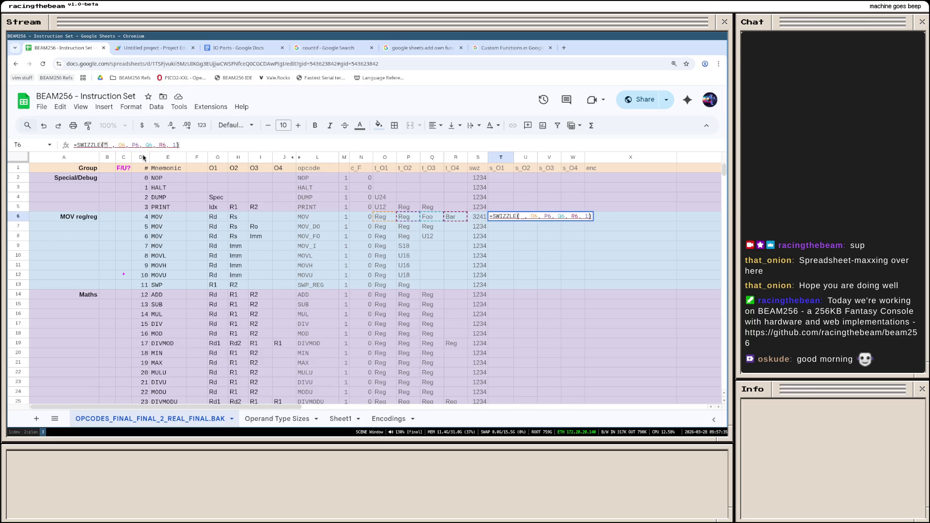
type("\"3241")
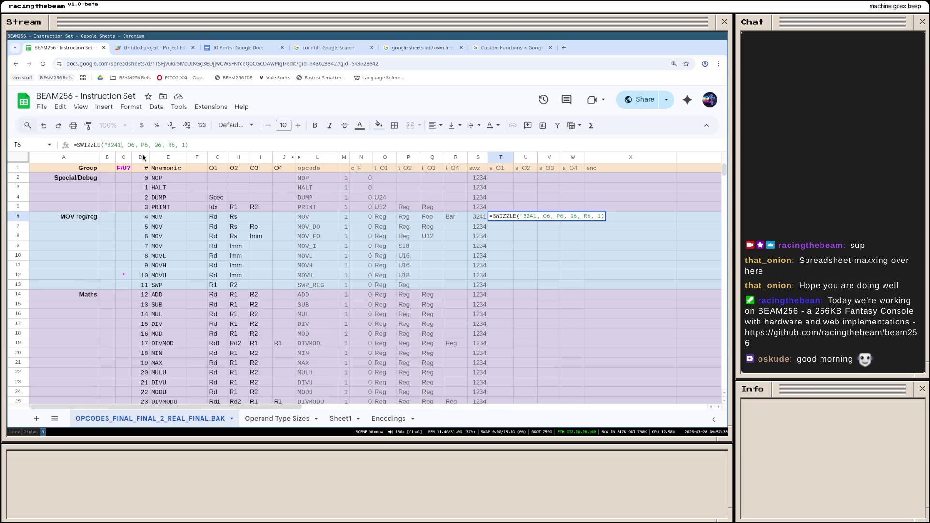
key("Return")
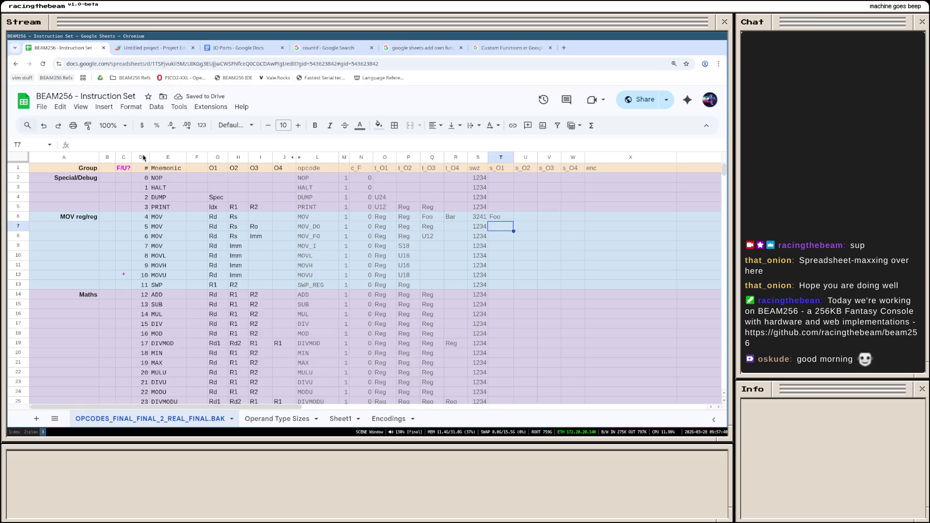
key("Up")
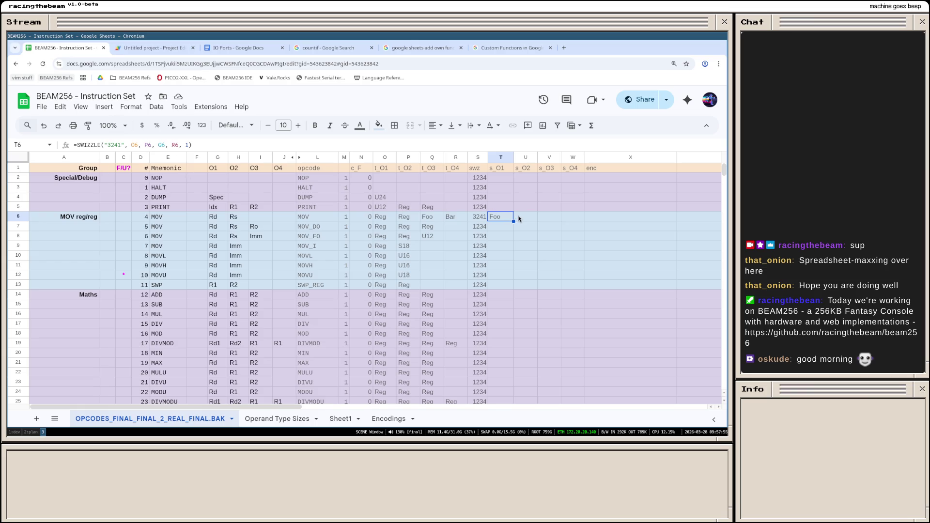
left_click(147, 50)
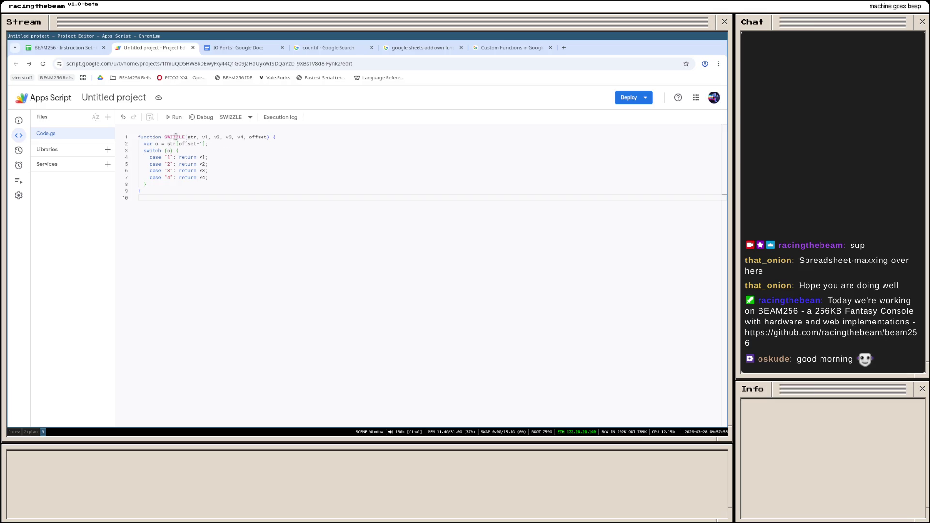
Step: Change line 2 to var o = String(str)[offset-1];, save the script, and return to the spreadsheet
left_click(179, 143)
type("String(str)")
left_click(194, 226)
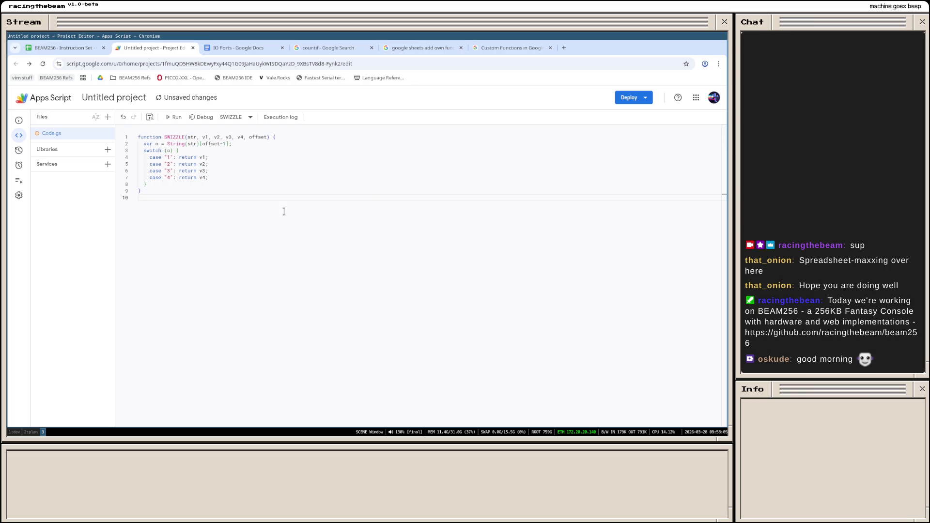
left_click(150, 117)
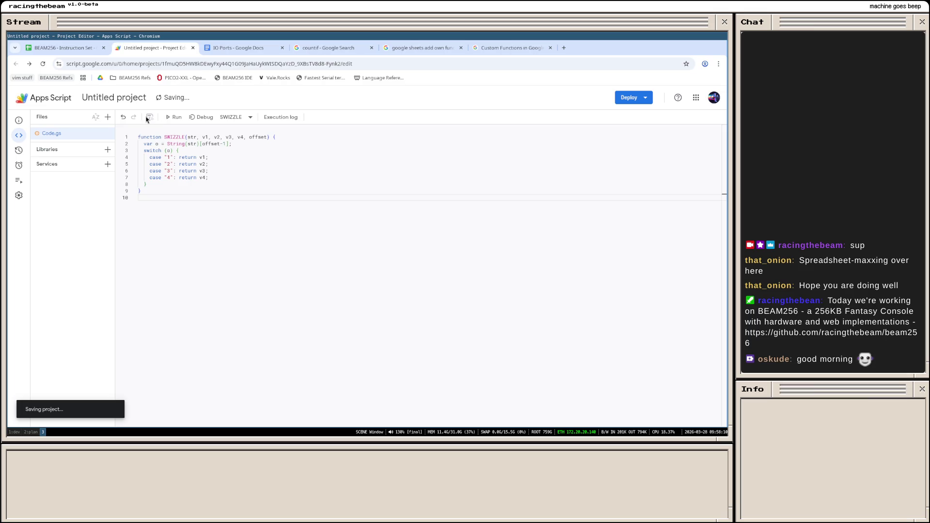
left_click(68, 47)
left_click(522, 228)
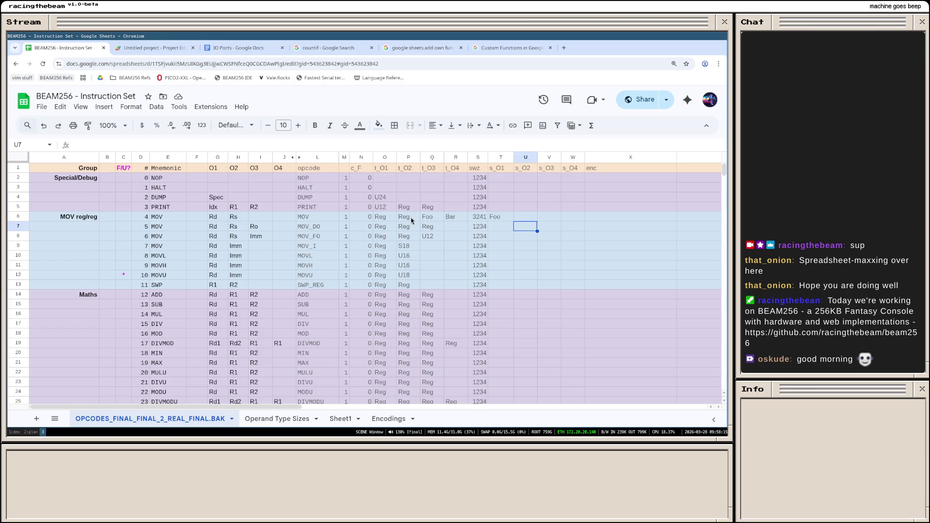
Step: Make T6's SWIZZLE read its order from $S6 again, verify it returns Foo, and select Q6:R6
left_click(496, 217)
left_click(125, 145)
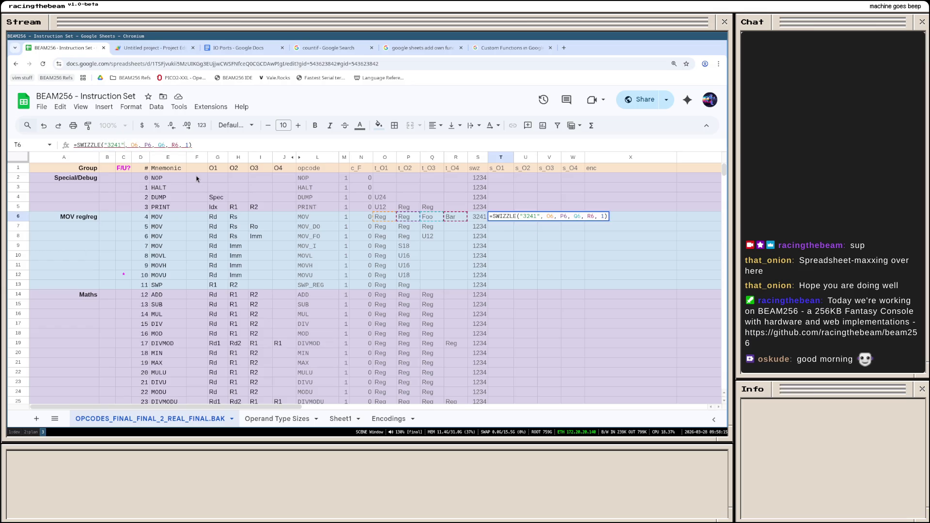
key("BackSpace")
key("BackSpace")
key("BackSpace")
type("$")
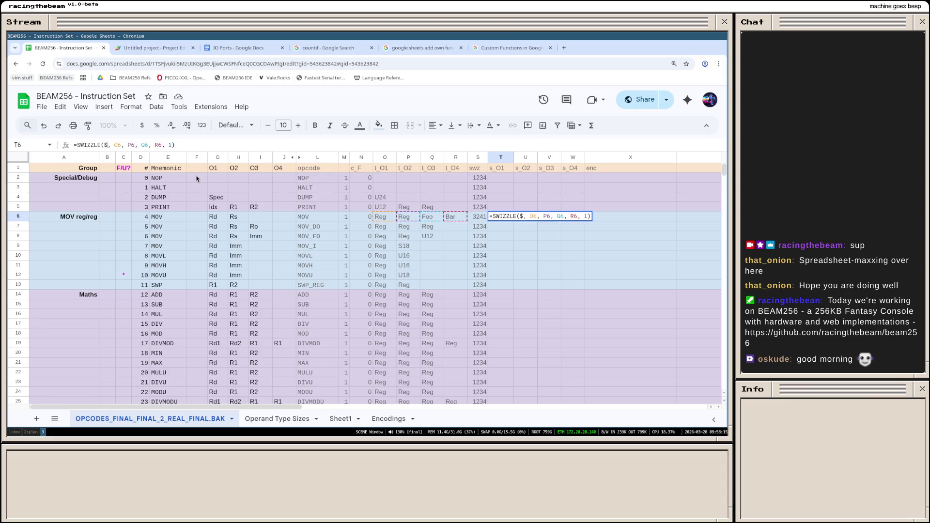
type("S6")
key("Return")
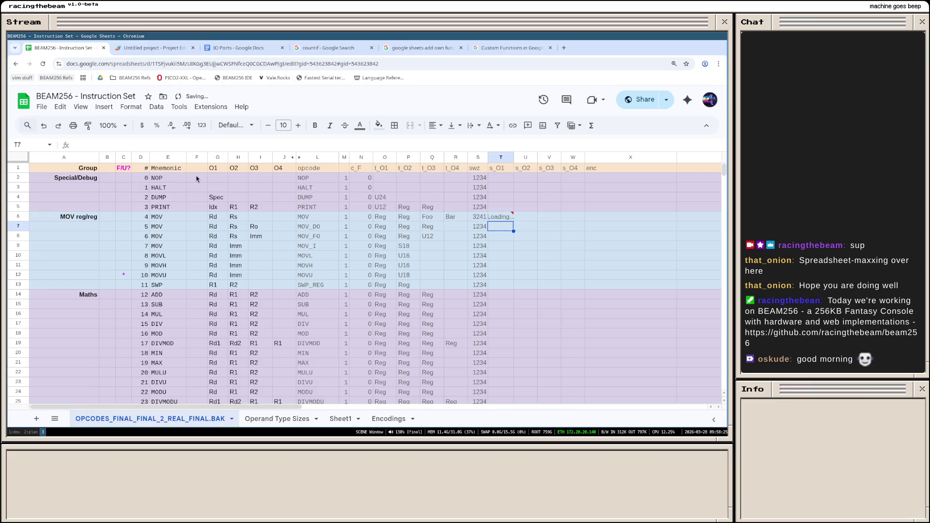
left_click(498, 218)
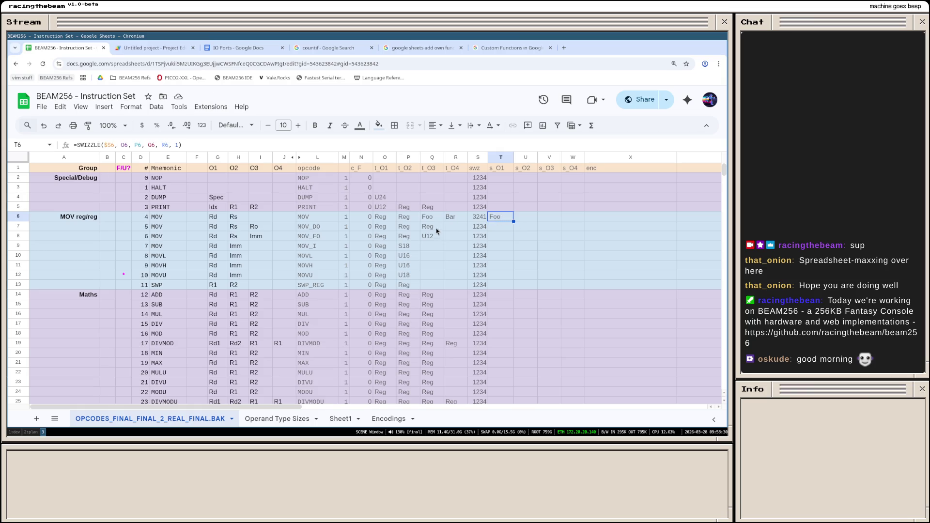
left_click_drag(434, 219, 461, 218)
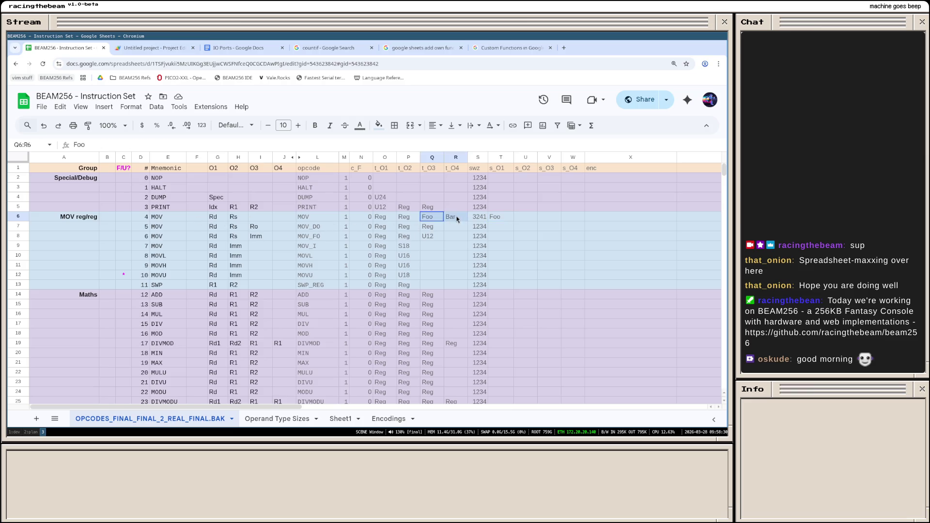
Step: Clear the Foo and Bar test values and restore S6 to 1234
key("Right")
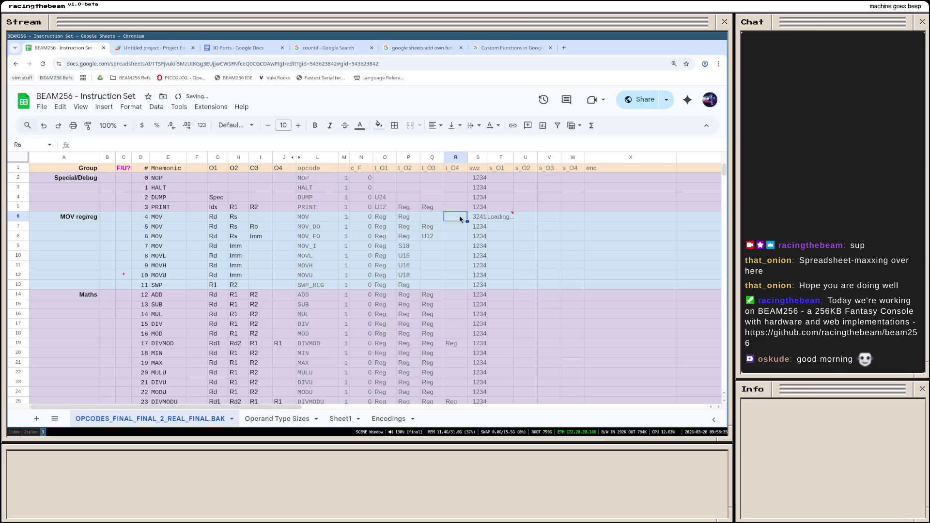
key("Right")
type("1234")
key("Return")
Step: Clear the test SWIZZLE formula from T6 and select T2
key("Up")
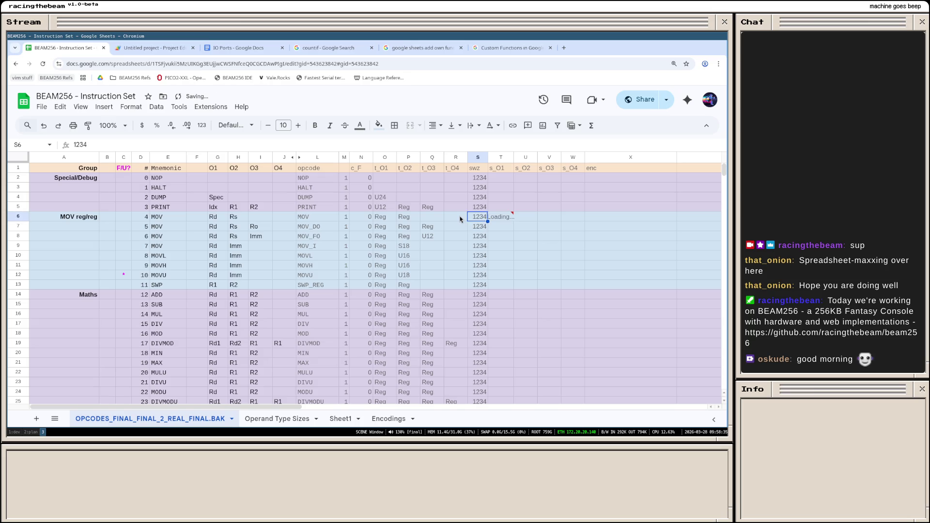
key("Right")
key("Down")
key("Up")
key("Down")
key("Up")
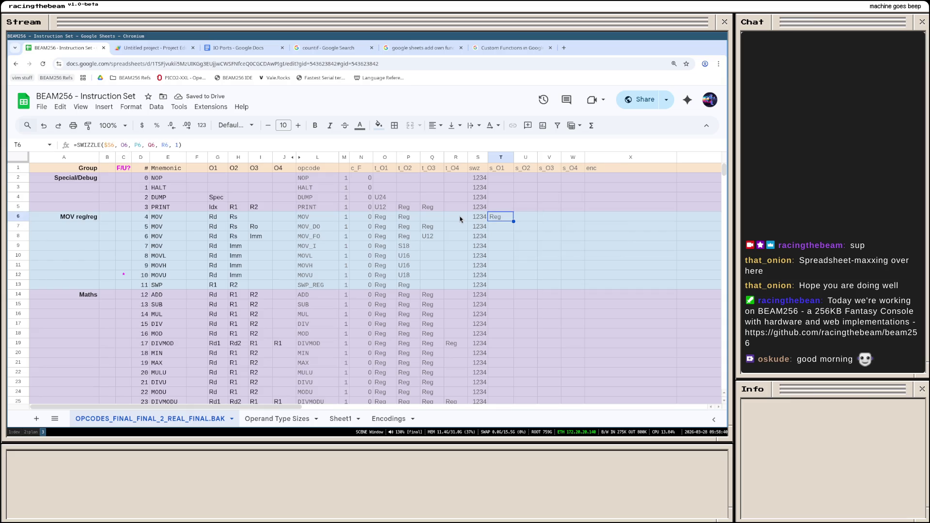
key("Delete")
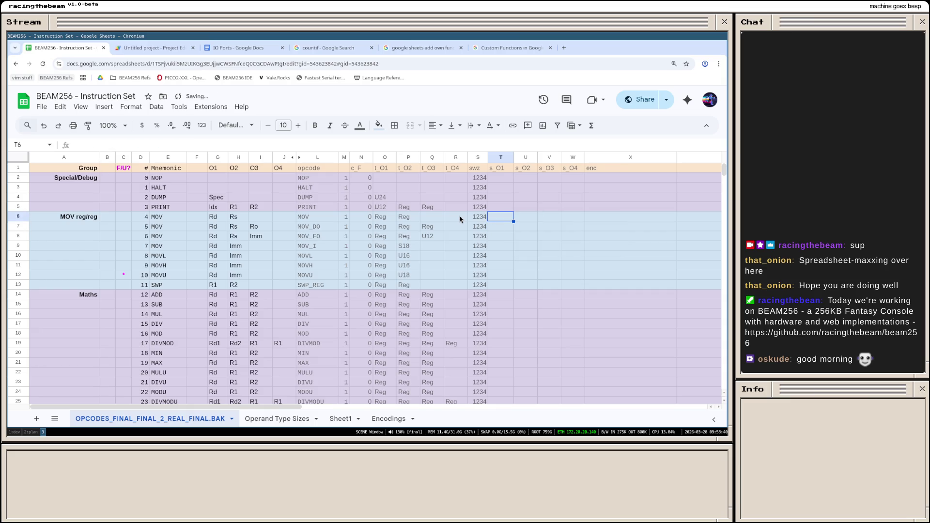
left_click(503, 177)
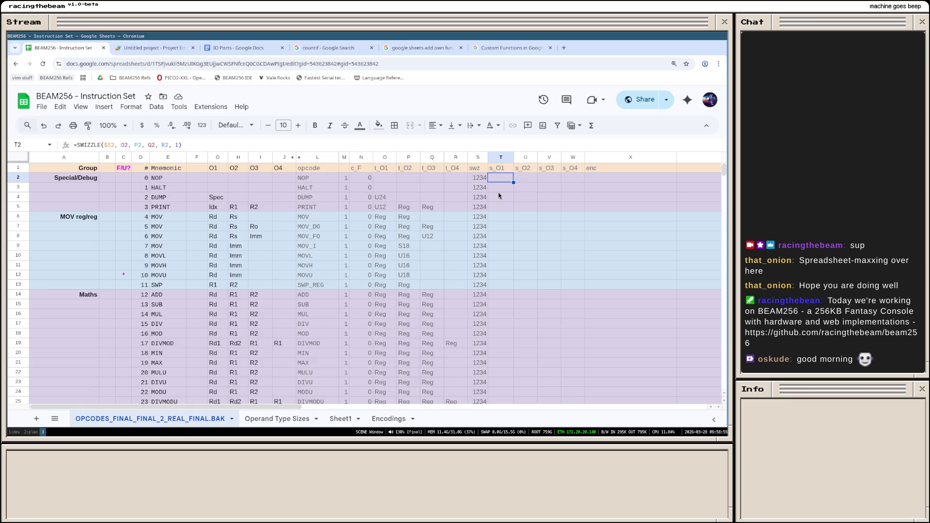
type("=VLOOKUP")
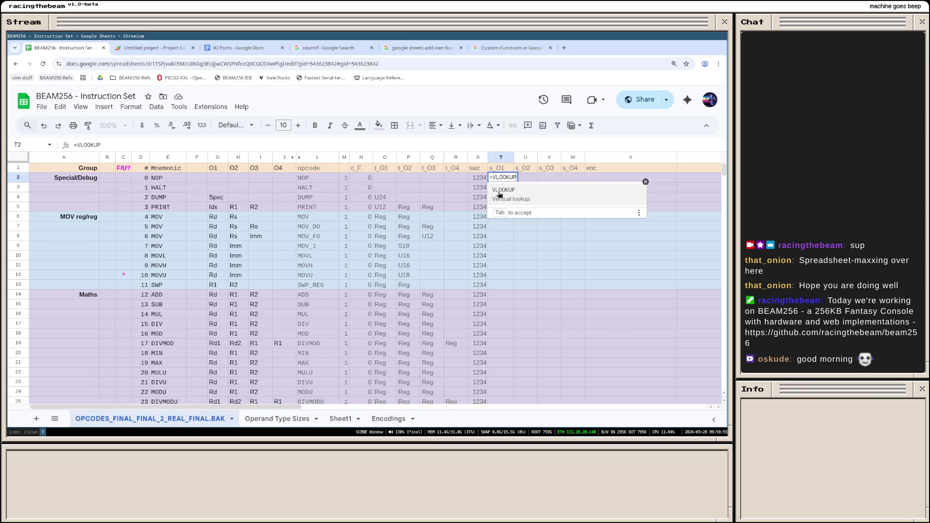
type("(")
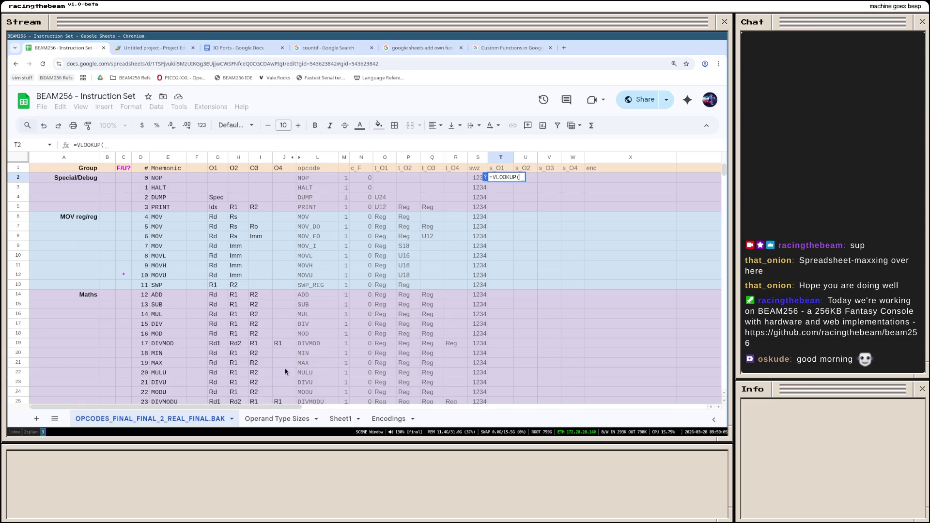
Step: Build a VLOOKUP in T2 over columns A and B of the Operand Type Sizes sheet
left_click(291, 420)
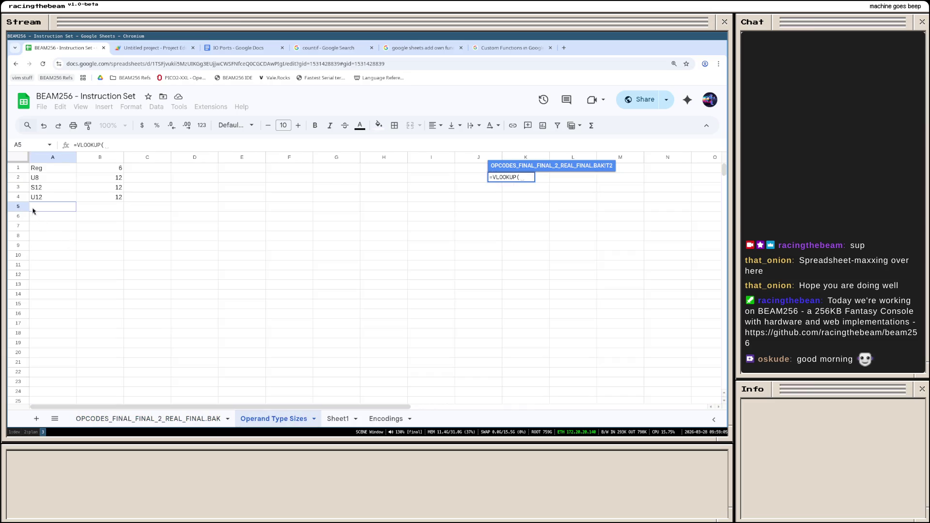
left_click(48, 159)
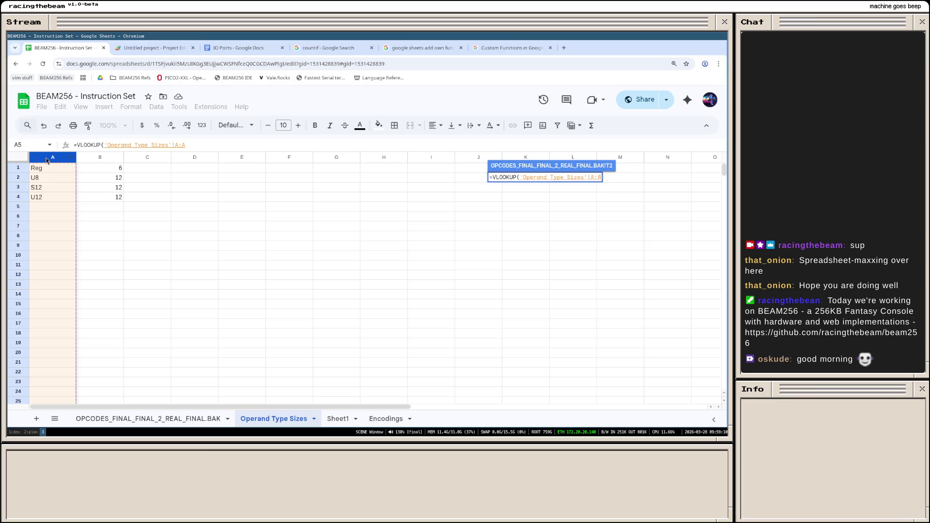
type(",")
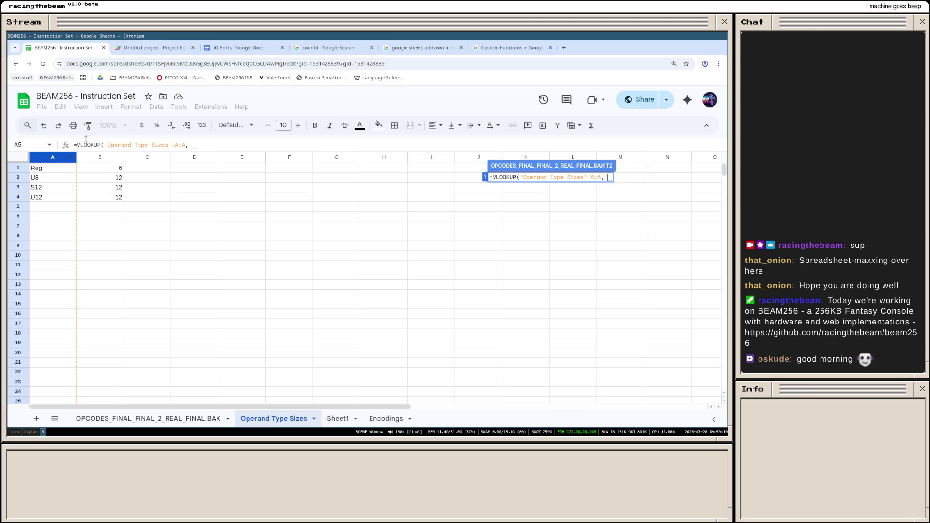
left_click(101, 158)
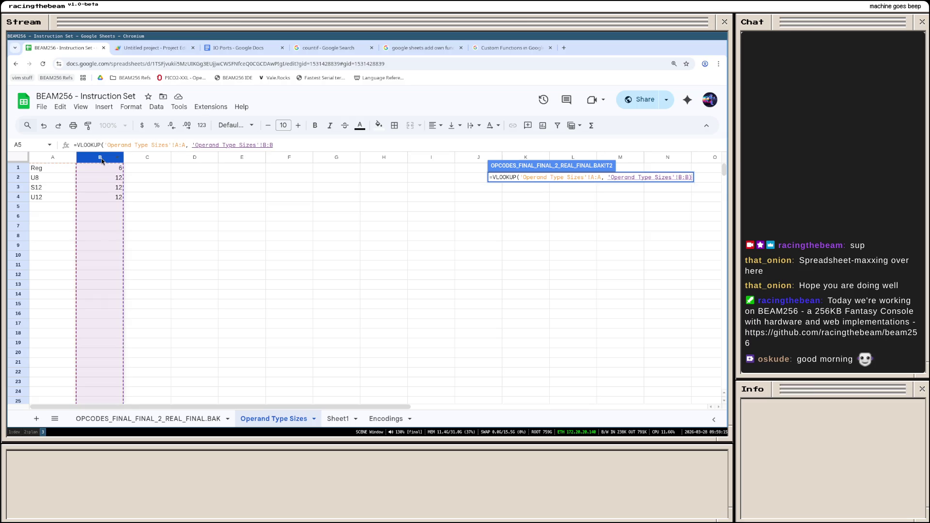
key("Return")
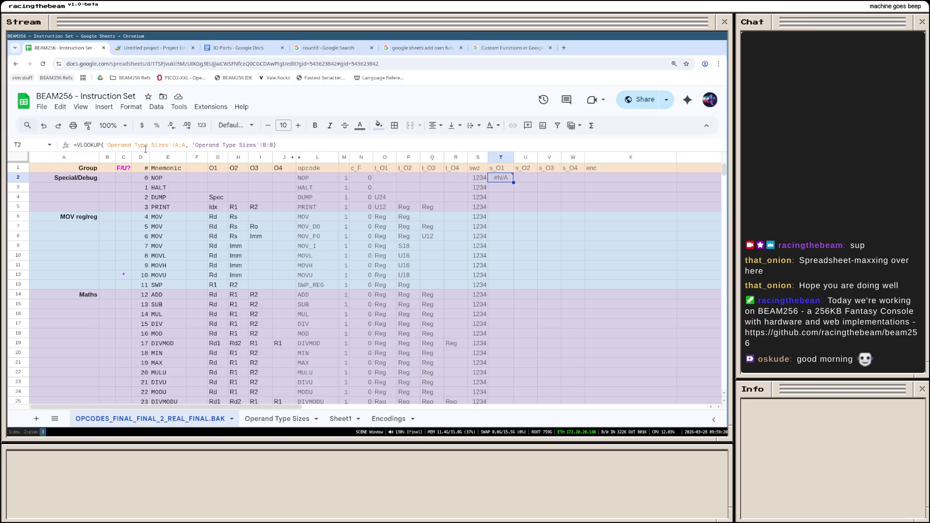
Step: Edit T2's VLOOKUP key to "Reg", which still returns #REF!, and open a new browser tab
left_click(103, 146)
type("'")
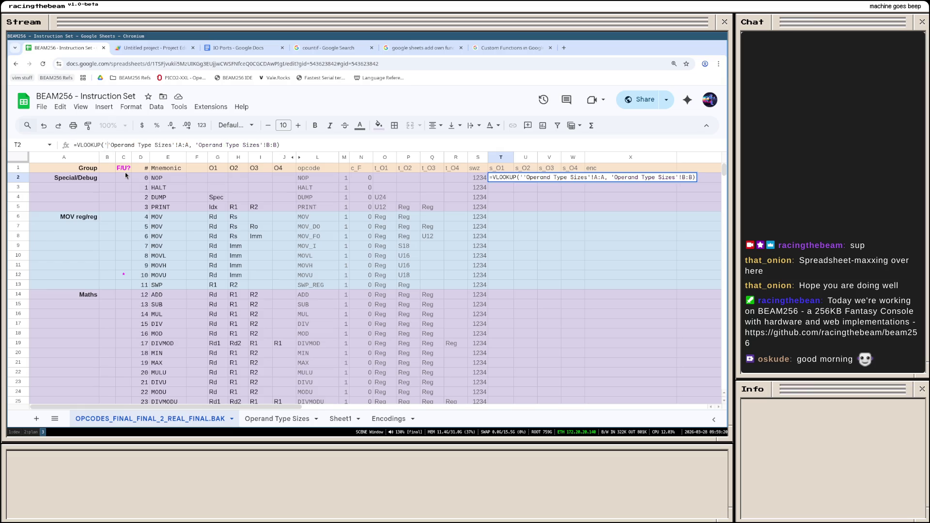
type("Reg',")
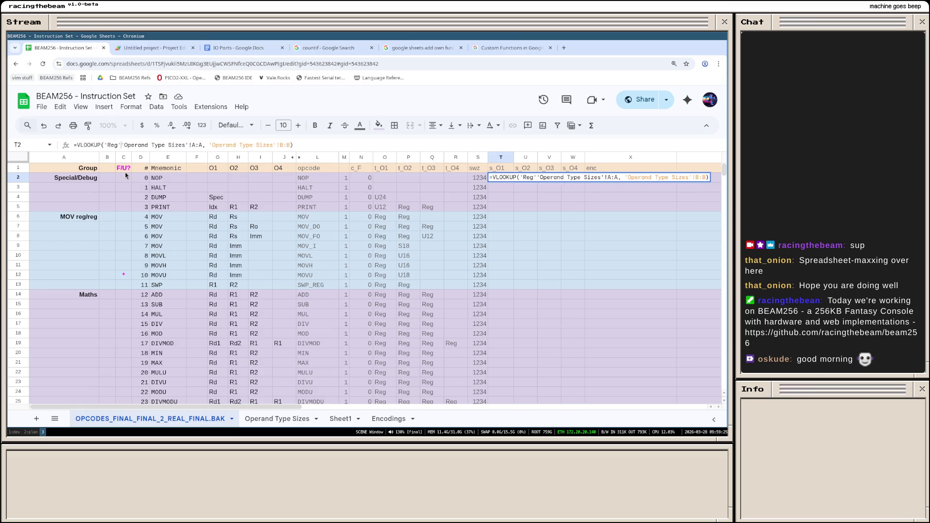
key("Return")
key("Up")
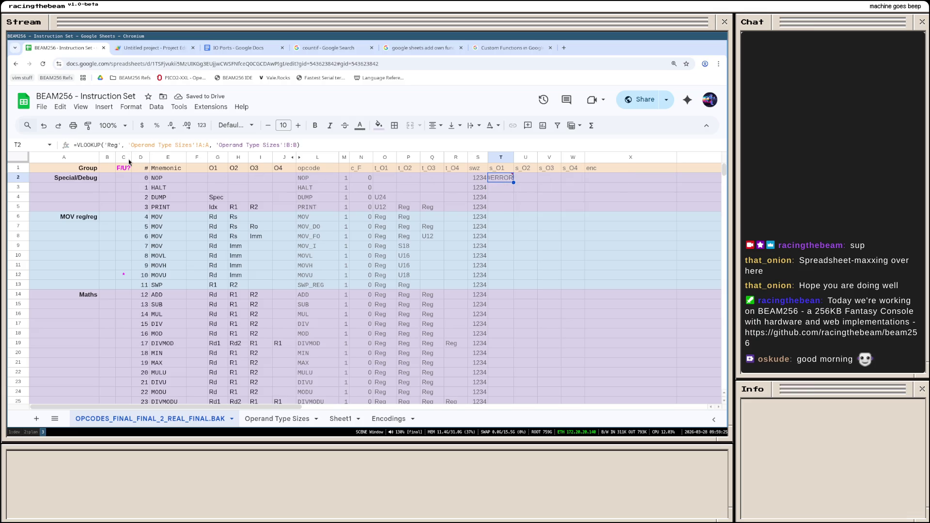
left_click(119, 148)
key("BackSpace")
type("\"")
key("Return")
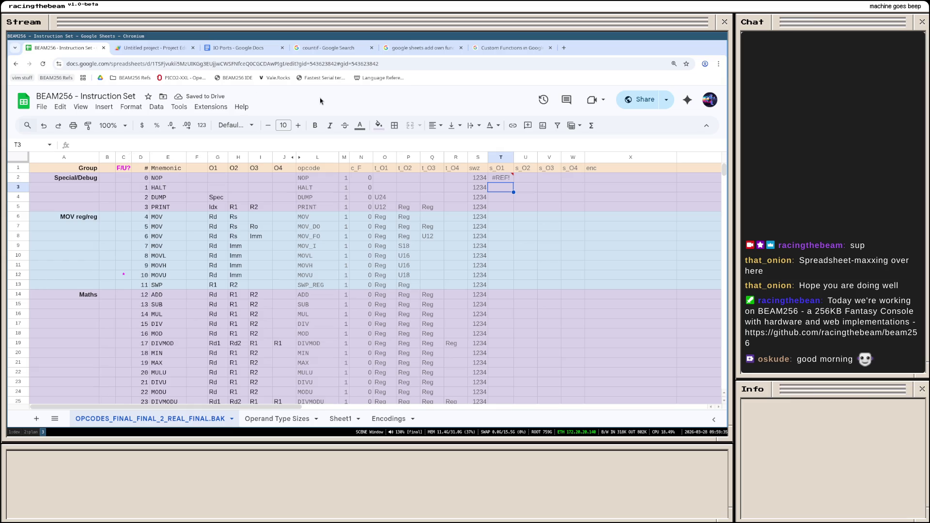
key("ctrl+t")
type("vlookup")
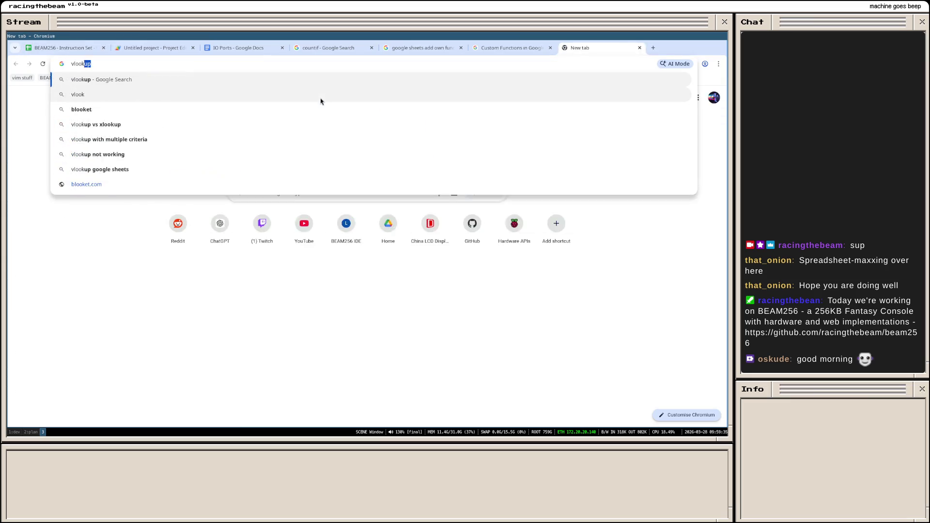
Step: Run a Google search for vlookup and return to the BEAM256 spreadsheet
key("Return")
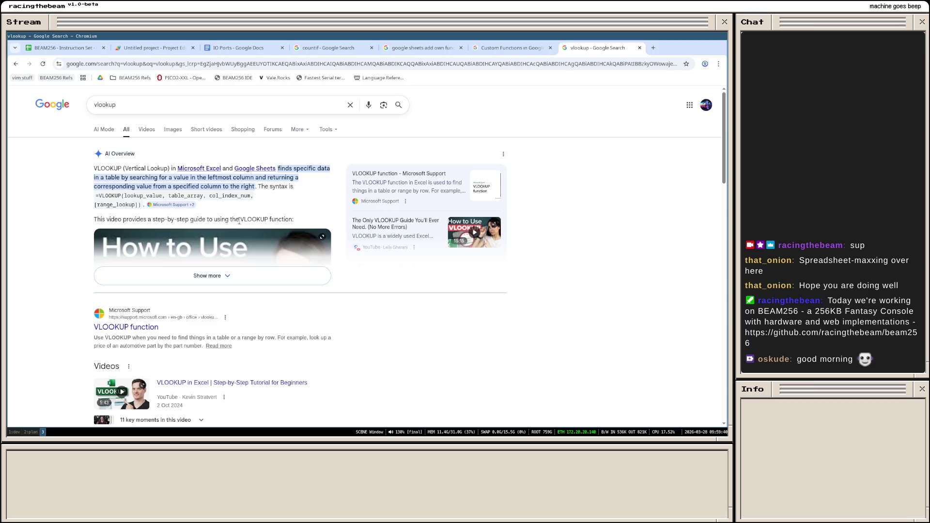
left_click(69, 48)
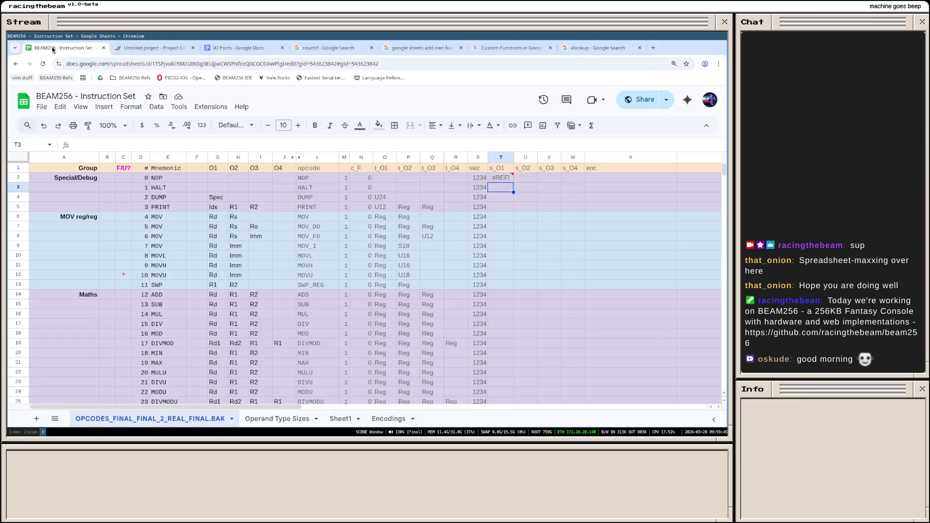
Step: Correct T2's VLOOKUP to range 'Operand Type Sizes'!A:B with column index 2, returning 6
left_click(500, 178)
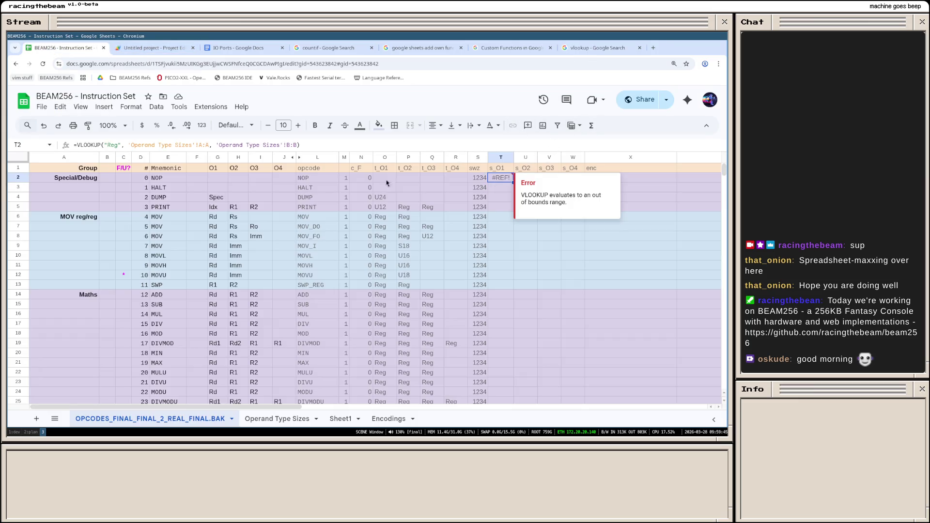
left_click(208, 146)
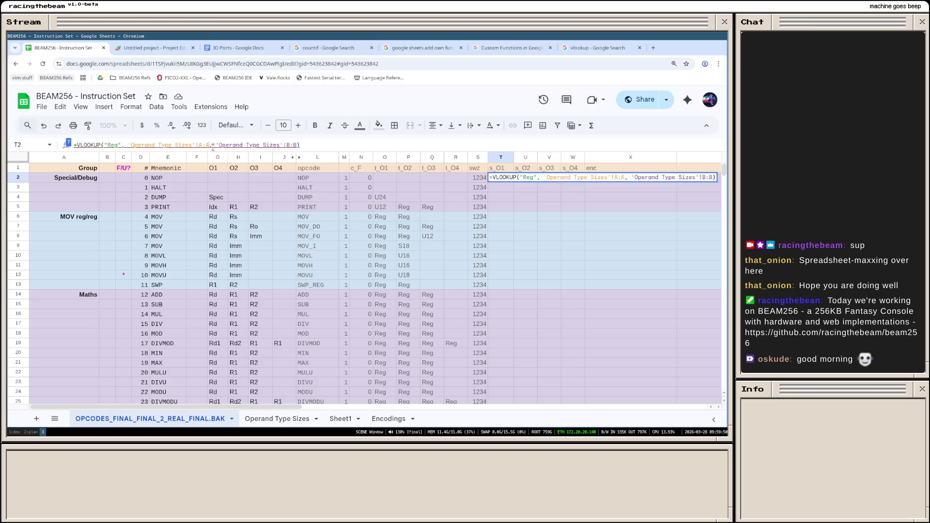
key("BackSpace")
type("B")
key("ctrl+BackSpace")
key("ctrl+BackSpace")
key("ctrl+BackSpace")
key("ctrl+BackSpace")
type("2")
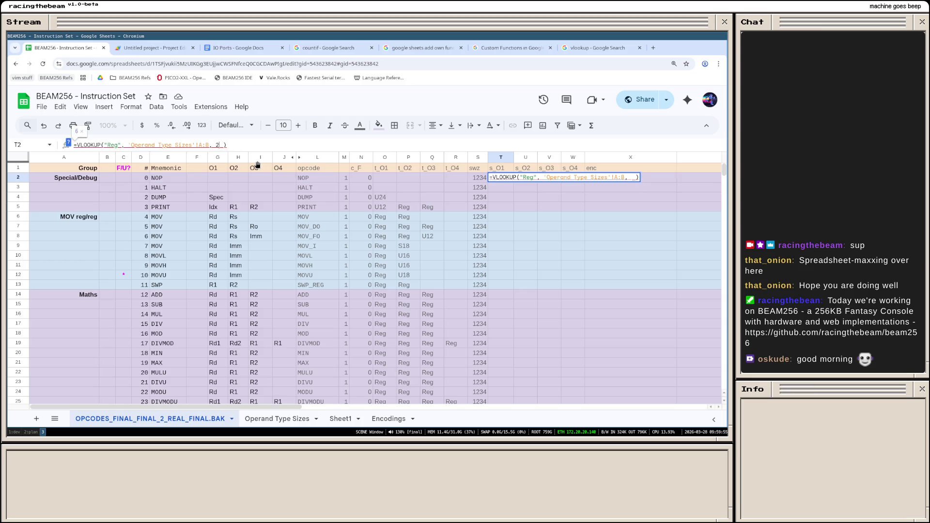
key("Return")
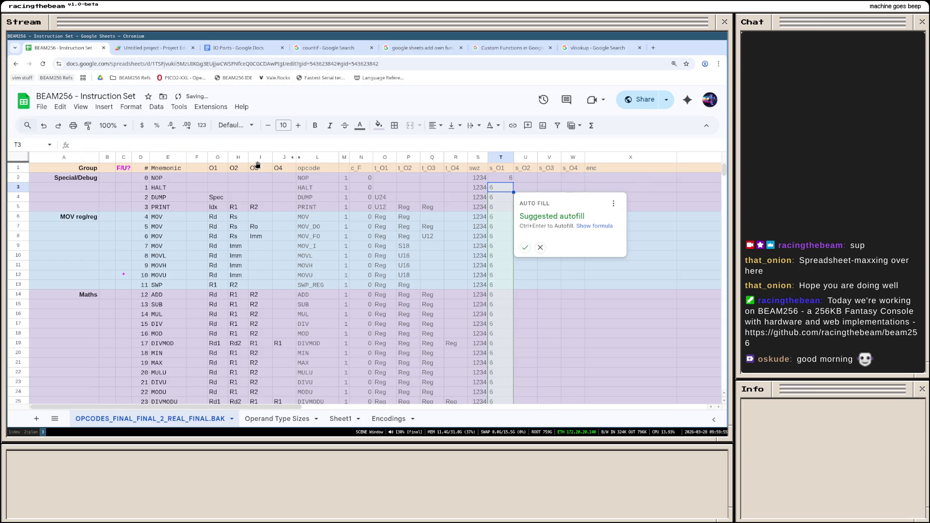
left_click(505, 177)
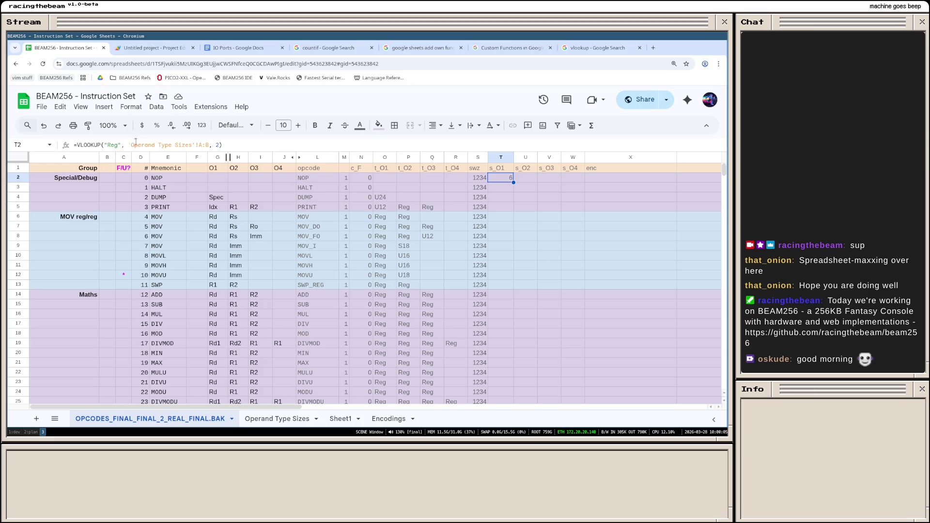
key("Return")
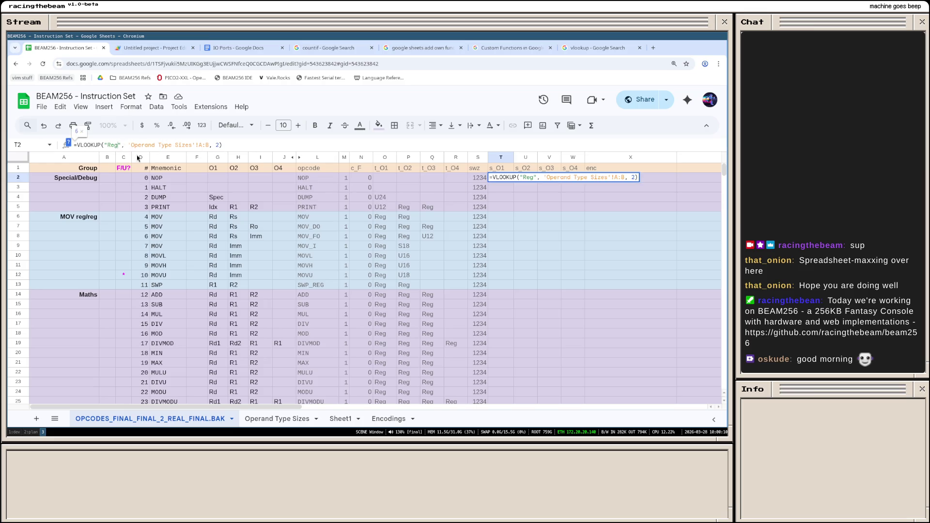
Step: Replace T2's "Reg" lookup key with SWIZZLE(S2,O2,P2,Q2,R2,1), which yields #N/A
key("BackSpace")
key("BackSpace")
key("BackSpace")
type("SWIZZ")
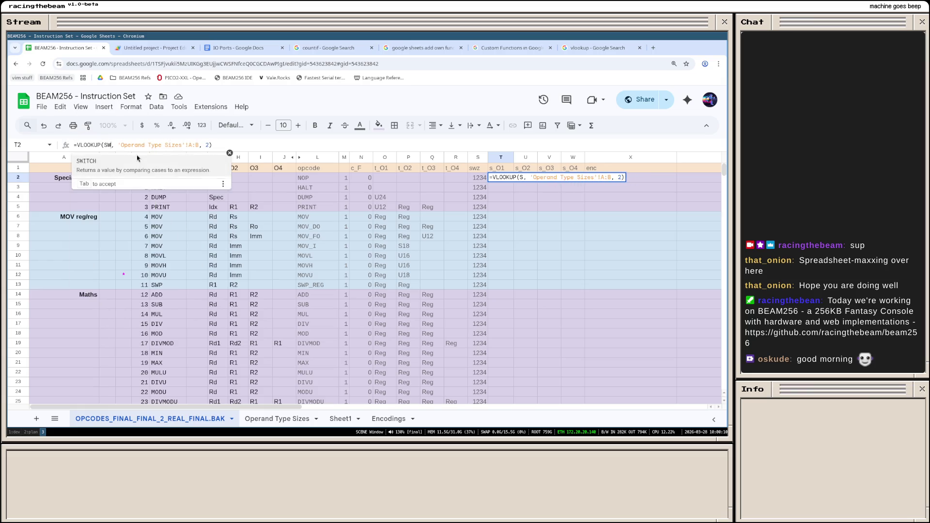
key("Tab")
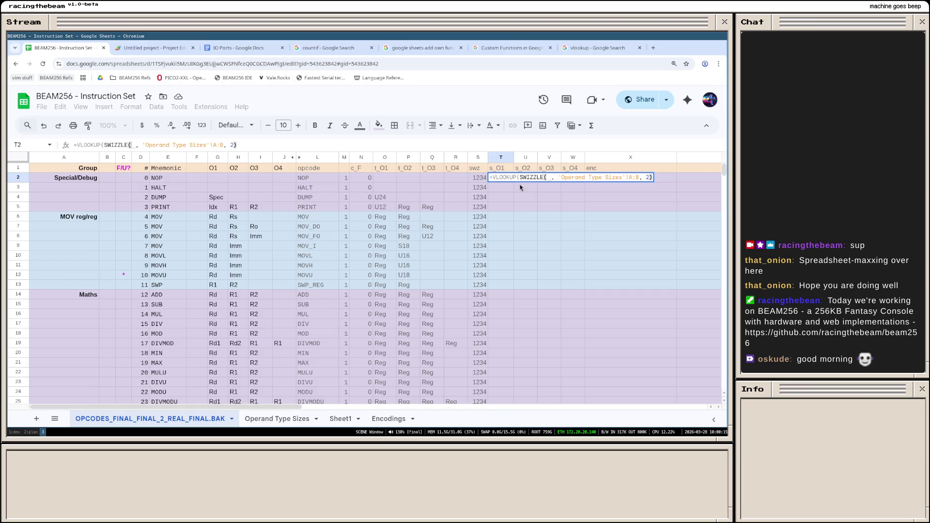
left_click(480, 183)
type(",")
left_click(390, 179)
type(",")
left_click(408, 179)
type(",")
left_click(429, 177)
type(",")
left_click(456, 178)
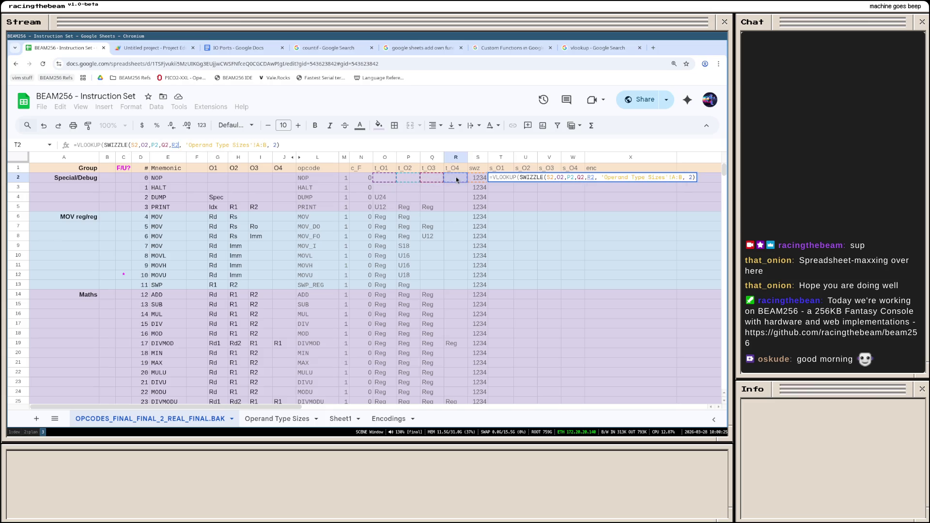
type(",")
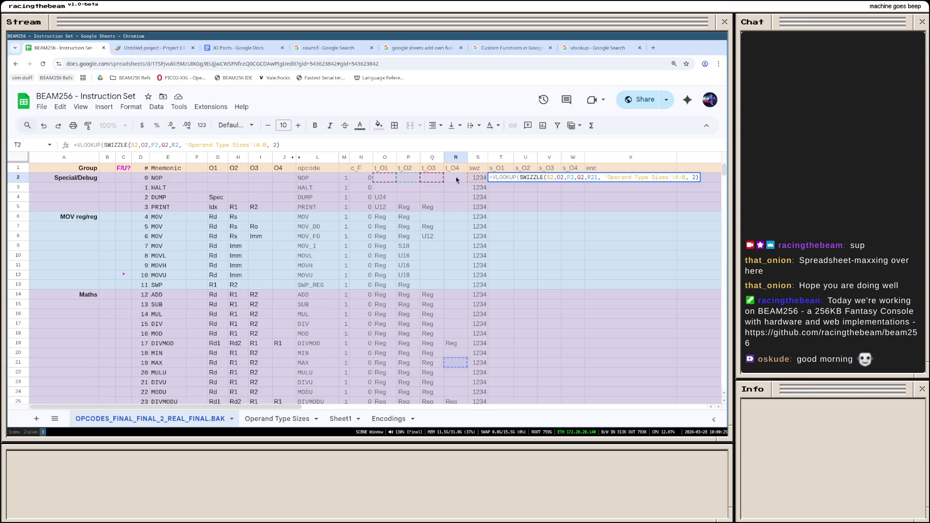
type("1")
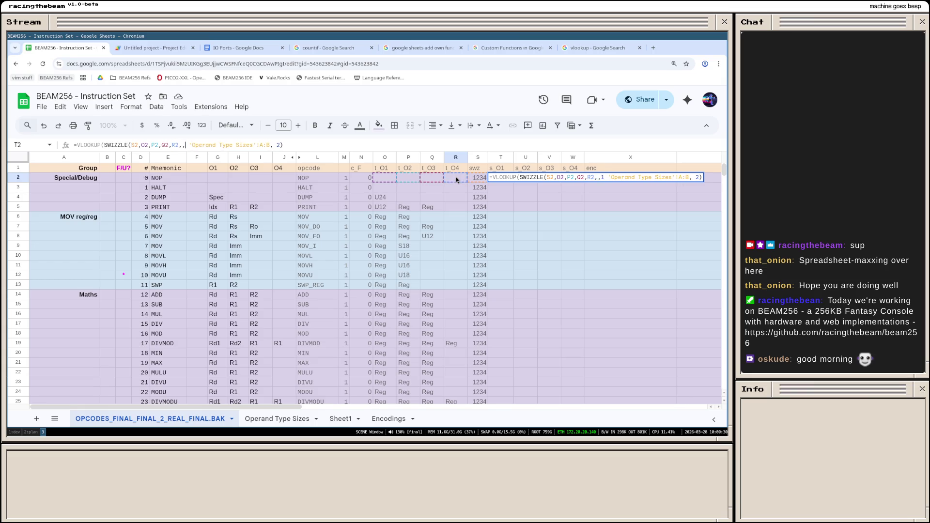
type(")")
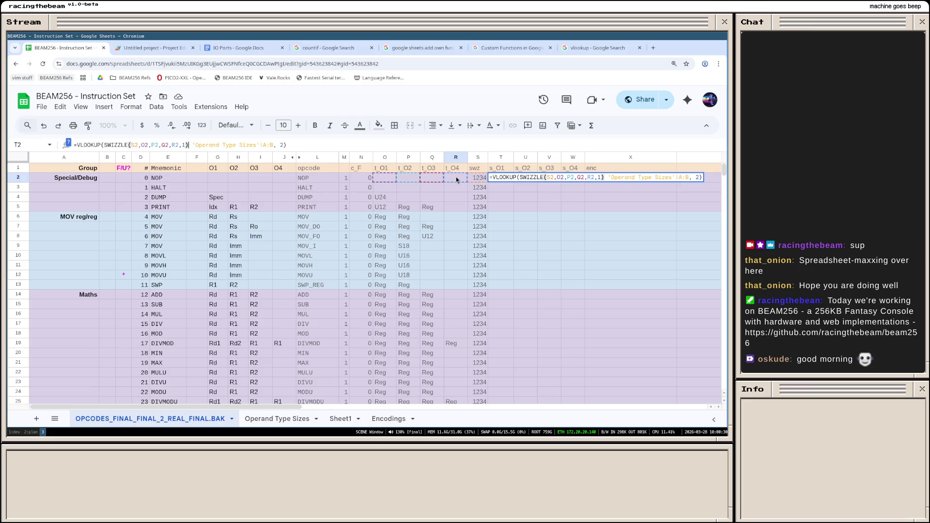
left_click(603, 177)
type(",")
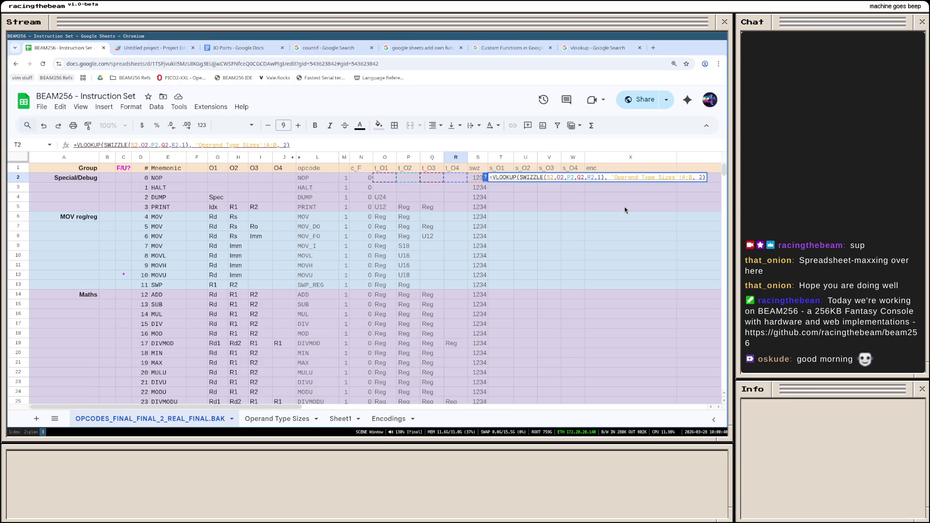
key("Return")
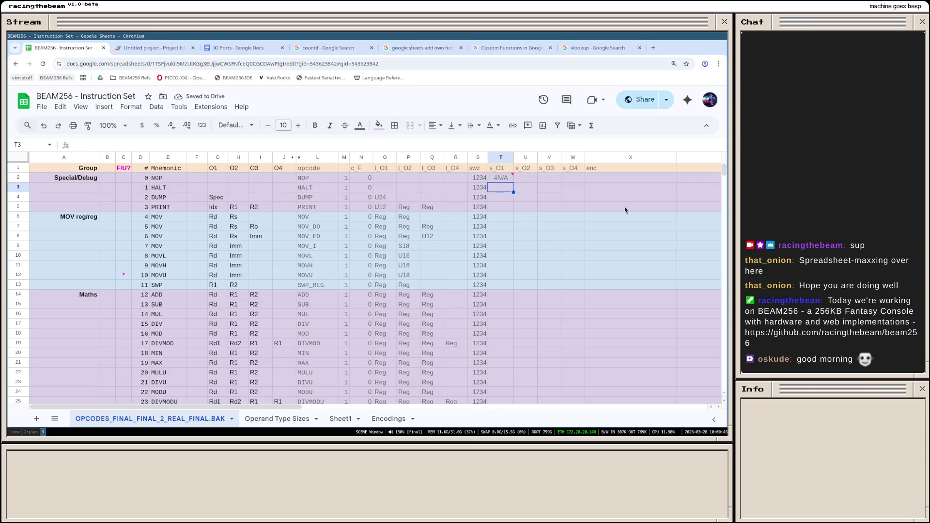
mouse_move(500, 178)
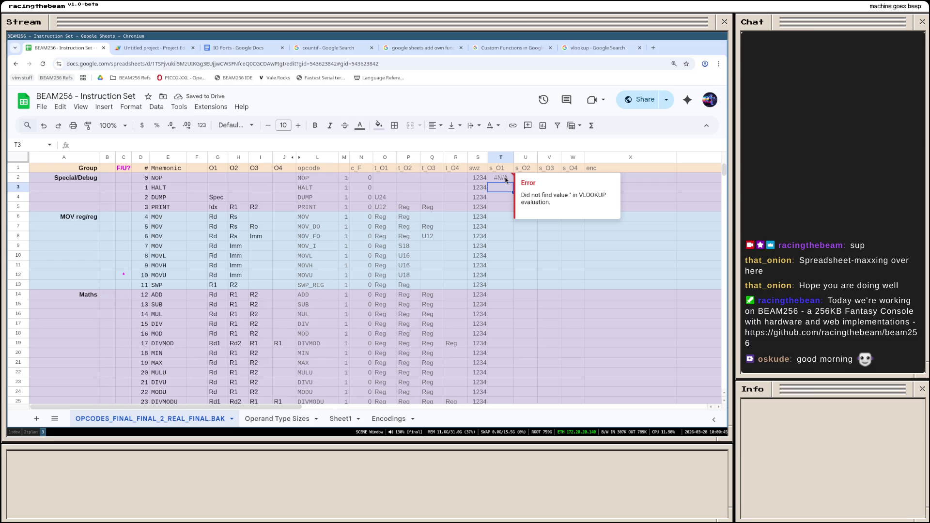
Step: Inspect T2's #N/A error and return to the vlookup search results
left_click(507, 180)
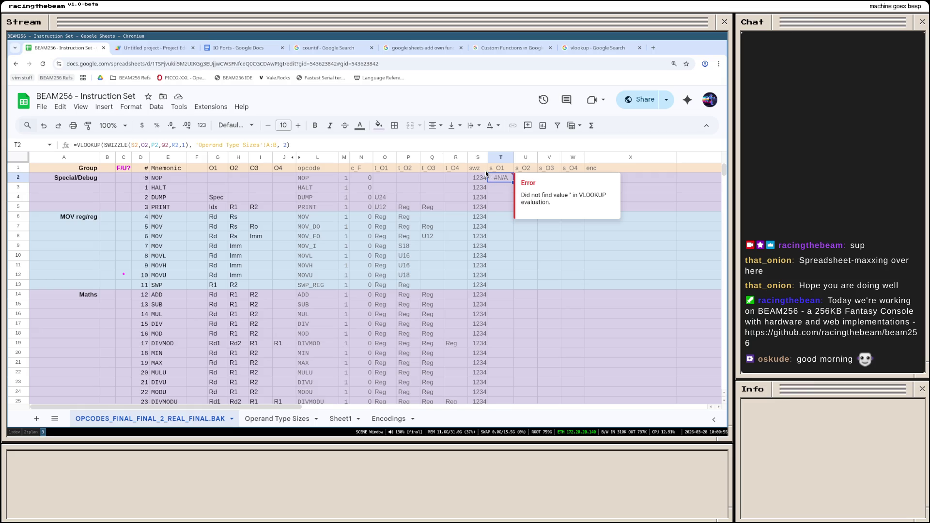
left_click(574, 48)
mouse_move(213, 294)
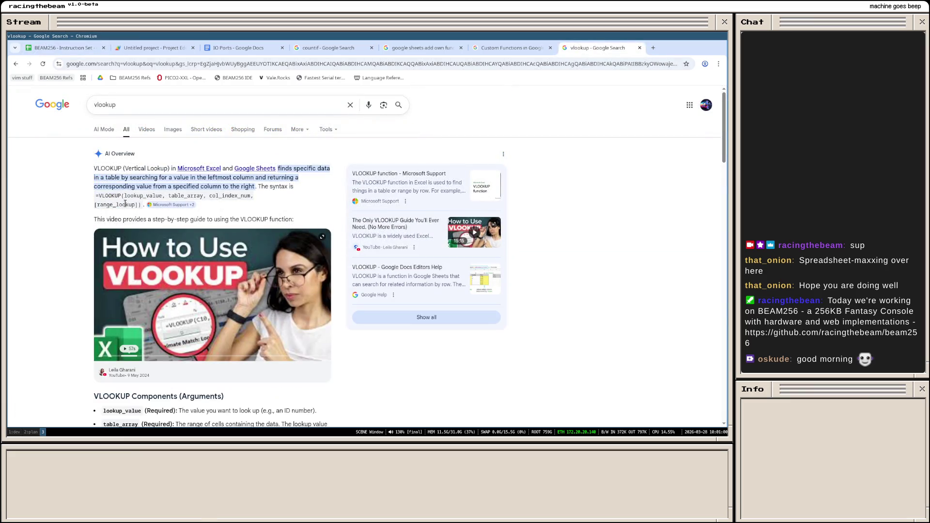
scroll(145, 218, "down", 3)
scroll(196, 283, "down", 1)
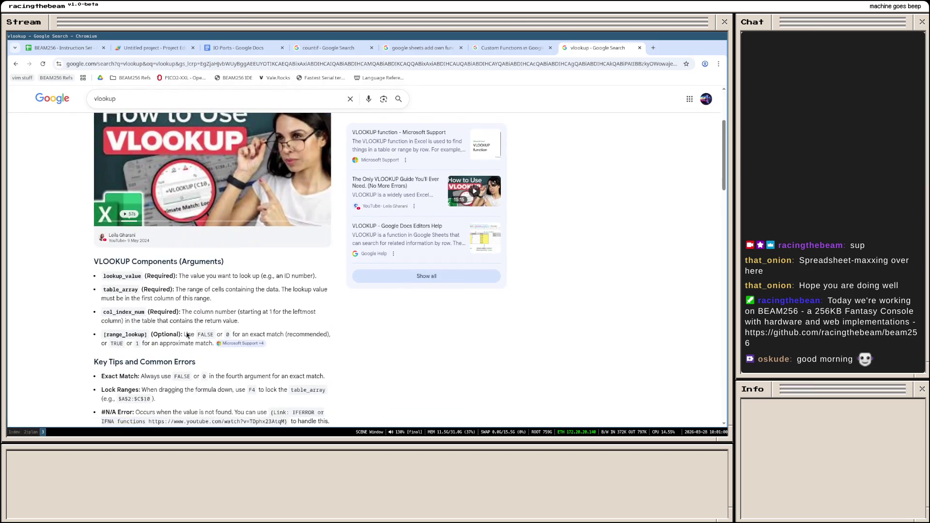
scroll(178, 313, "down", 1)
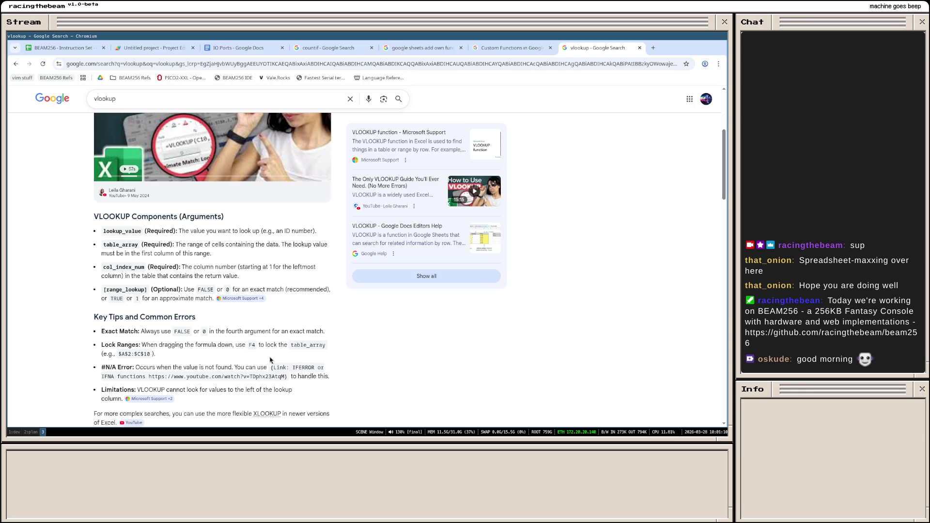
scroll(196, 347, "up", 4)
scroll(197, 348, "up", 1)
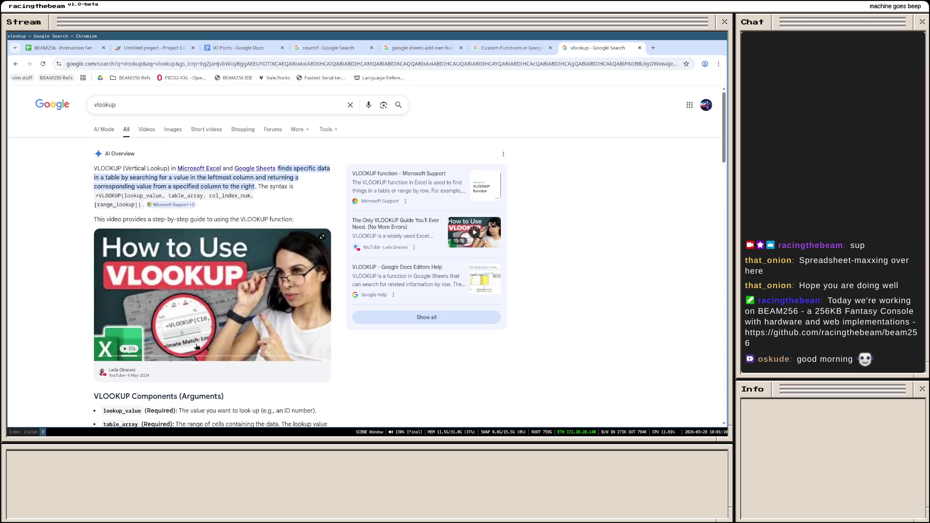
Step: Start a new browser tab for another Google search
key("ctrl+t")
type("google sheets vl")
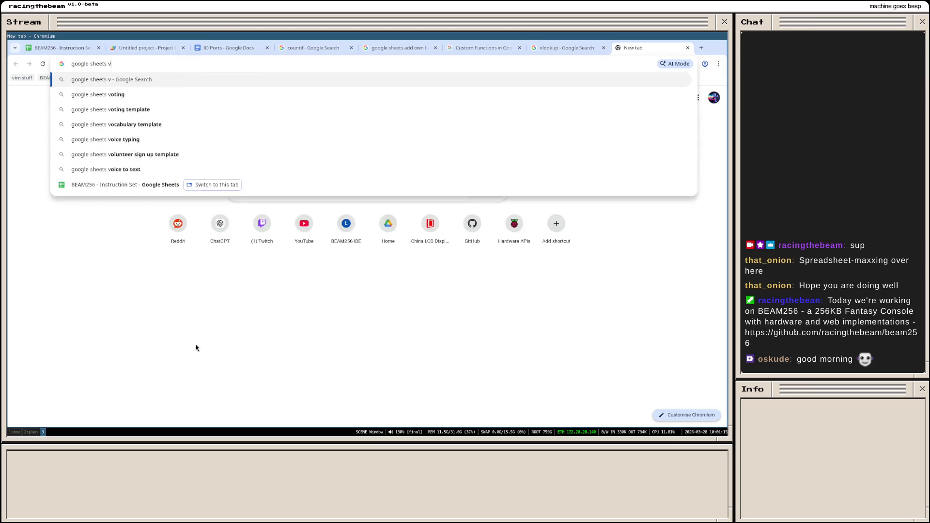
type("ookup default value")
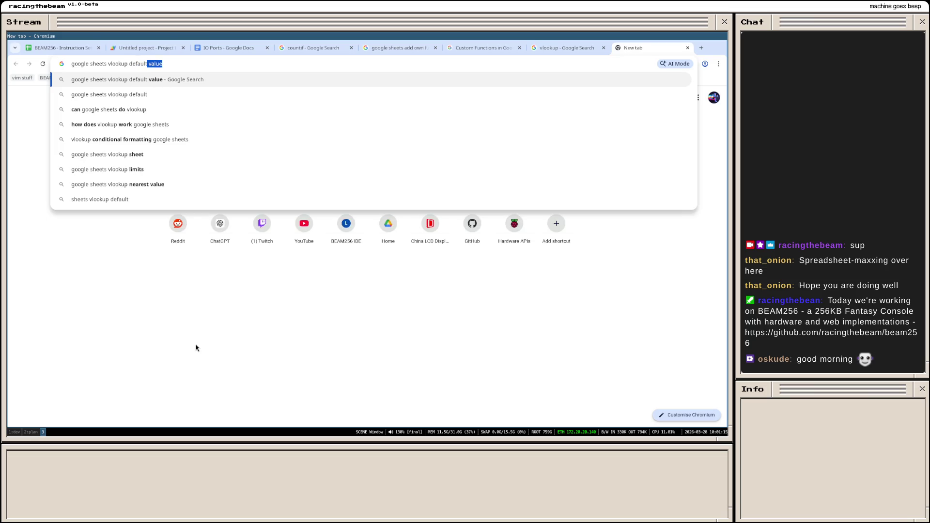
Step: Search 'google sheets vlookup default value', read the Stack Overflow IFERROR answer, return to the sheet
key("Return")
left_click(243, 169)
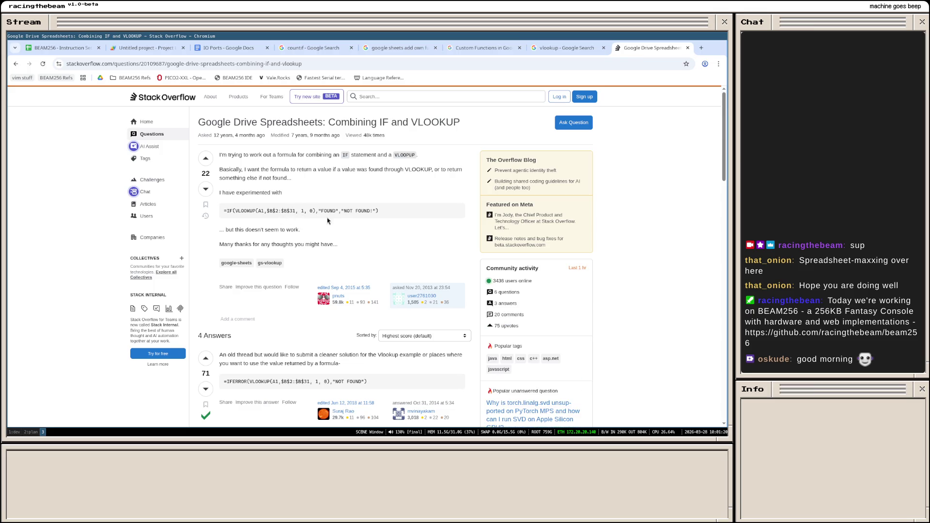
scroll(308, 215, "down", 3)
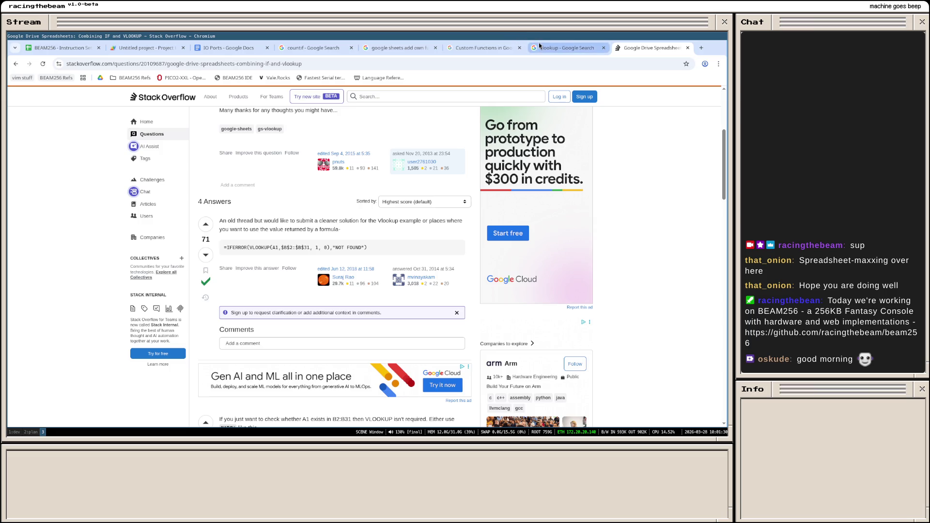
left_click(62, 48)
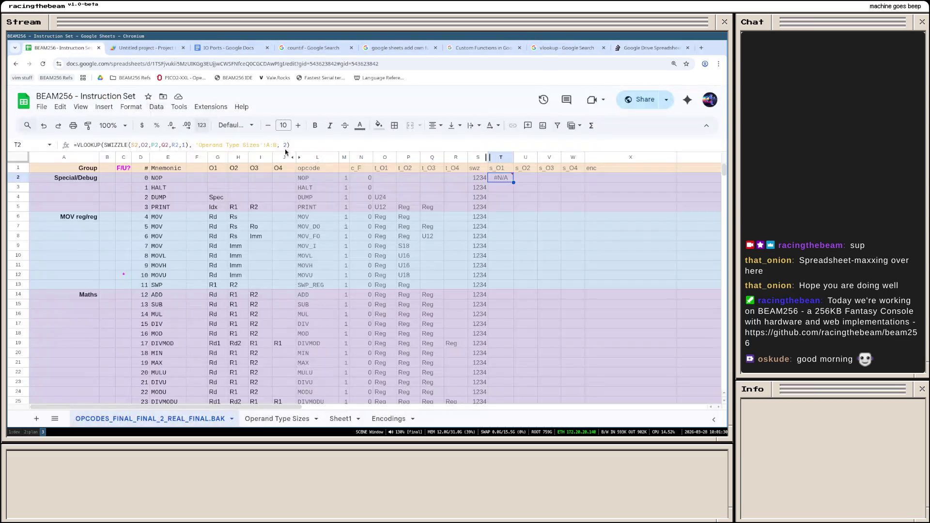
Step: Wrap T2's VLOOKUP in IFERROR with a "" default so s_O1 shows blank
left_click(76, 146)
type("IFERRR")
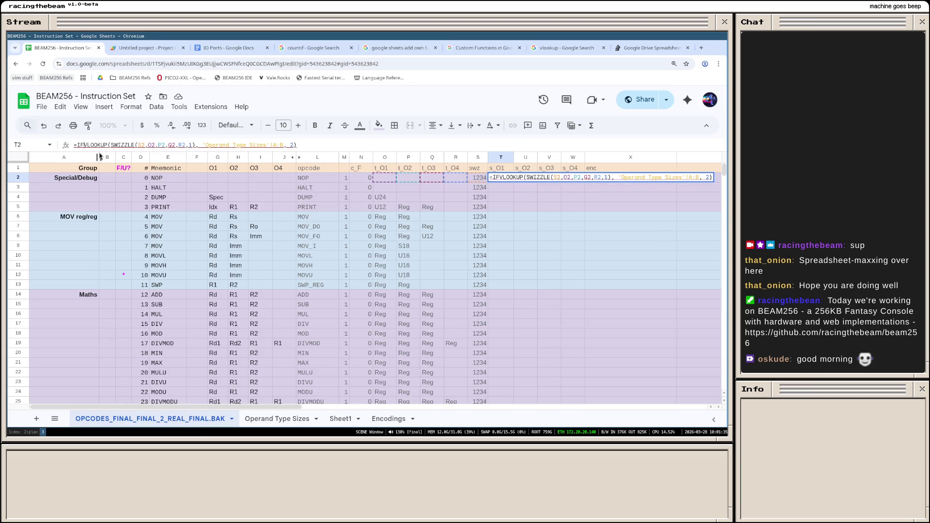
key("BackSpace")
type("OR(")
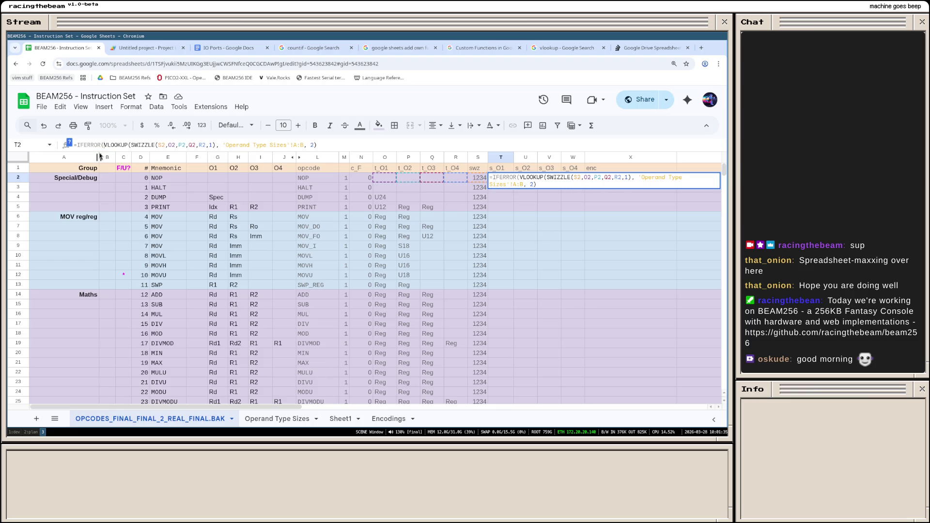
left_click(331, 146)
type(", \"\")")
key("Return")
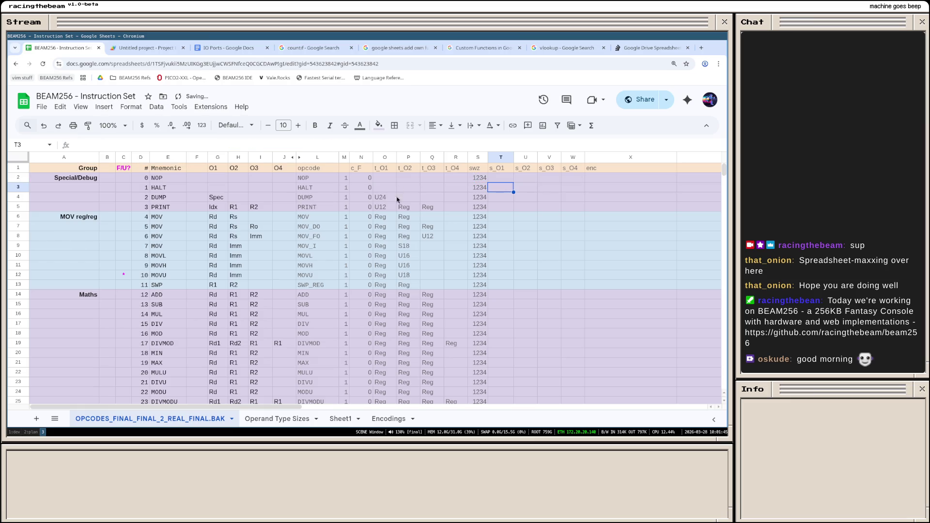
left_click(504, 181)
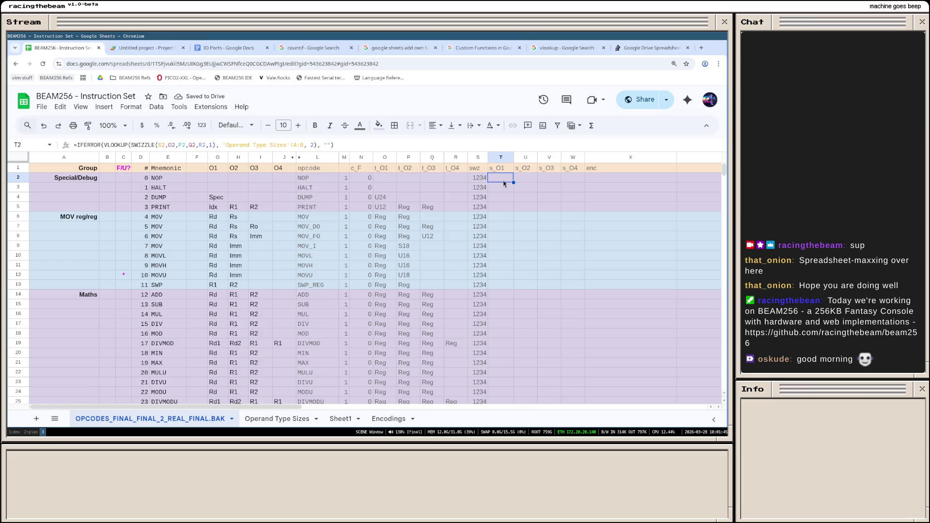
Step: Copy the IFERROR formula into U2 with SWIZZLE's operand index changed to 2
triple_click(176, 146)
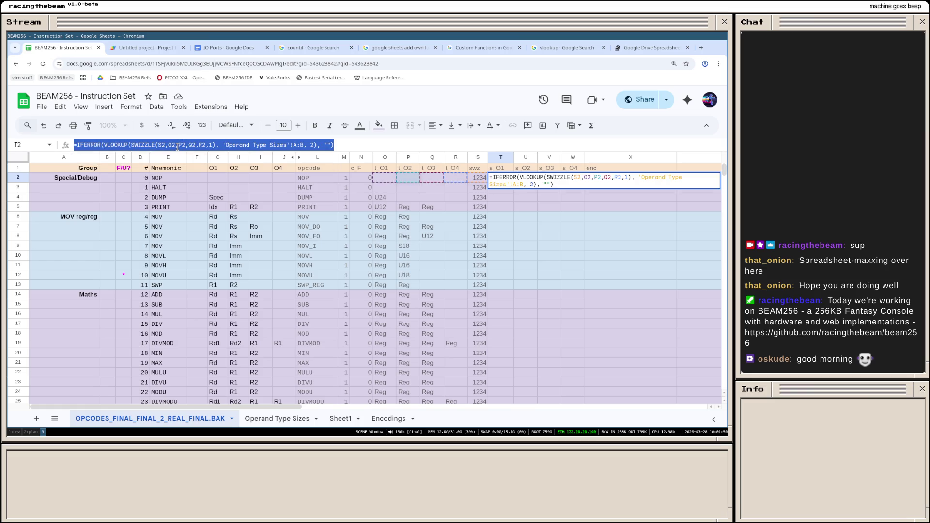
key("ctrl+c")
key("Escape")
left_click(524, 177)
key("ctrl+v")
left_click(211, 144)
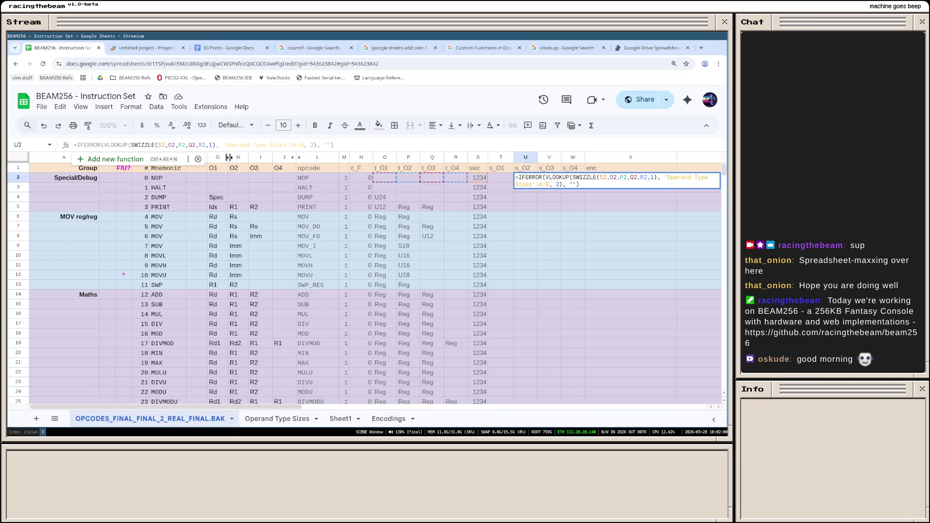
key("BackSpace")
type("2")
key("Return")
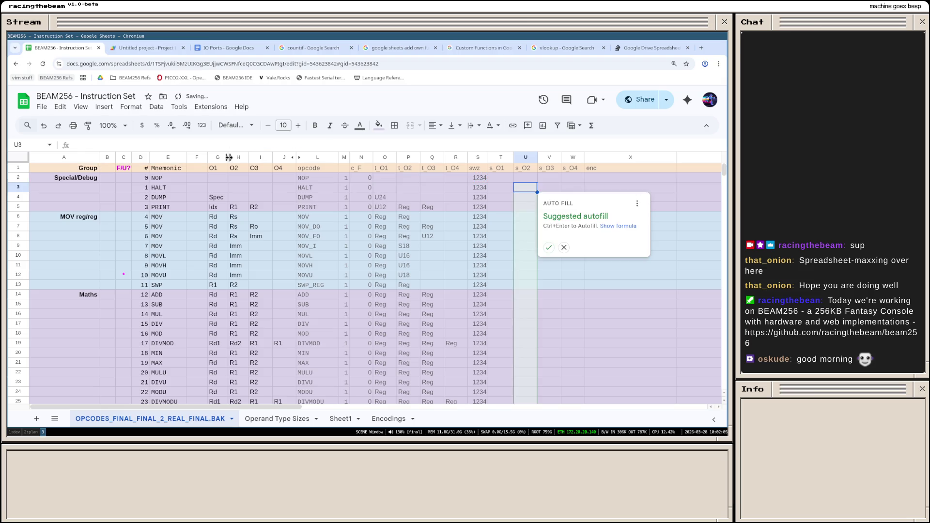
left_click(538, 178)
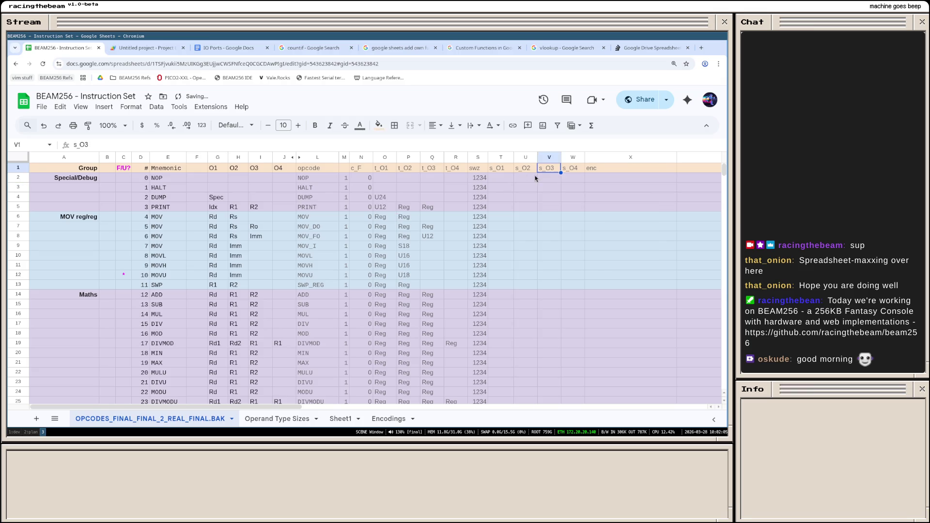
Step: Paste the IFERROR lookup into V2 with operand index 3
left_click(177, 145)
key("ctrl+a")
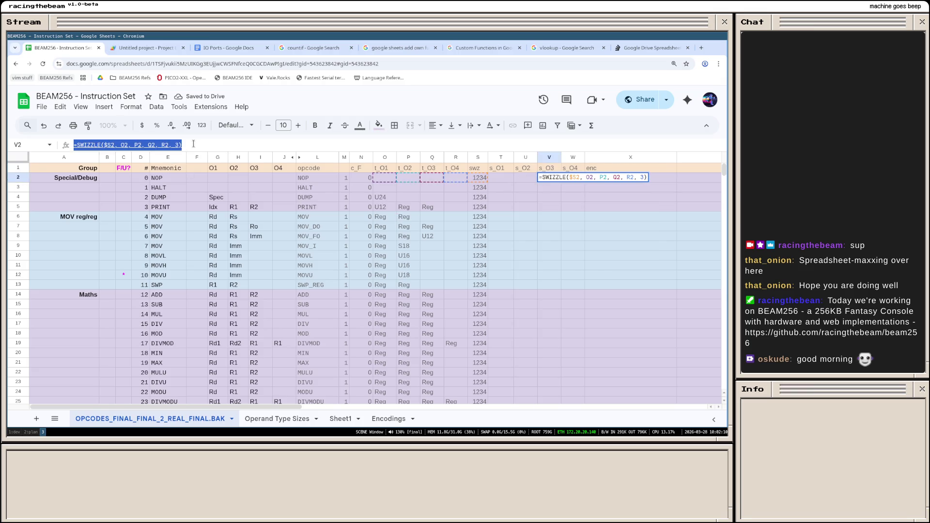
key("ctrl+v")
left_click(211, 145)
key("BackSpace")
type("3")
key("Return")
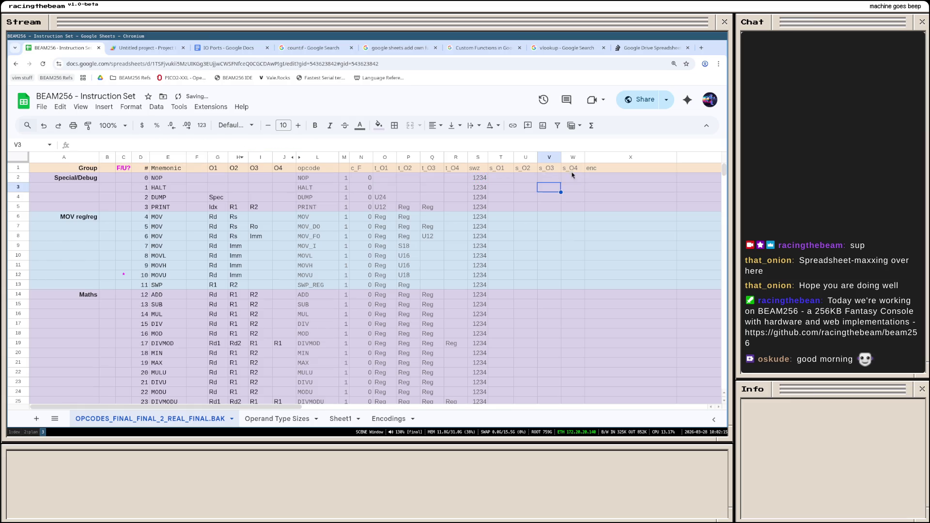
Step: Paste the IFERROR lookup into W2 with operand index 4
left_click(573, 179)
left_click_drag(183, 146, 64, 145)
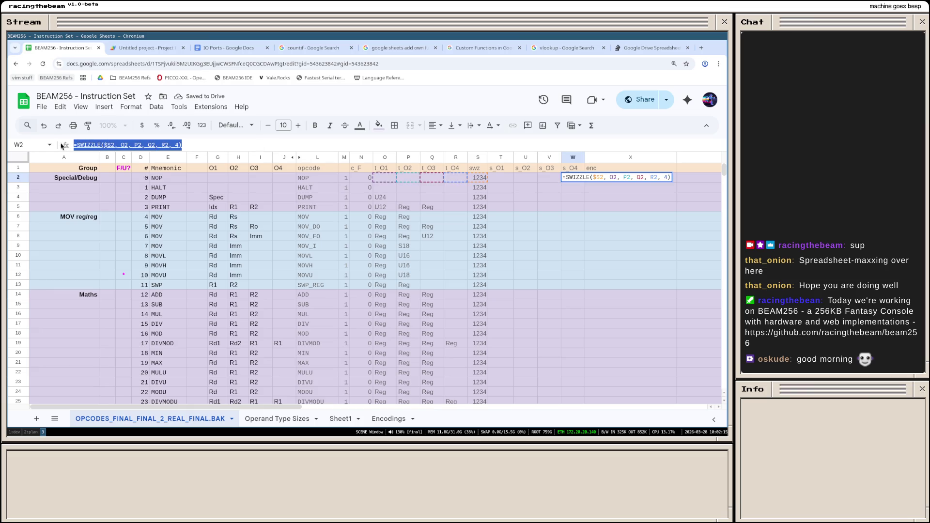
key("ctrl+v")
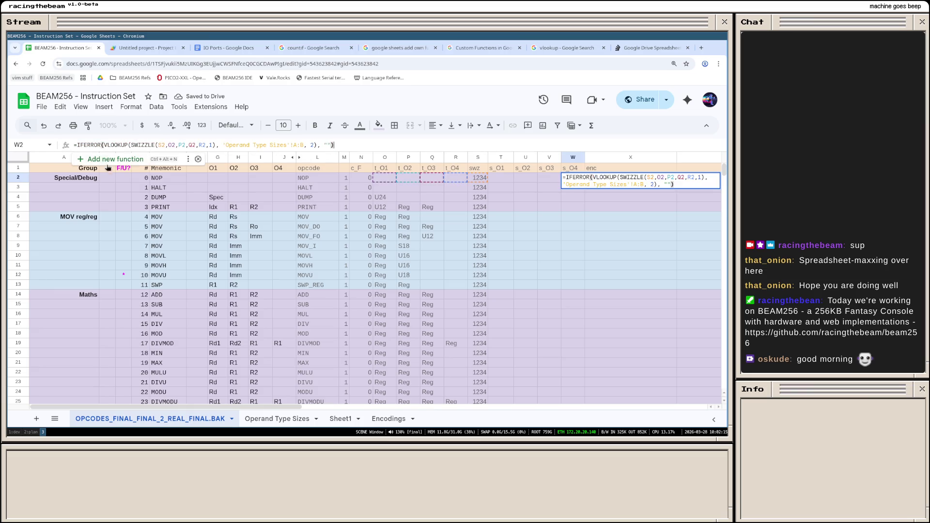
left_click(212, 145)
key("BackSpace")
type("4")
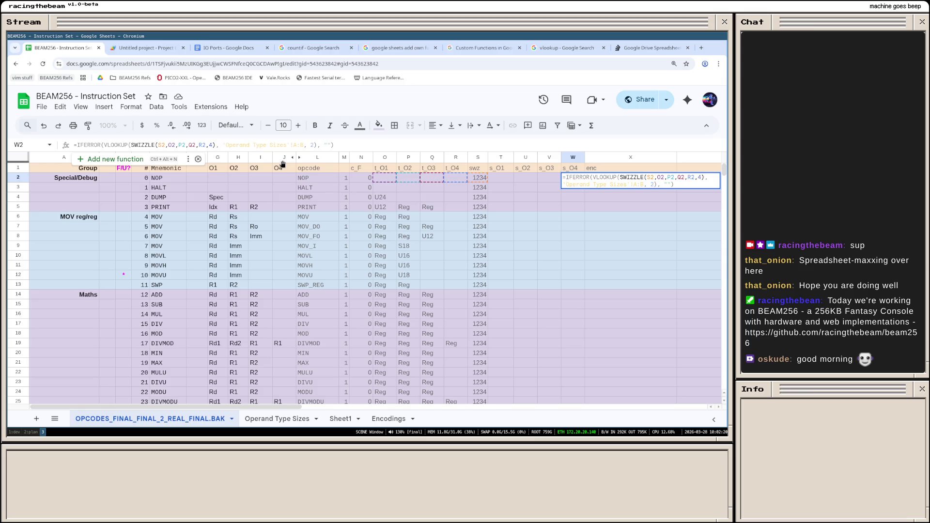
key("Return")
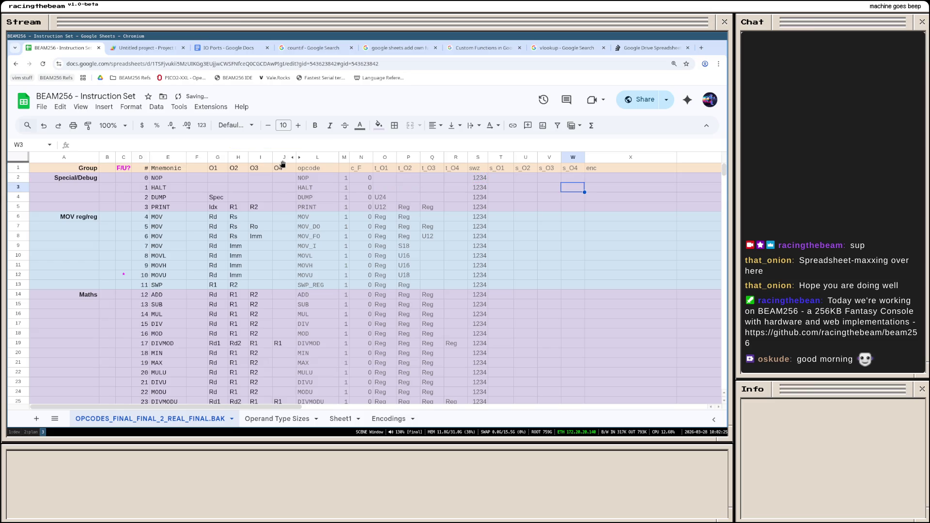
left_click(502, 178)
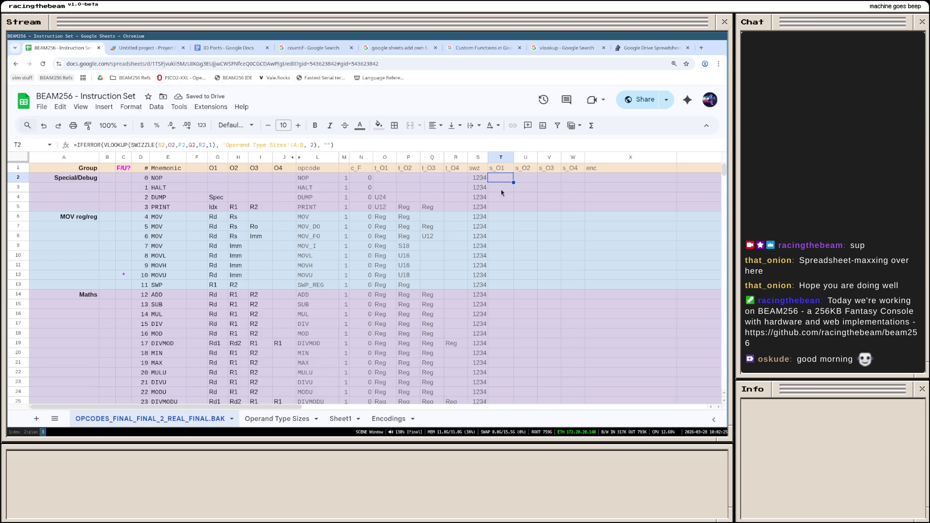
Step: Fill the s_O1 formula down to row 5 and check T3–T5
left_click_drag(513, 181, 514, 211)
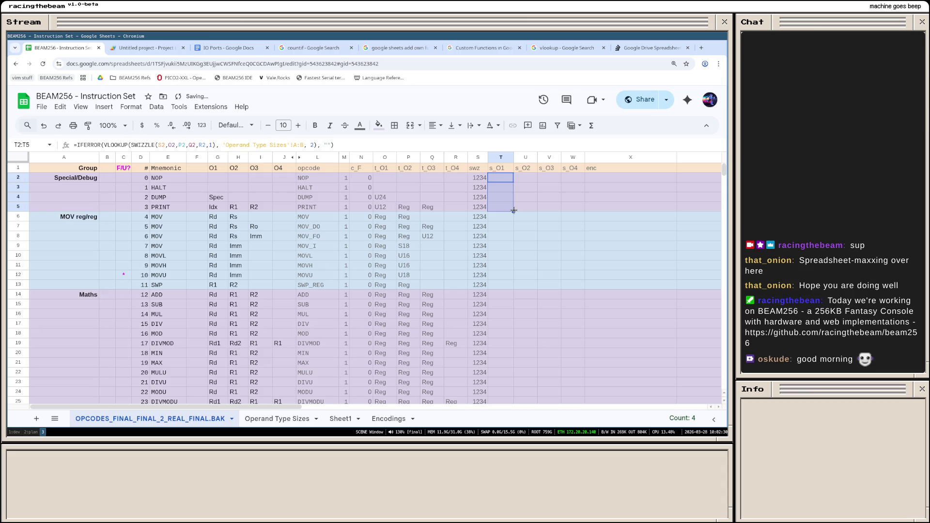
left_click(506, 188)
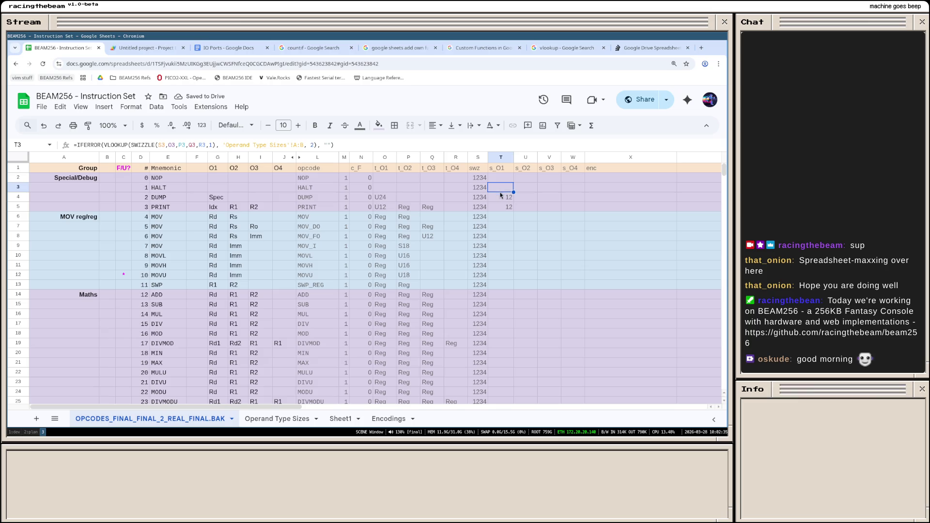
left_click(500, 199)
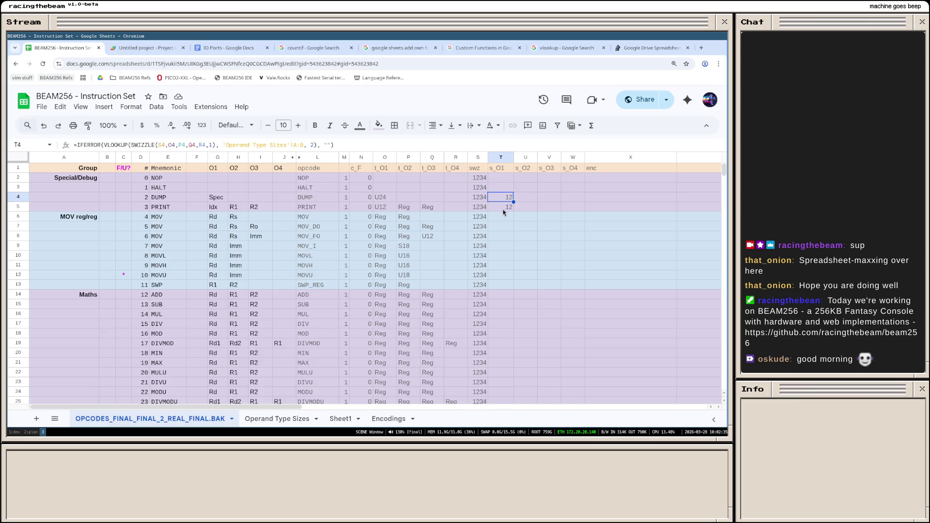
left_click(504, 207)
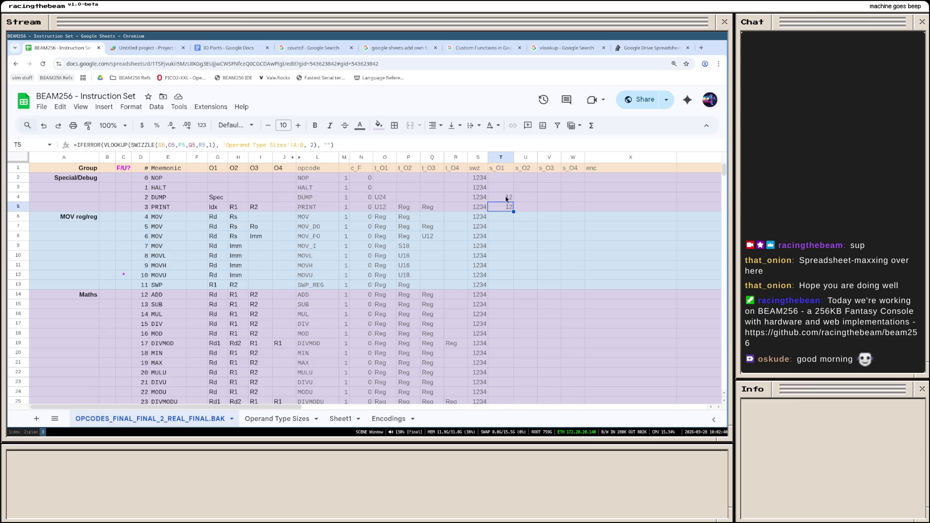
Step: Fill the s_O2, s_O3 and s_O4 formulas down to row 5
left_click(523, 179)
mouse_move(537, 182)
left_mouse_down()
mouse_move(538, 206)
mouse_move(584, 194)
mouse_move(584, 209)
left_mouse_up()
left_click(553, 181)
left_click(574, 179)
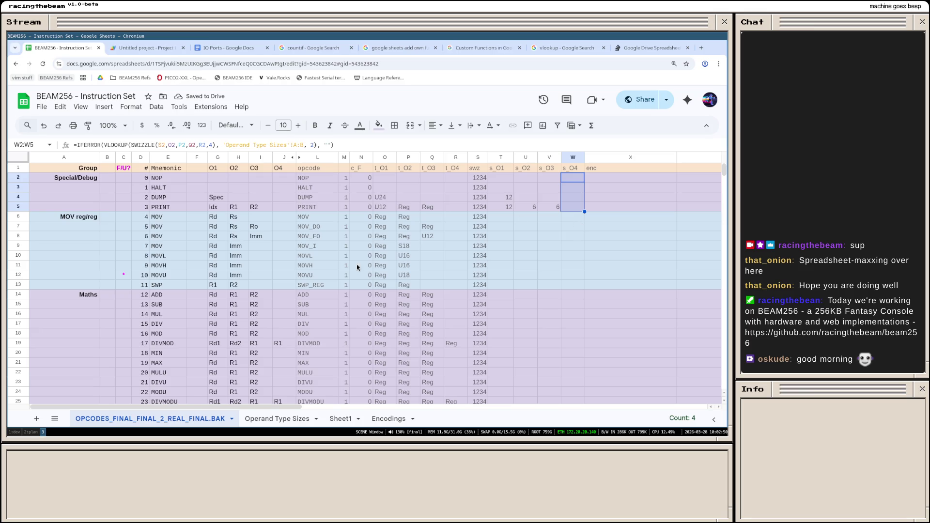
Step: Add U24 with size 24 to the Operand Type Sizes table and narrow column B
left_click(291, 419)
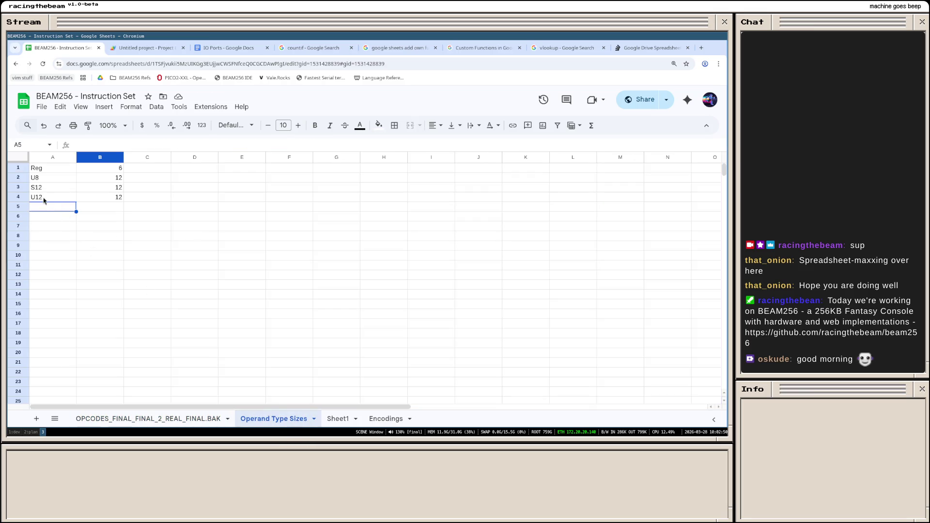
type("U24")
key("Tab")
type("1")
key("BackSpace")
type("24")
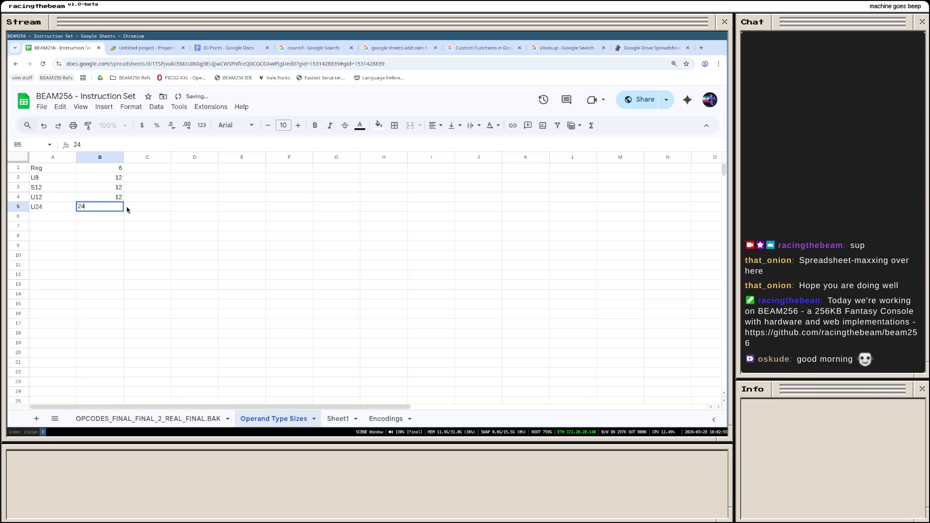
key("Return")
left_click_drag(124, 157, 58, 157)
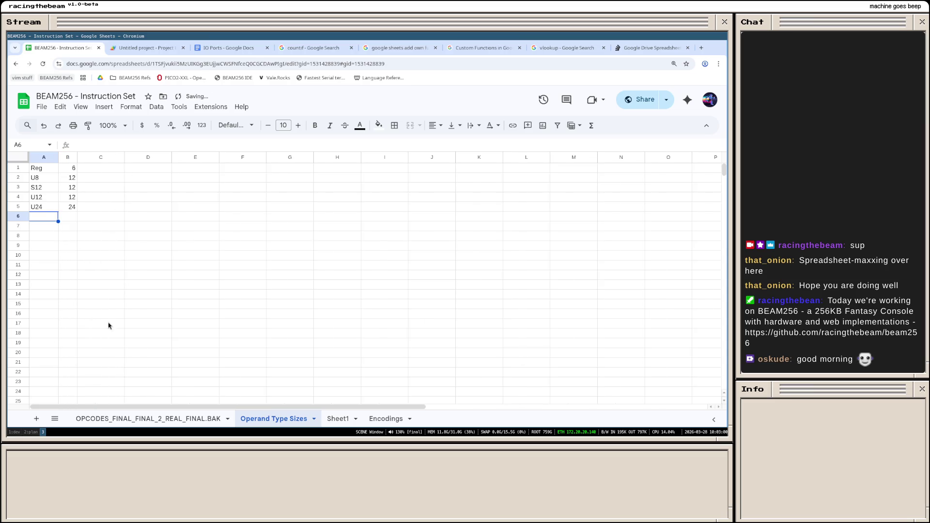
left_click(154, 419)
left_click(525, 225)
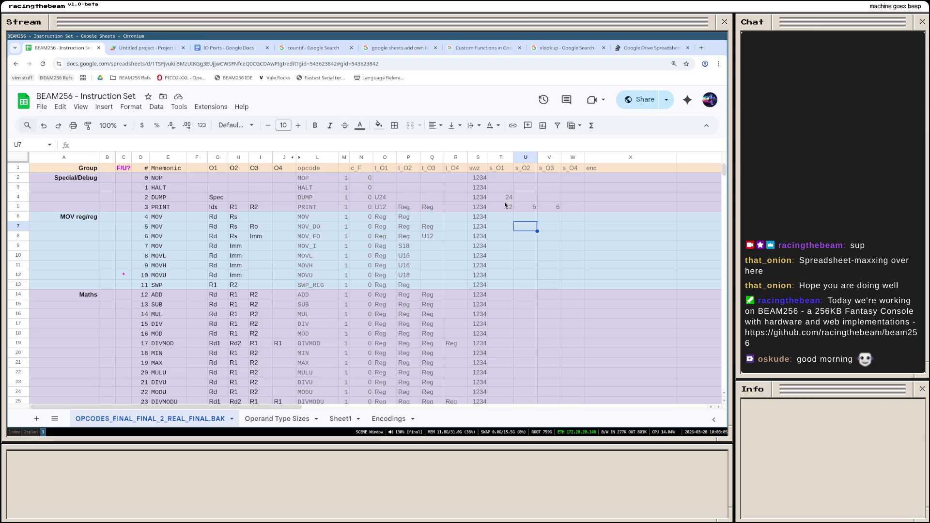
Step: Select and copy row 2's T2:W2 operand size formulas
left_click(504, 201)
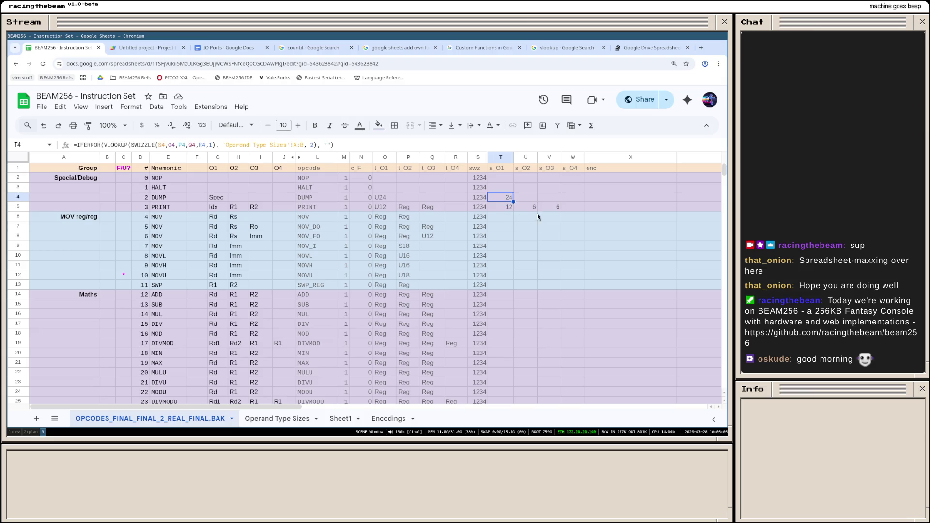
left_click(503, 177)
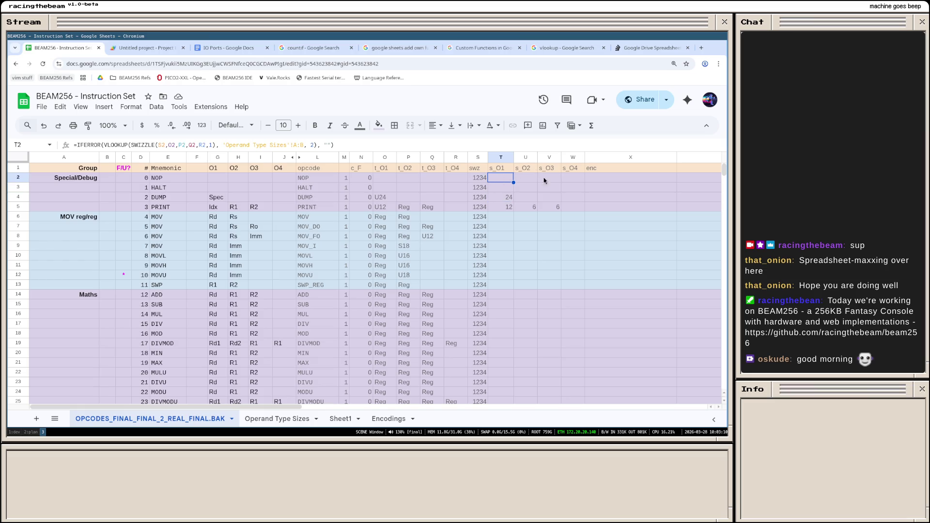
left_click(574, 180, "shift")
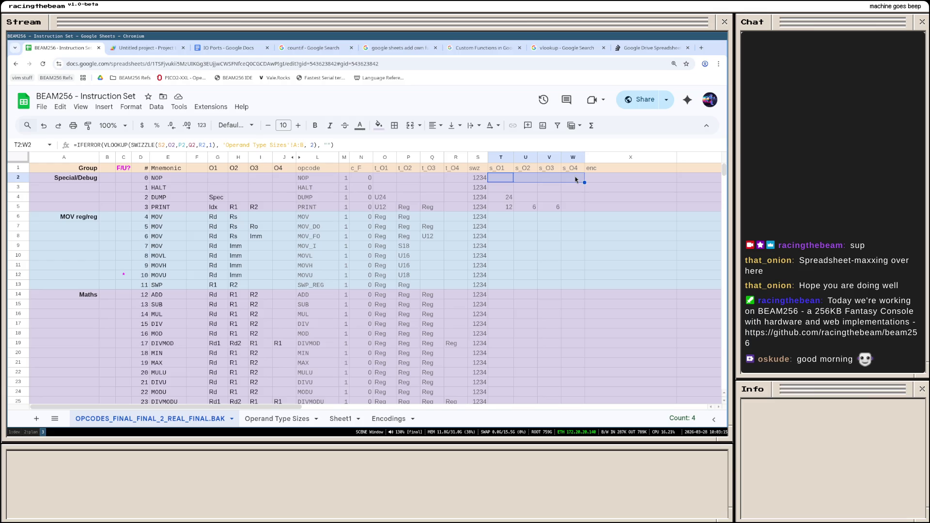
Step: Select T3:W129 as the paste target and bring up its context menu
left_click(508, 191)
scroll(531, 233, "down", 3)
scroll(552, 272, "down", 5)
scroll(552, 271, "down", 5)
scroll(556, 260, "down", 5)
scroll(555, 261, "up", 3)
left_click(571, 244, "shift")
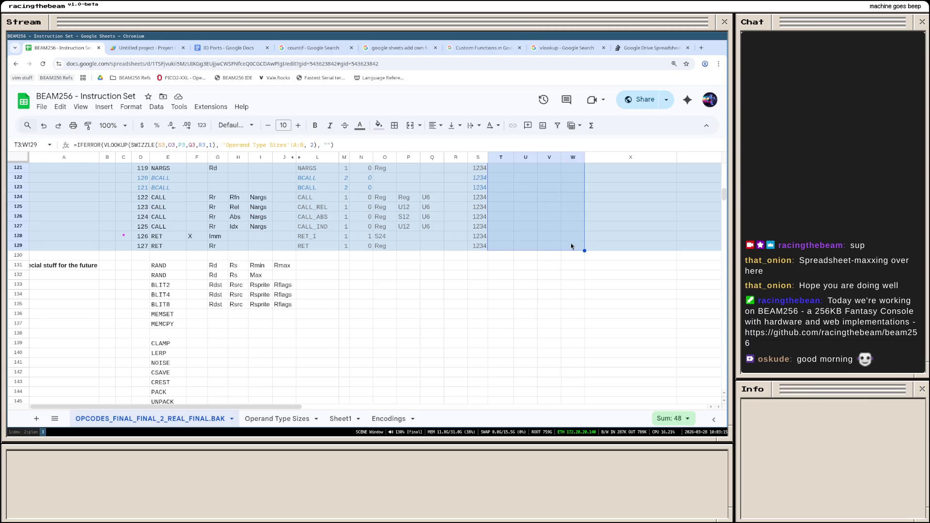
scroll(558, 239, "up", 10)
scroll(559, 240, "up", 5)
right_click(537, 219)
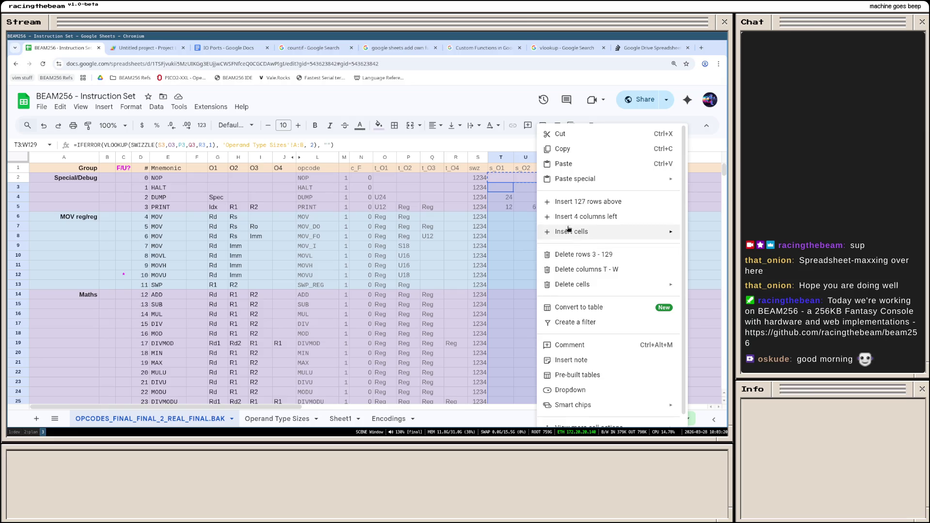
mouse_move(575, 180)
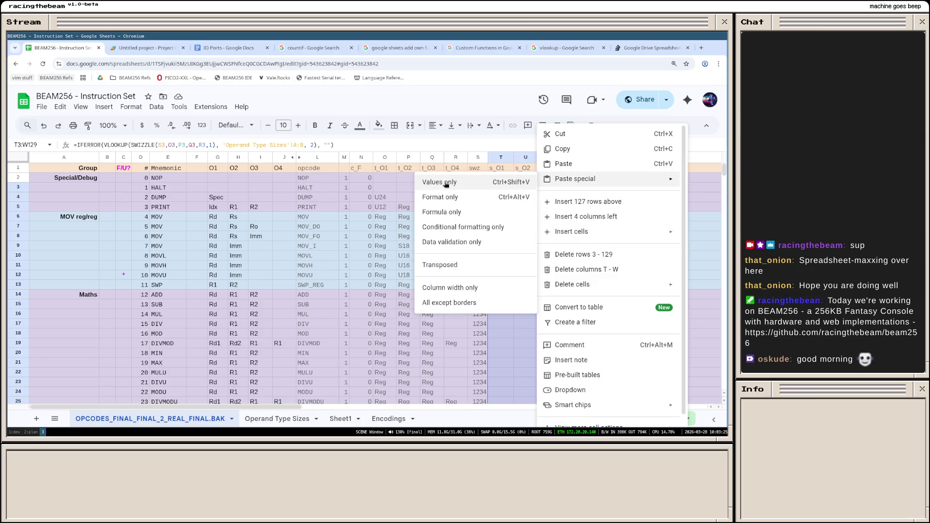
Step: Paste the formulas only into T3:W129 and spot-check U9 and T6
left_click(453, 211)
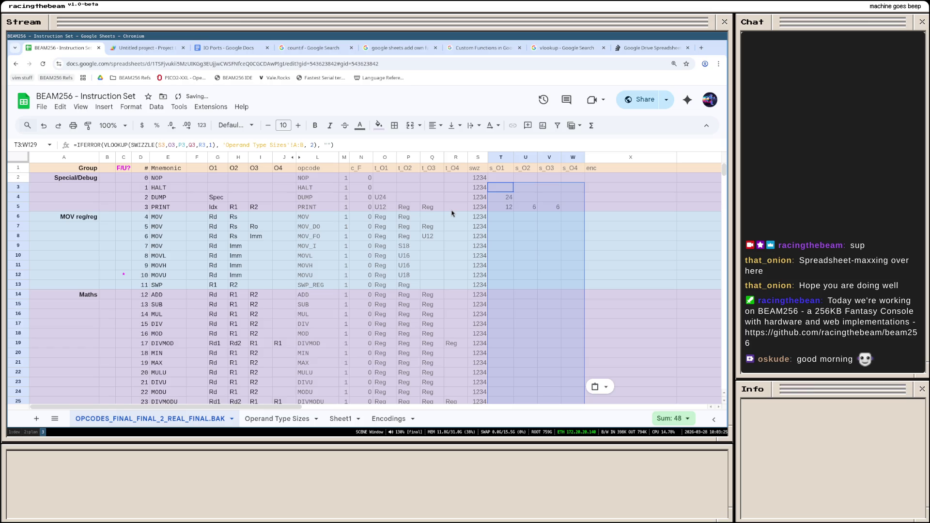
left_click(534, 245)
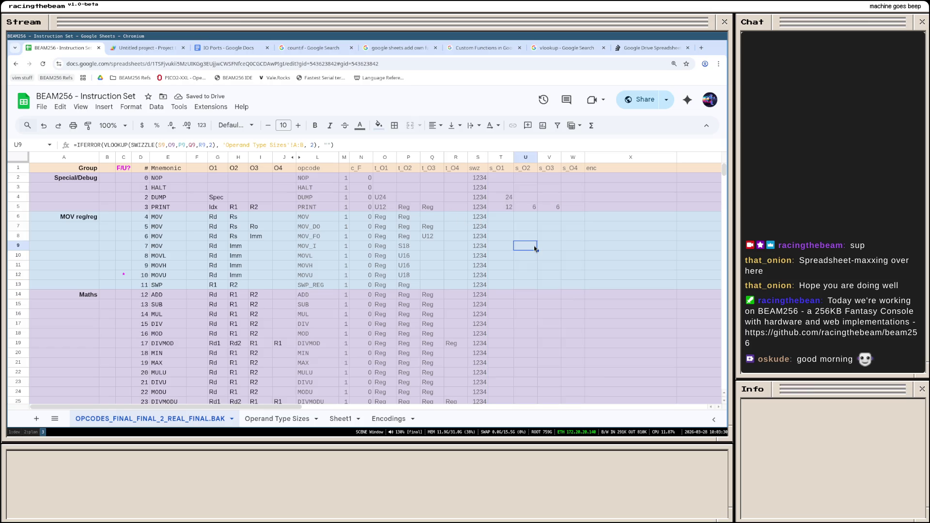
left_click(507, 217)
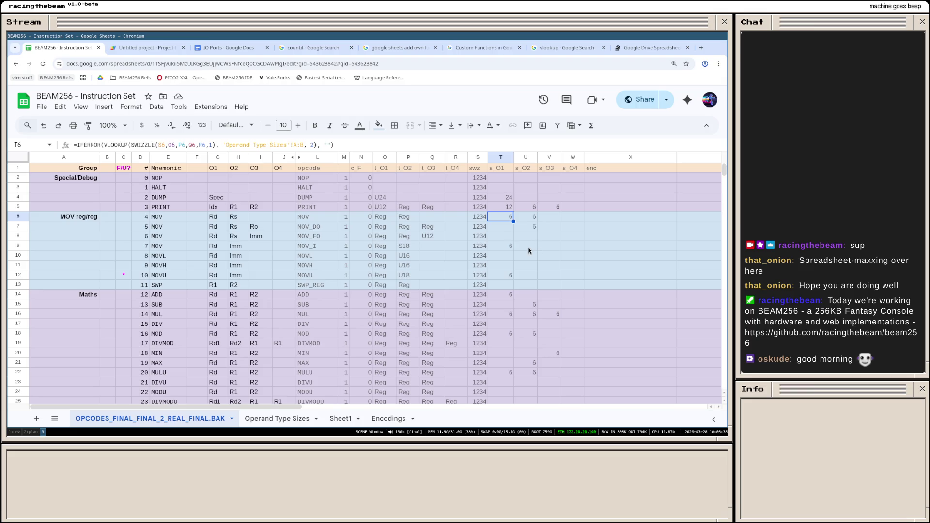
scroll(529, 251, "down", 2)
scroll(529, 270, "down", 5)
scroll(529, 270, "down", 5)
scroll(531, 272, "up", 12)
scroll(528, 218, "down", 2)
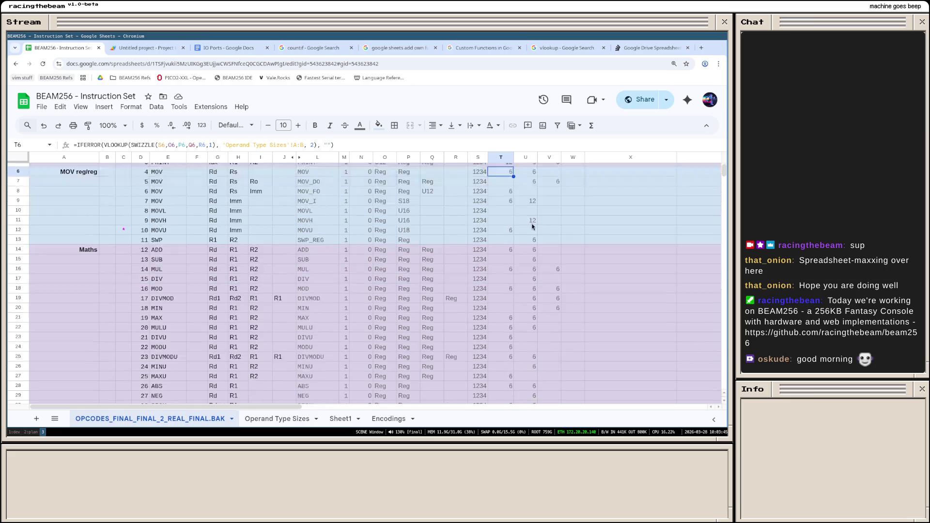
scroll(533, 227, "down", 5)
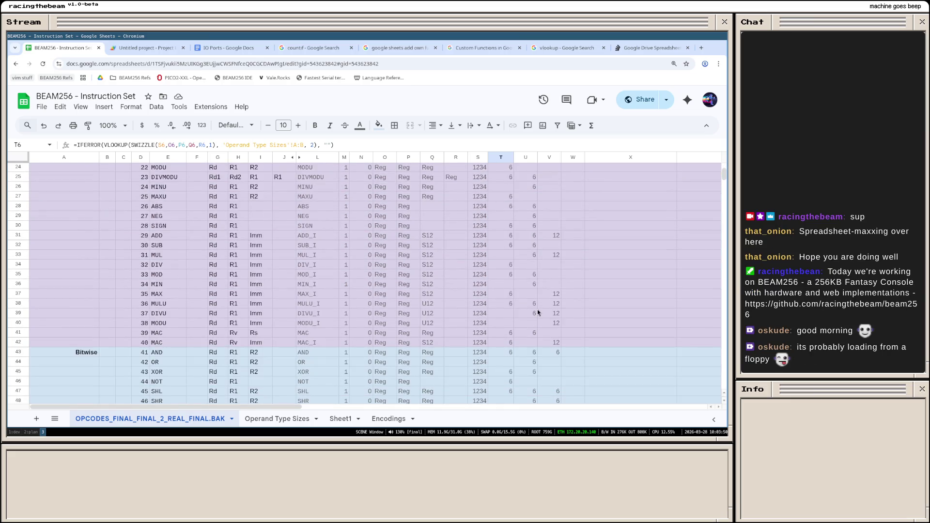
scroll(541, 312, "up", 7)
scroll(538, 264, "down", 8)
scroll(538, 269, "down", 8)
scroll(538, 269, "down", 8)
scroll(538, 271, "down", 8)
scroll(538, 271, "down", 3)
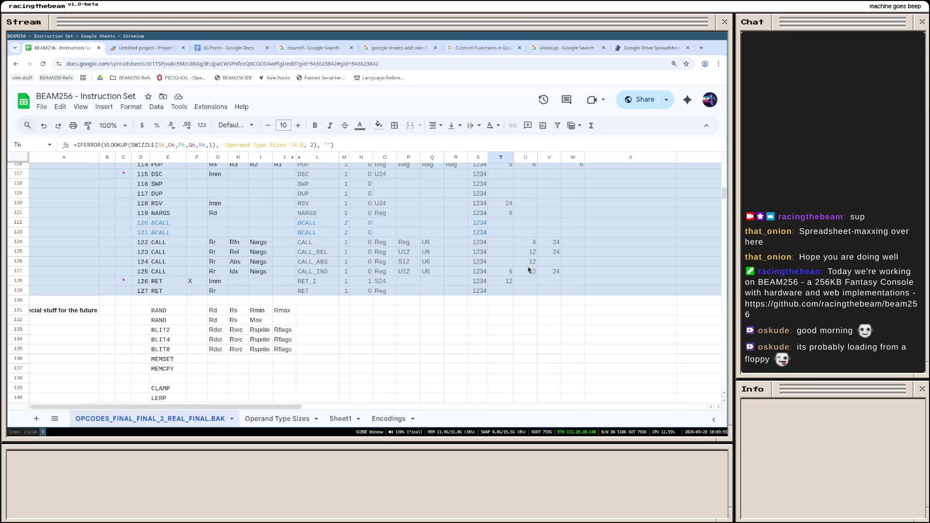
scroll(528, 270, "up", 10)
scroll(529, 270, "up", 10)
scroll(528, 270, "up", 8)
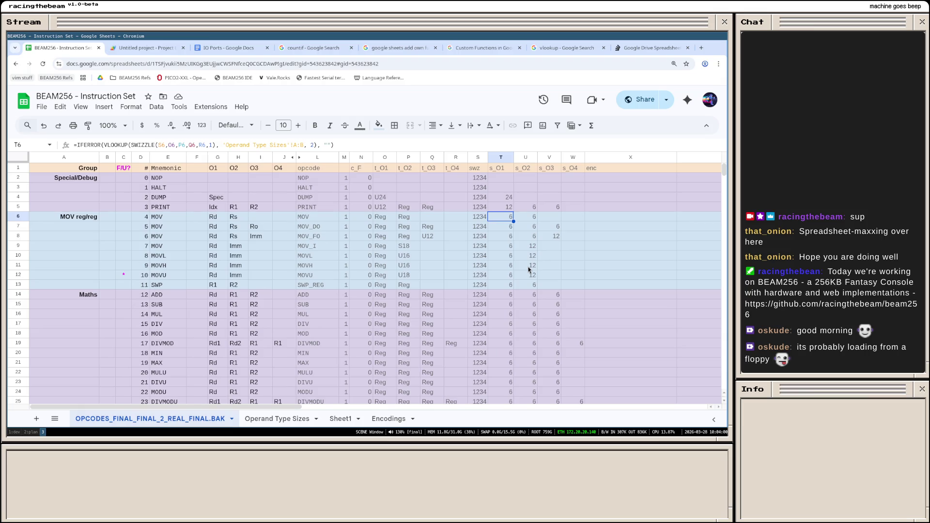
scroll(579, 261, "down", 2)
scroll(585, 273, "down", 3)
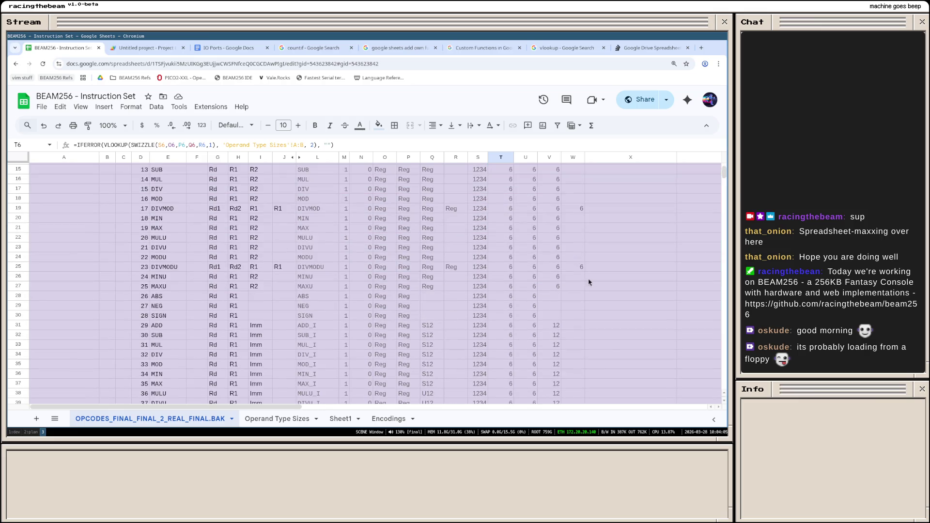
scroll(537, 234, "down", 5)
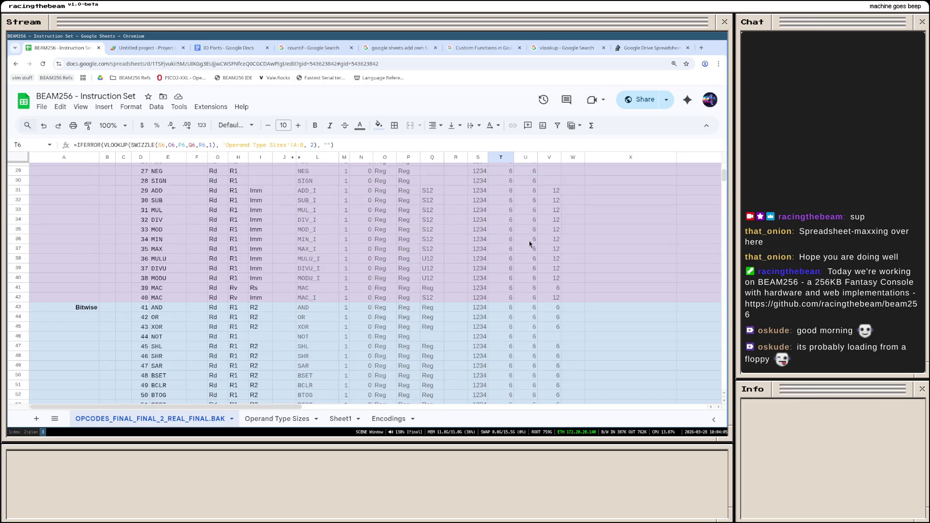
scroll(578, 290, "down", 5)
scroll(582, 295, "down", 2)
scroll(583, 295, "down", 5)
scroll(582, 294, "down", 3)
scroll(582, 294, "down", 2)
scroll(574, 306, "down", 4)
scroll(563, 320, "down", 3)
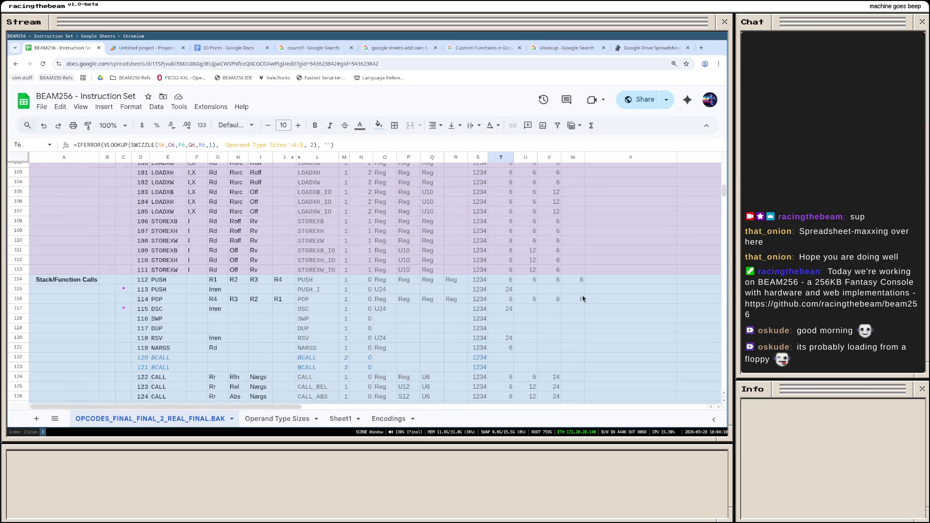
scroll(552, 333, "down", 3)
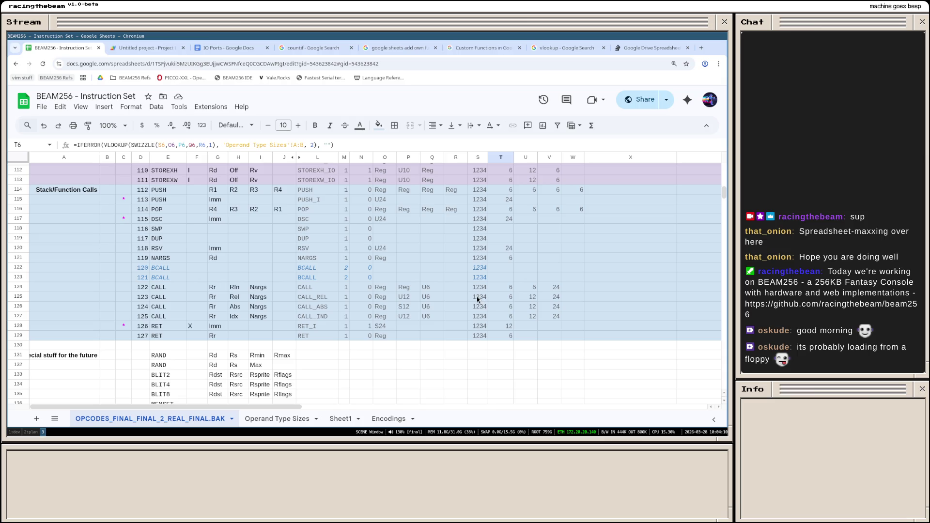
scroll(488, 297, "up", 10)
scroll(498, 306, "down", 5)
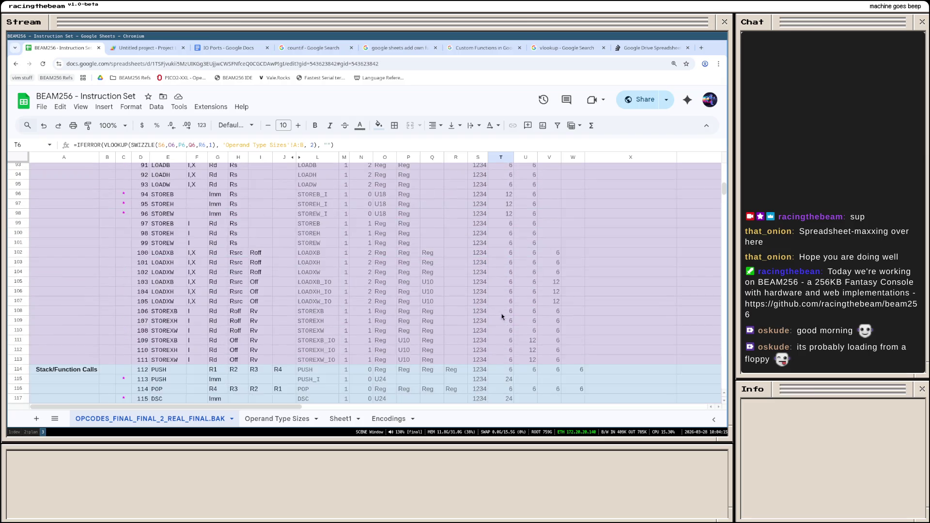
scroll(501, 313, "down", 4)
scroll(529, 302, "down", 3)
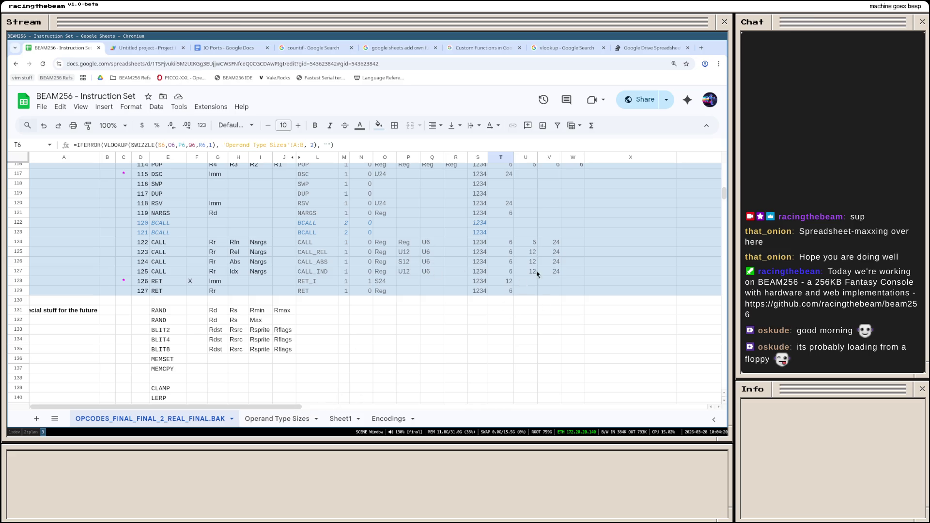
scroll(538, 276, "up", 2)
scroll(539, 276, "up", 15)
scroll(538, 276, "up", 10)
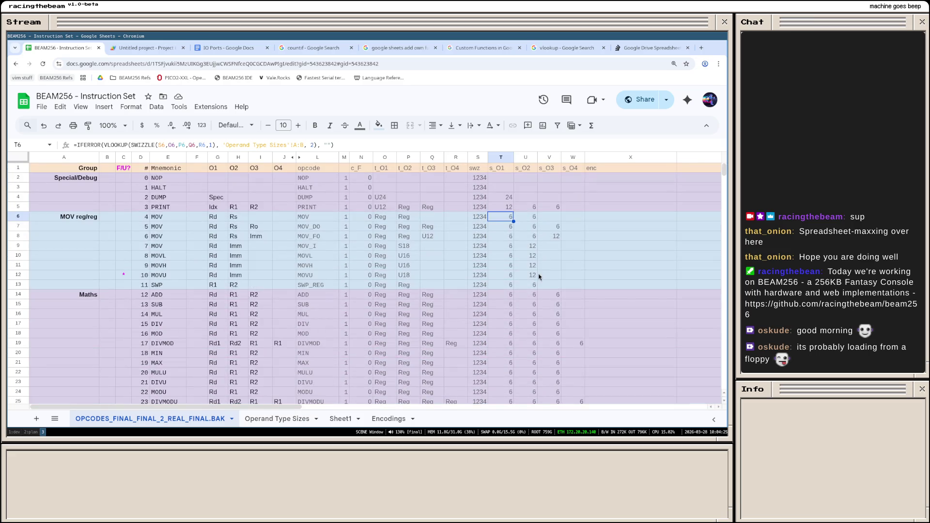
left_click(578, 158)
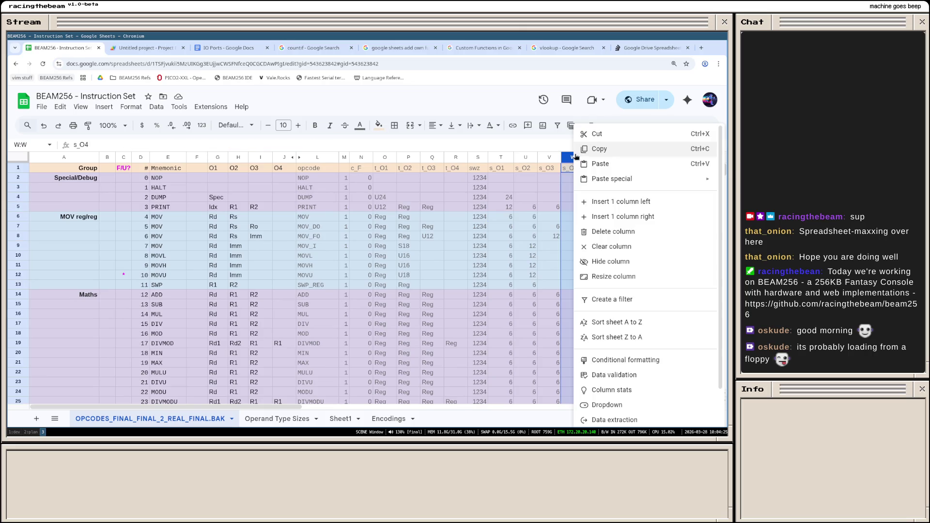
Step: Insert a new column after s_O4 and title it Check
left_click(629, 215)
left_click(597, 168)
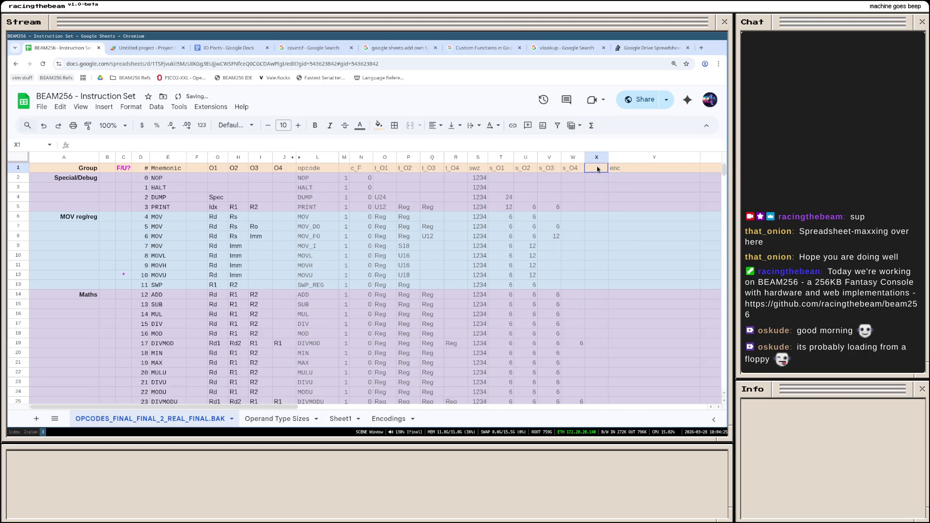
type("Check")
key("Return")
type("=SUM")
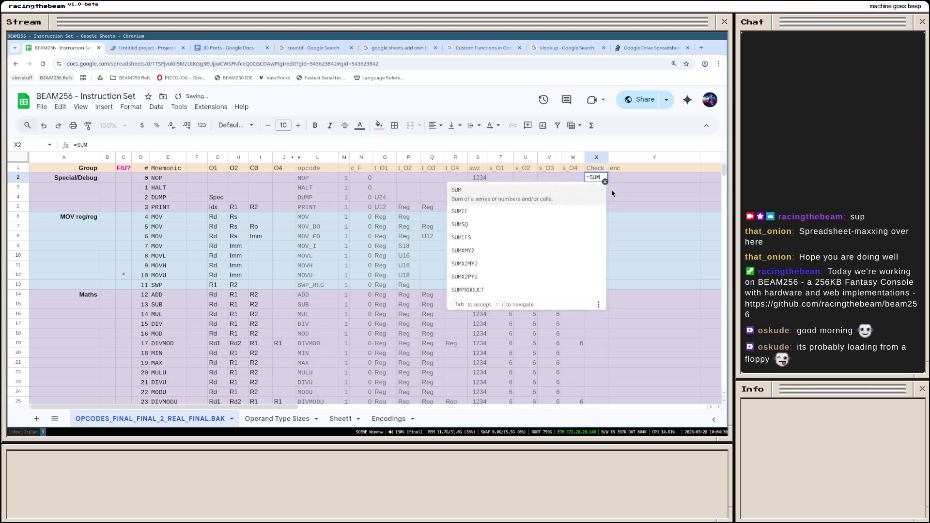
type("(T2:T")
Step: Enter =SUM(T2:W2) as NOP's Check total, copy it and select X3:X129 for pasting
key("BackSpace")
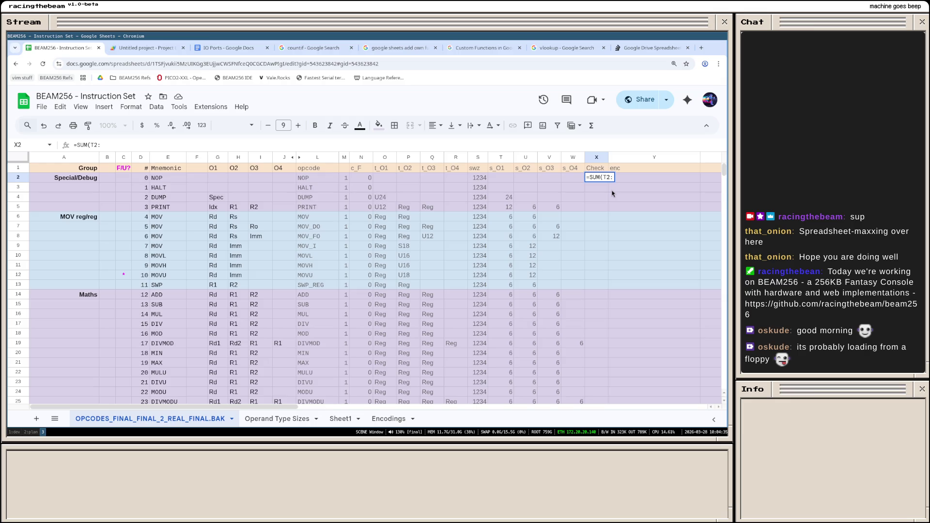
type("W2")
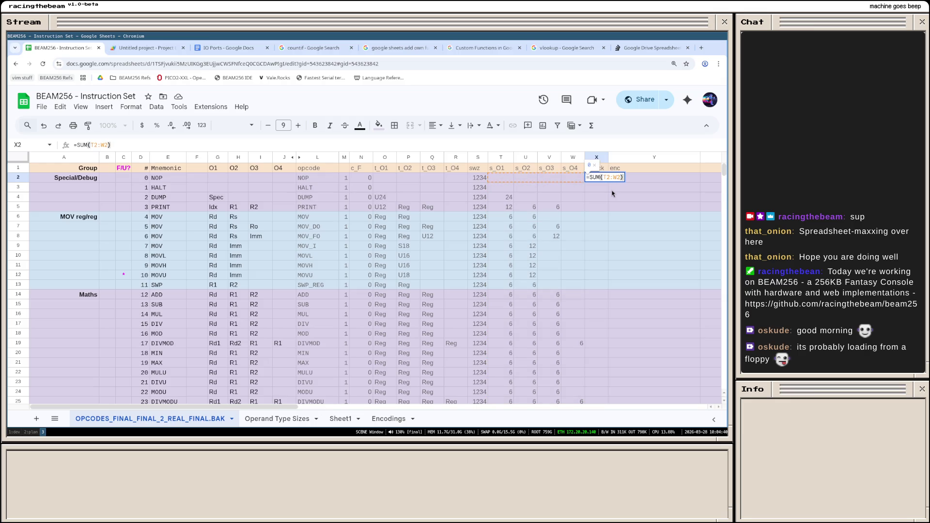
key("Return")
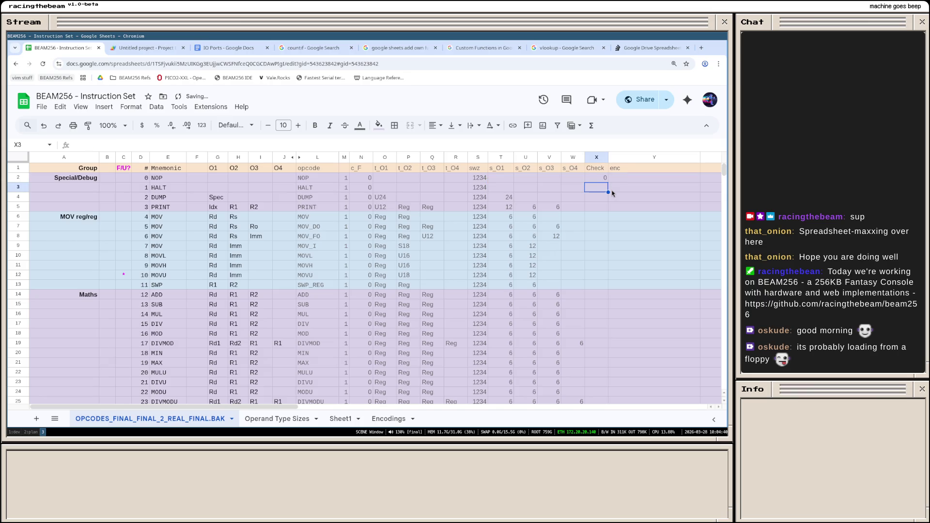
key("Up")
key("Down")
scroll(603, 314, "down", 10)
scroll(603, 315, "down", 10)
scroll(603, 314, "down", 5)
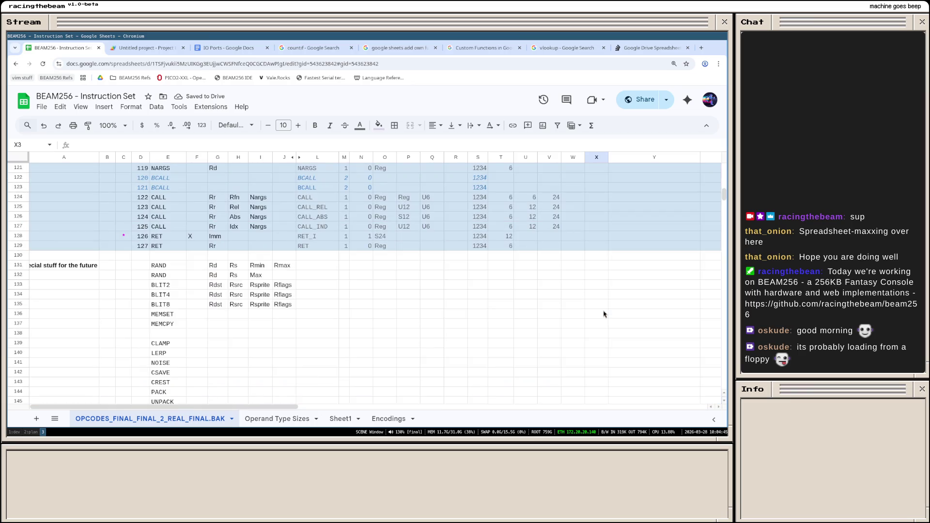
left_click(604, 248, "shift")
right_click(604, 247)
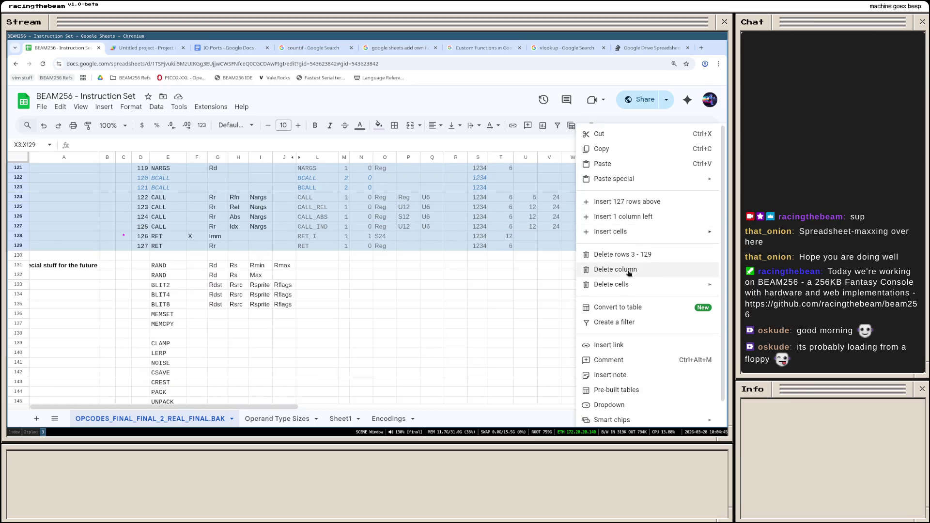
mouse_move(614, 178)
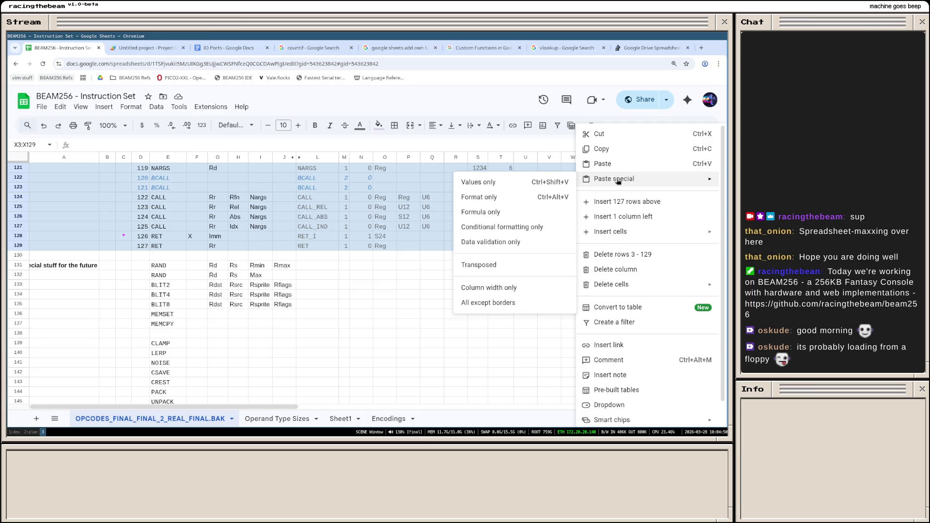
Step: Paste the sum formula only into X3:X129 so every opcode row shows its total operand size
left_click(515, 211)
left_click(548, 228)
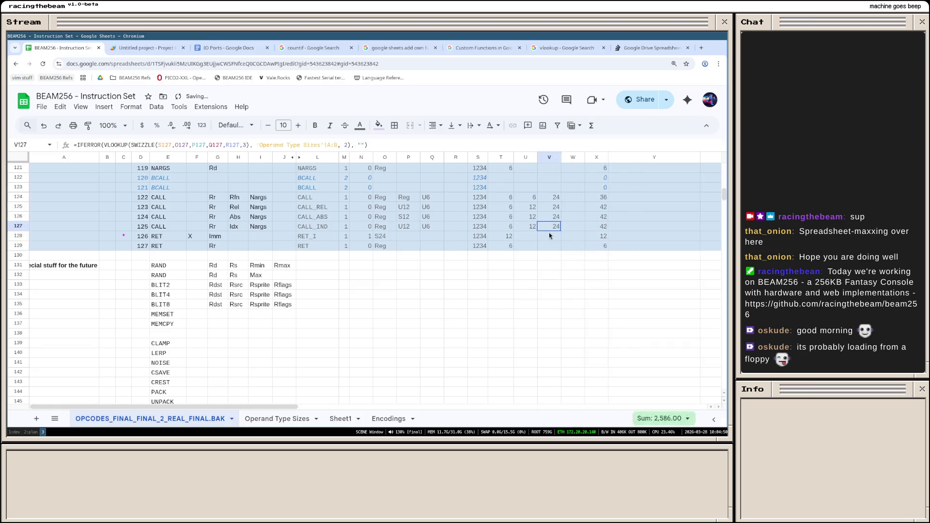
scroll(550, 235, "up", 15)
scroll(550, 236, "up", 15)
scroll(552, 240, "down", 5)
scroll(558, 242, "down", 5)
scroll(567, 243, "down", 5)
scroll(577, 243, "down", 5)
scroll(577, 242, "up", 10)
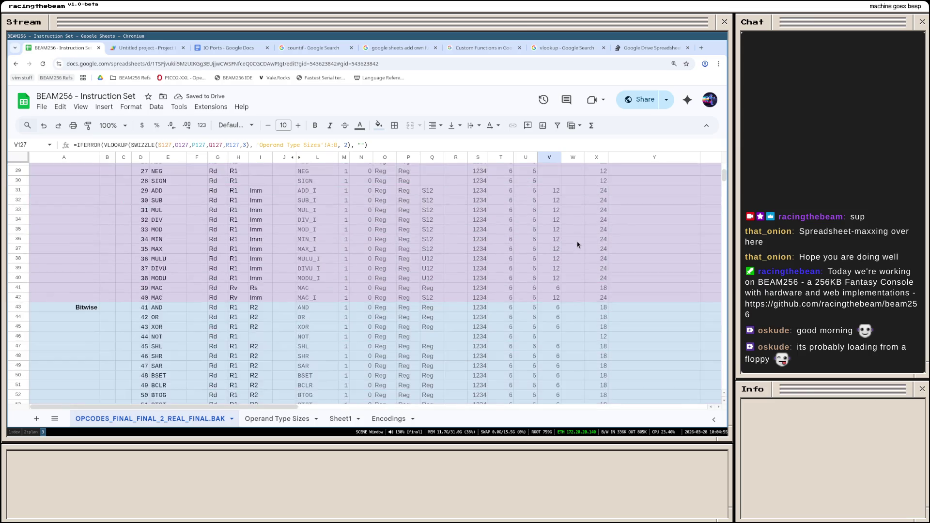
scroll(577, 242, "up", 10)
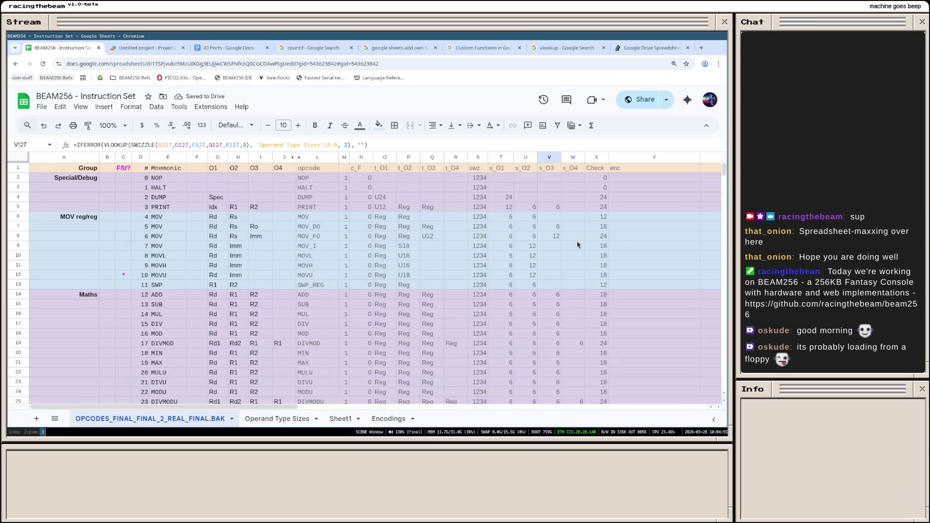
left_click(598, 161)
Step: Briefly view the Check column's conditional formatting rules and close them unchanged
right_click(597, 161)
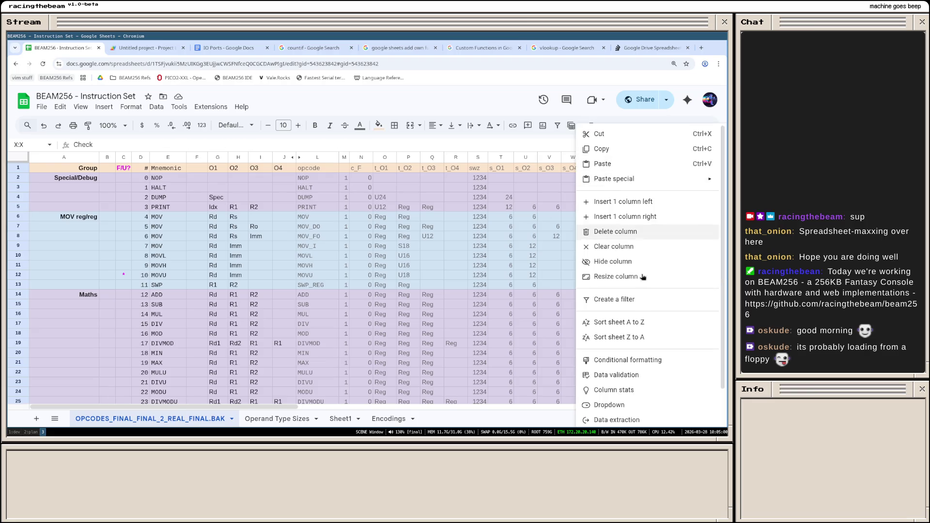
left_click(647, 359)
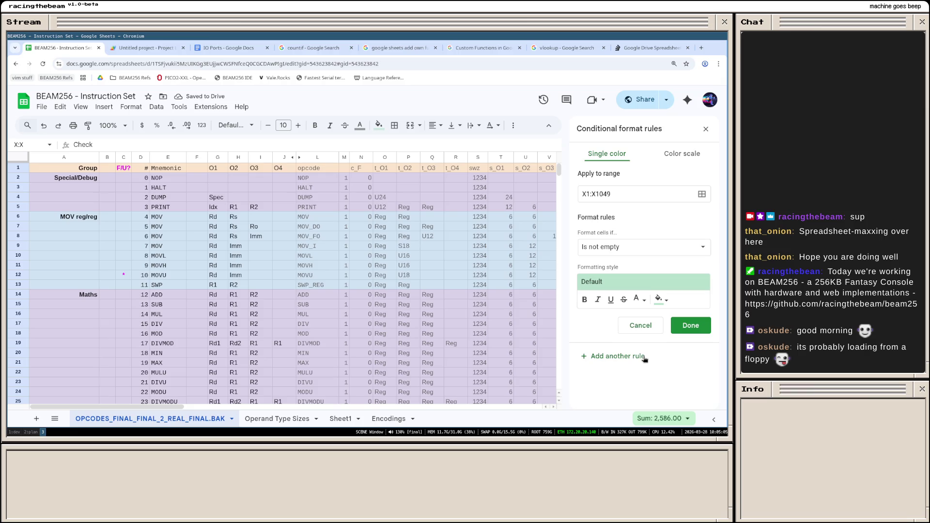
key("Escape")
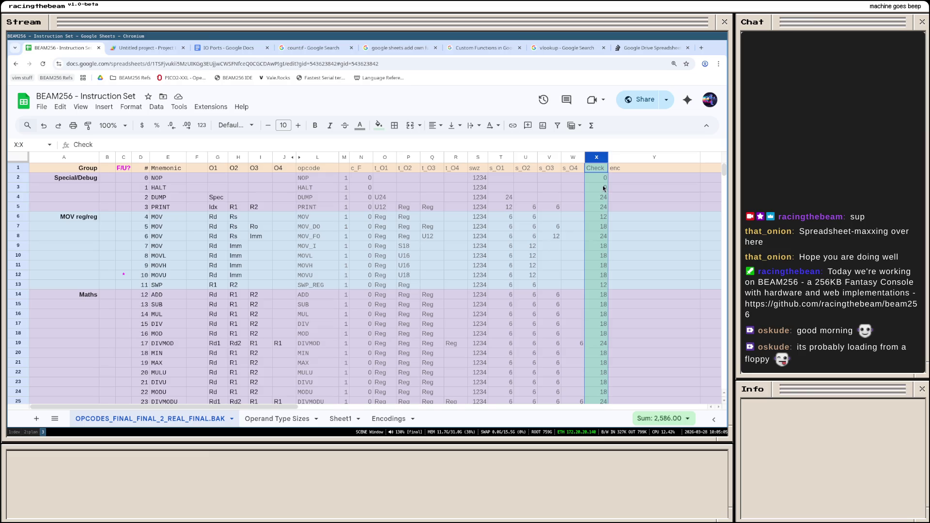
Step: Review the Check formulas in X3 and X2, then select the c_F column
left_click(599, 185)
key("ctrl+shift+Down")
left_click(598, 180)
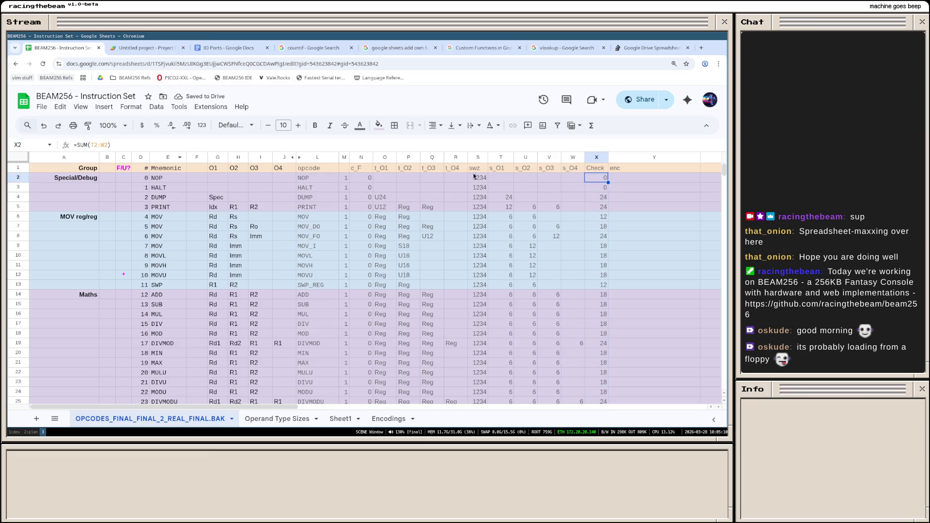
left_click(360, 158)
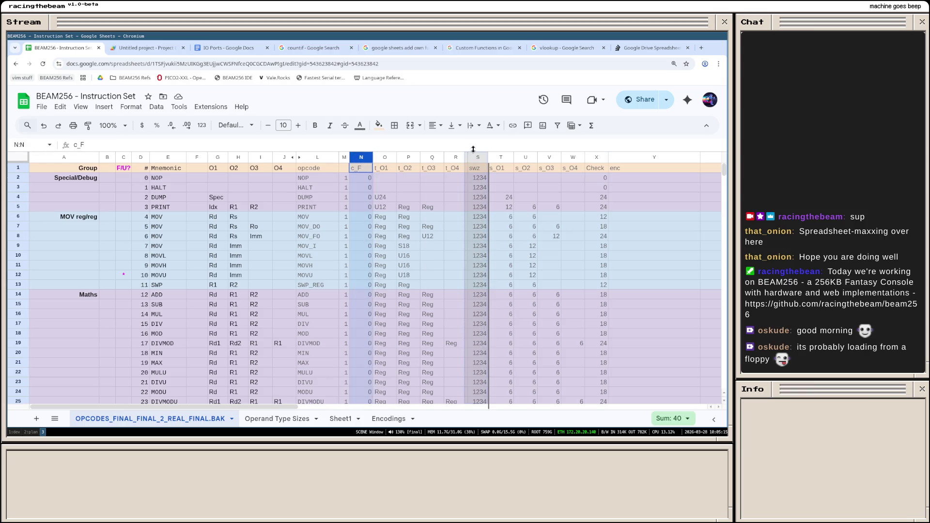
Step: Move the c_F column to sit right after swz and change X2 to =S2+SUM(T2:W2)
left_click_drag(360, 158, 476, 157)
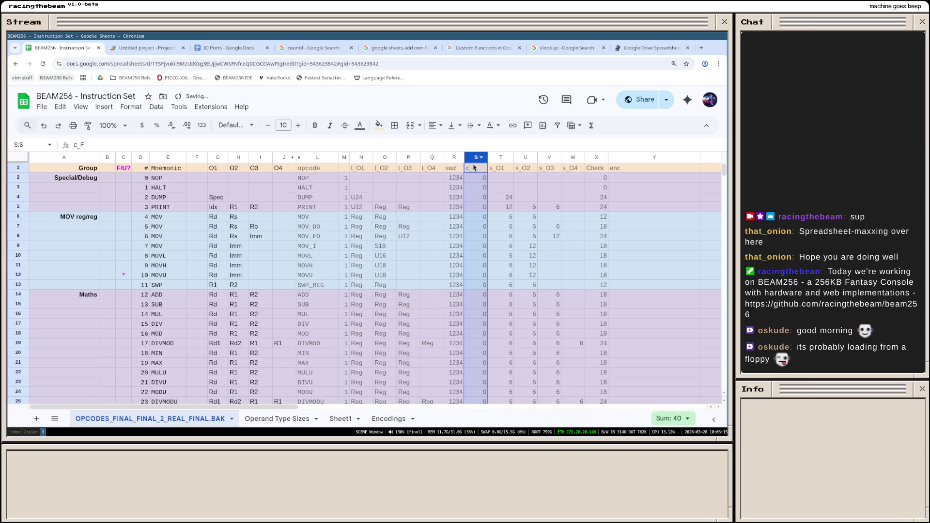
left_click(596, 176)
left_click(84, 145)
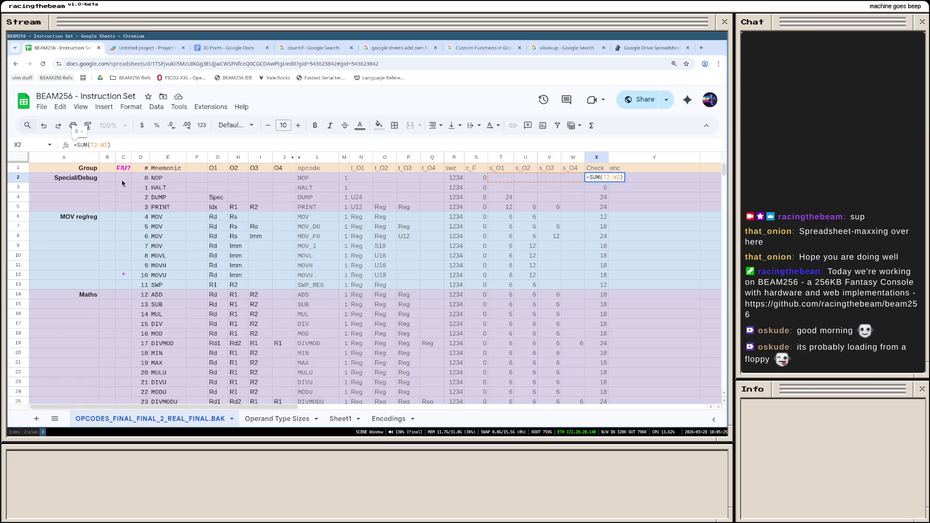
type("S")
key("BackSpace")
key("Return")
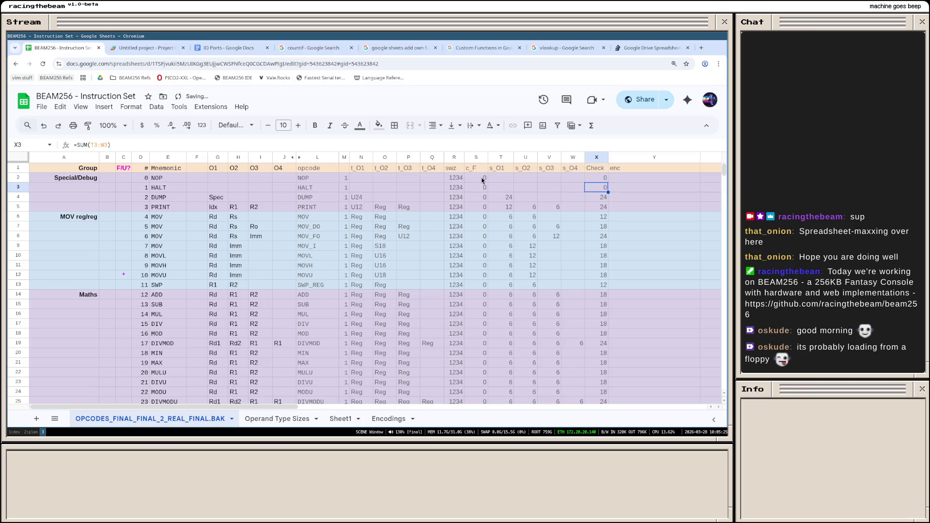
Step: Copy the edited X2 formula and select the Check cells below it for pasting
key("Up")
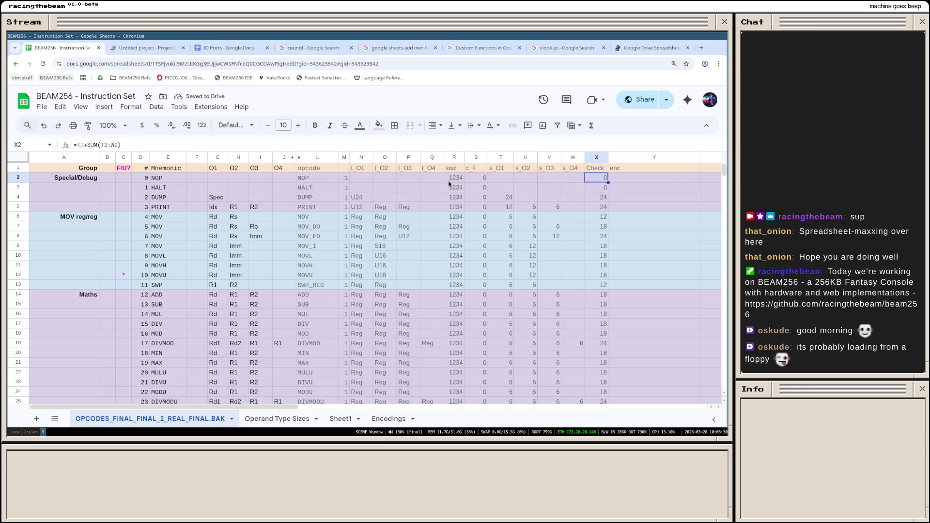
left_click(150, 145)
key("ctrl+a")
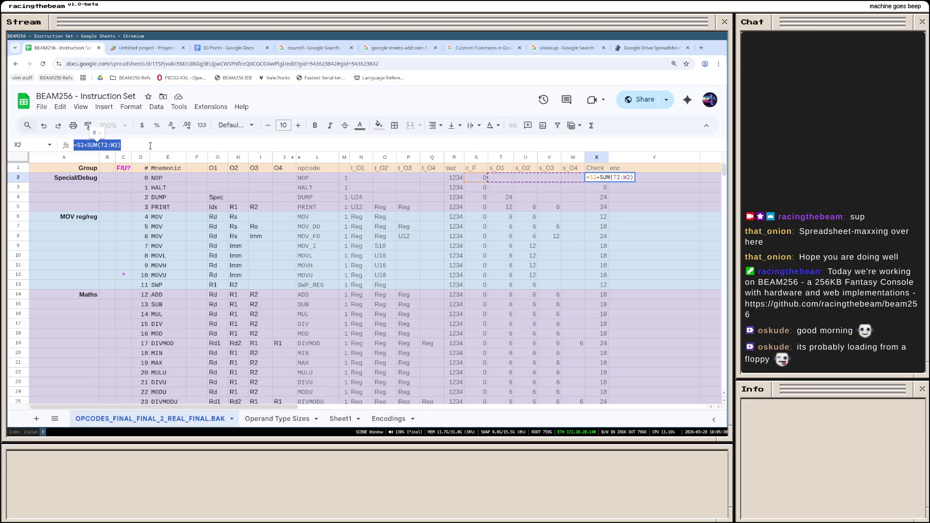
key("Return")
scroll(607, 232, "down", 2)
scroll(612, 275, "down", 8)
scroll(612, 275, "down", 7)
scroll(608, 283, "up", 2)
left_click(604, 282, "shift")
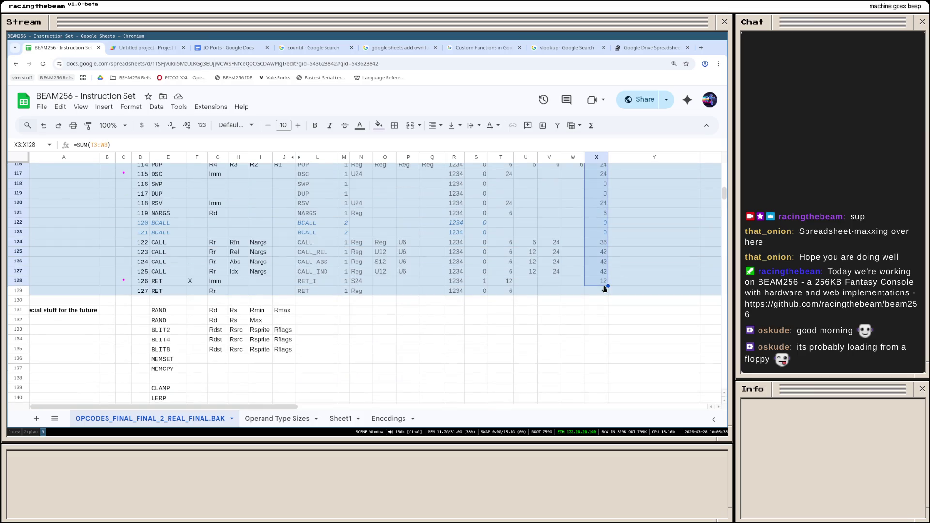
Step: Paste the c_F-plus-sizes formula into Check rows 3-129 and review X4 at the top
right_click(605, 289)
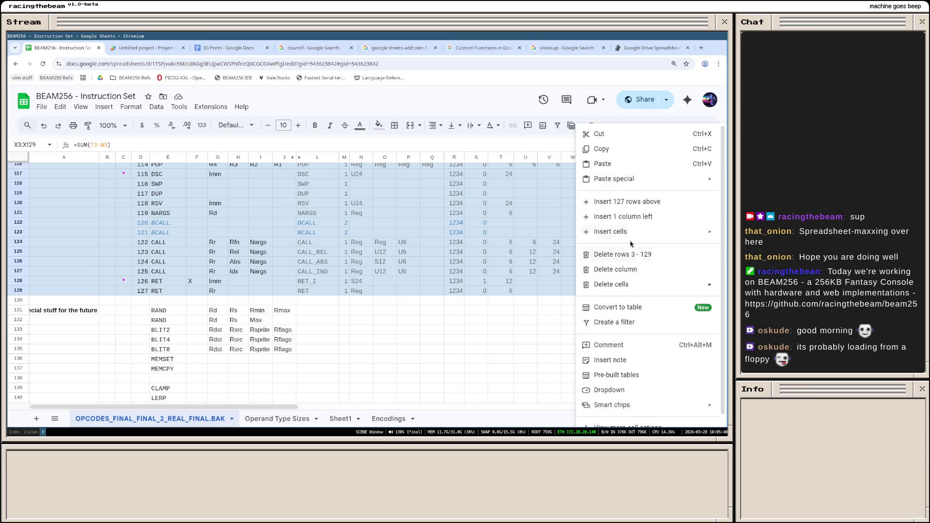
left_click(479, 214)
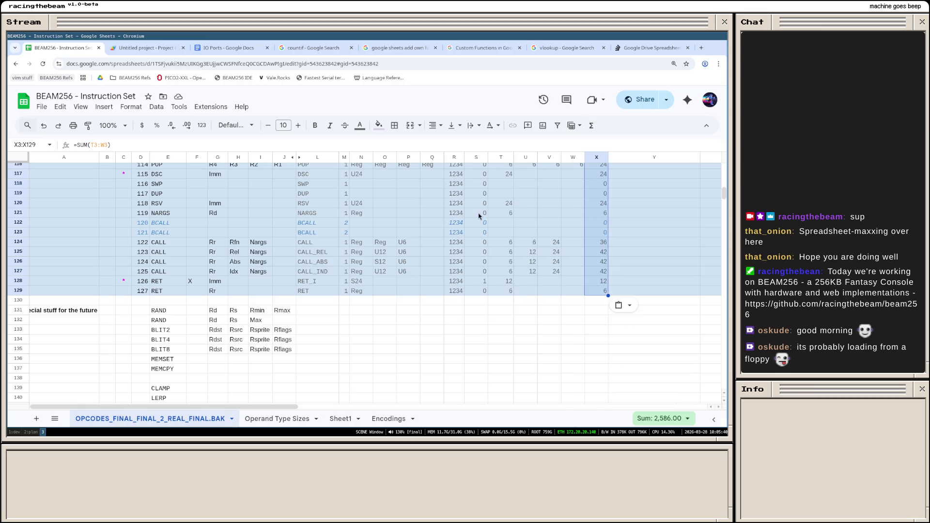
scroll(550, 249, "up", 5)
scroll(550, 249, "up", 5)
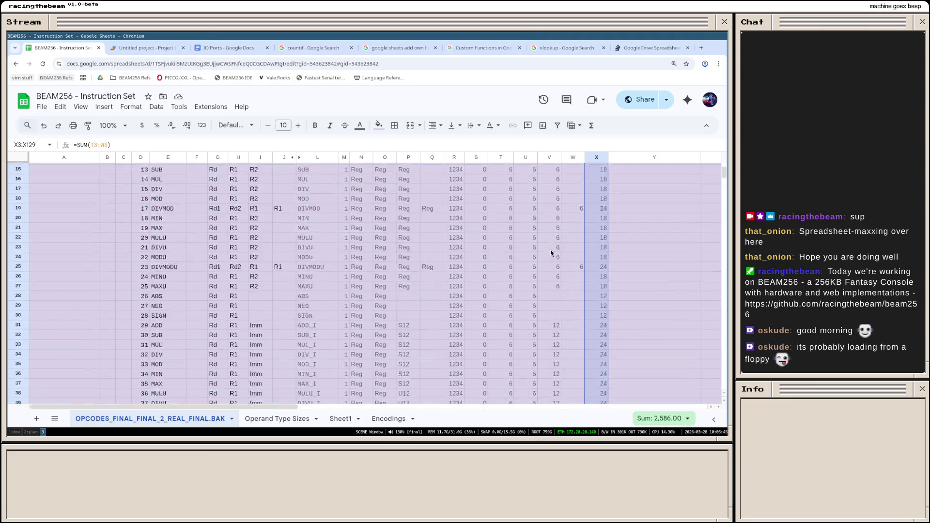
scroll(551, 249, "up", 5)
left_click(594, 199)
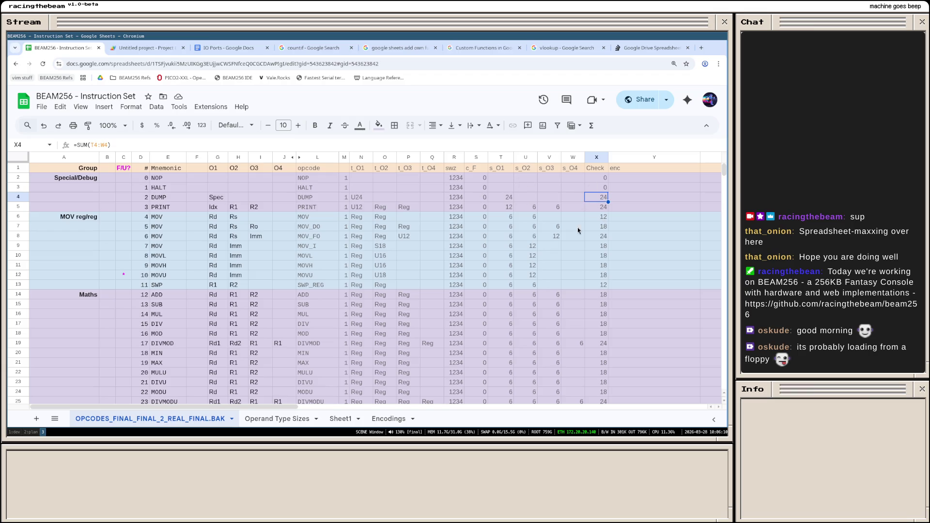
scroll(577, 230, "down", 3)
scroll(560, 258, "up", 3)
left_click(282, 420)
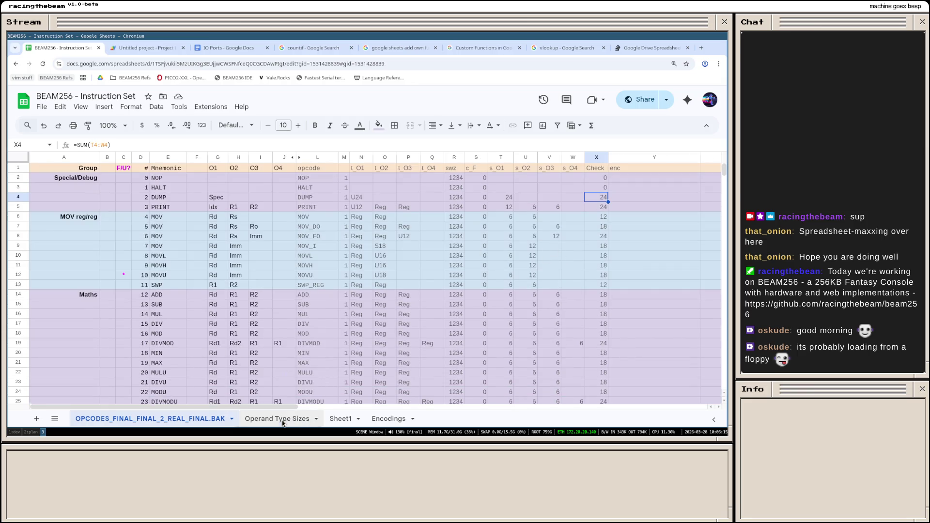
left_click(186, 419)
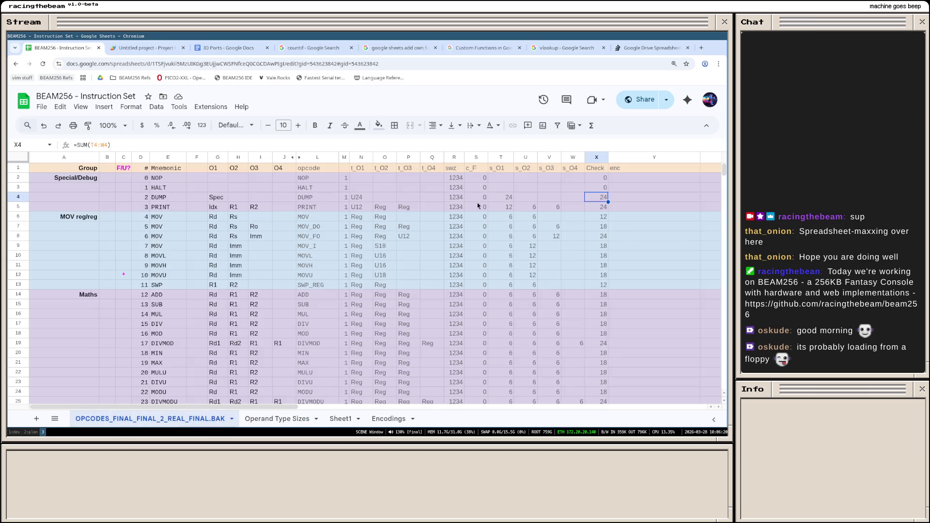
left_click(475, 181)
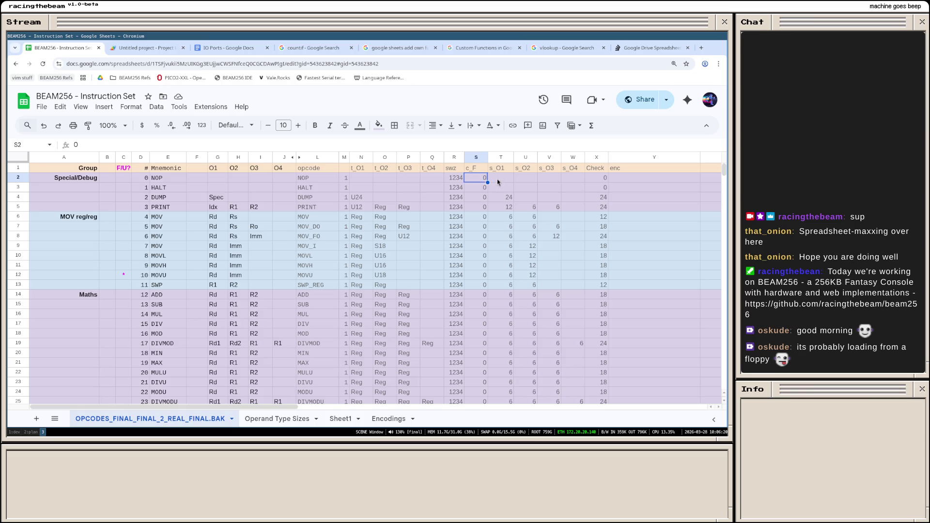
left_click(498, 182)
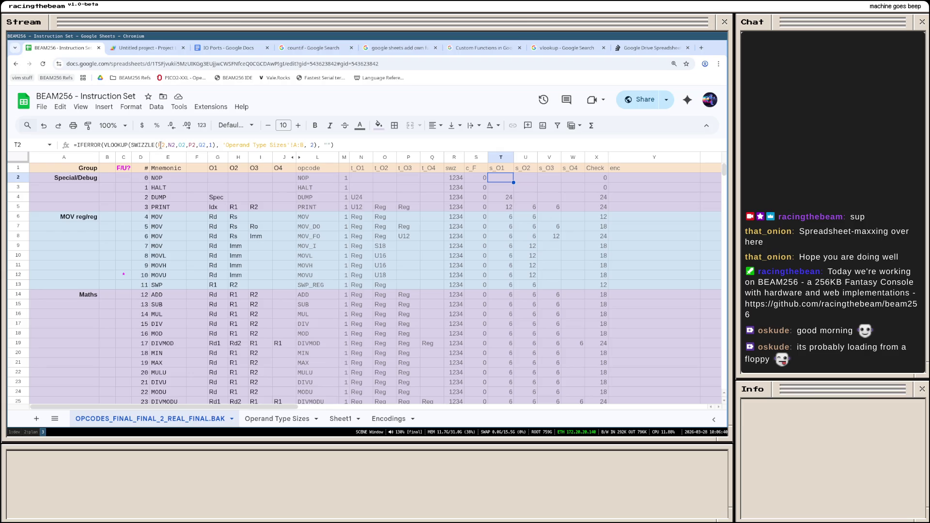
left_click(160, 144)
type("$R2,")
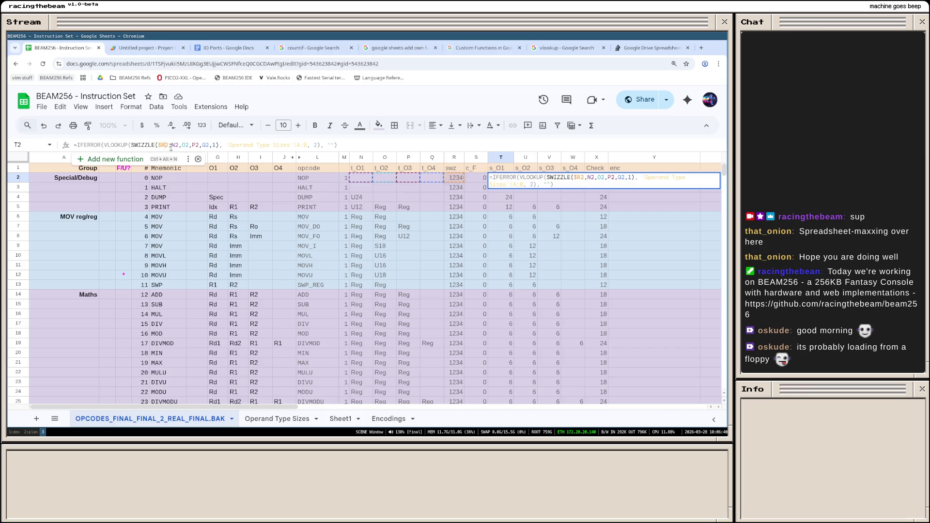
type("$")
Step: Make T2's SWIZZLE lookup use absolute column references $R2 and $N2-$Q2
key("Right")
key("Right")
key("Right")
type("$")
key("Right")
key("Right")
key("Right")
type("$")
key("Right")
key("Right")
key("Right")
type("$")
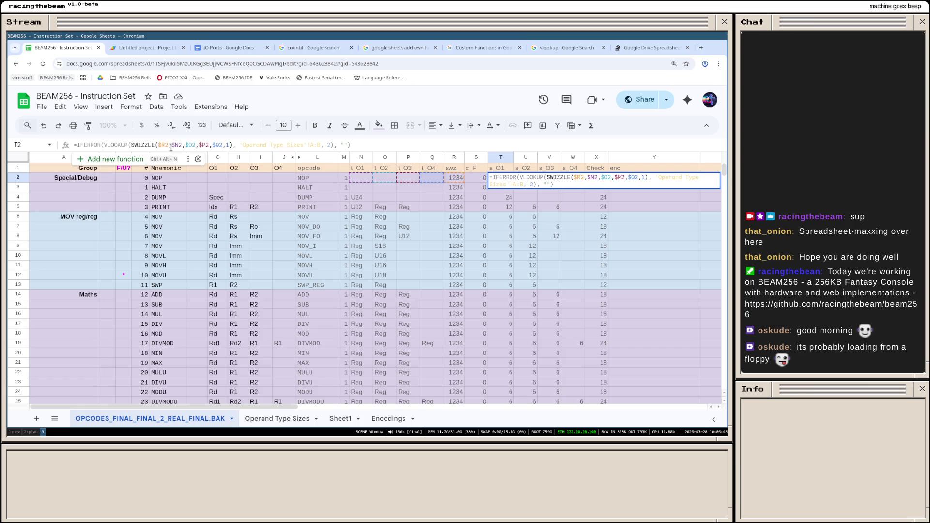
key("Return")
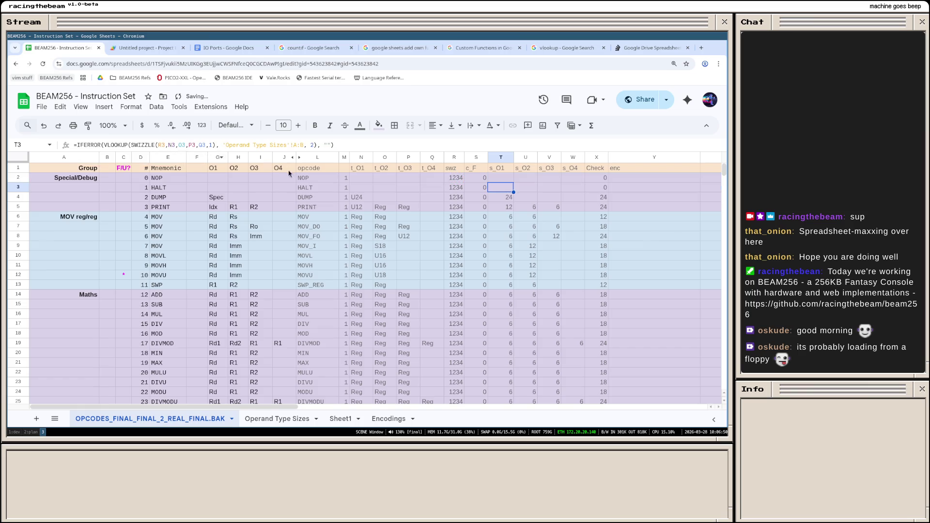
Step: Compare the size formulas in T5, T7, T11 and U2 against the updated T2
left_click(512, 209)
left_click(509, 227)
left_click(512, 267)
left_click(499, 180)
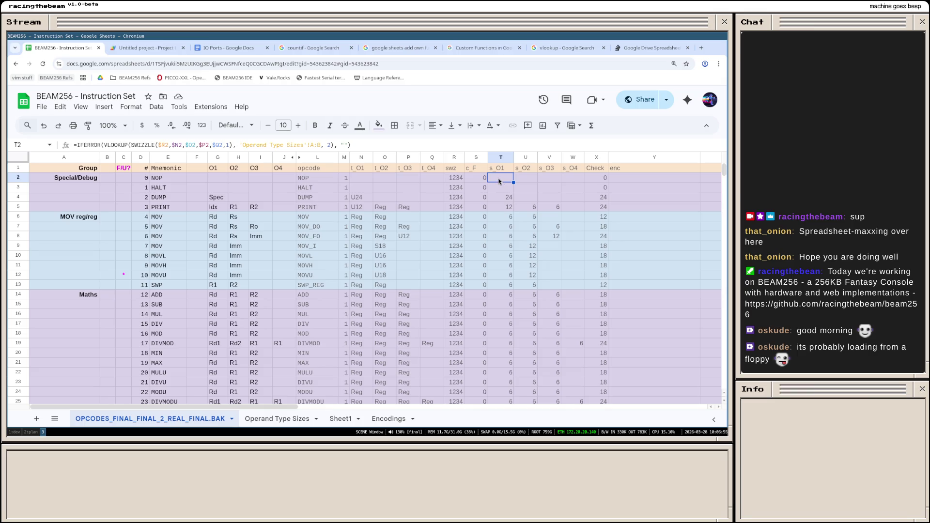
left_click(529, 178)
left_click(502, 179)
scroll(518, 193, "down", 5)
scroll(518, 204, "up", 5)
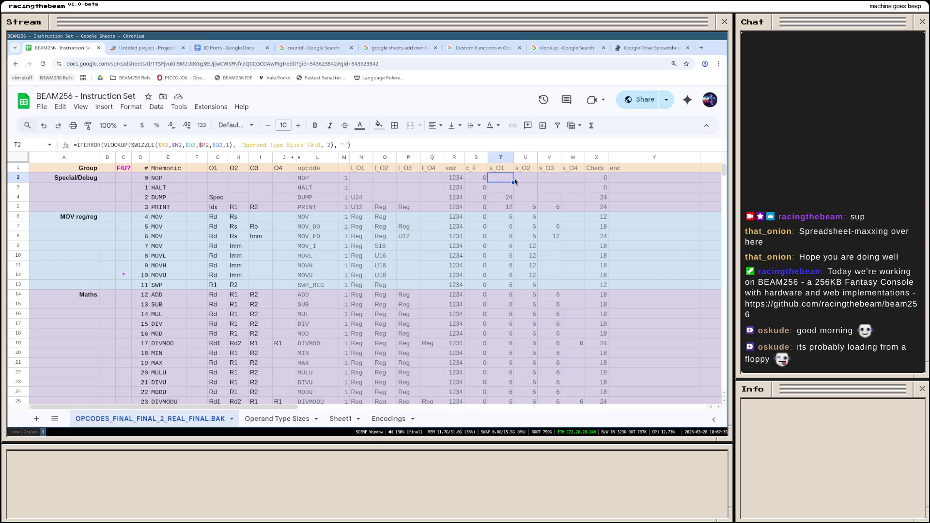
Step: Fill the IFERROR/VLOOKUP size formula from T2 across to W2 and review the results
mouse_move(513, 182)
left_mouse_down()
mouse_move(576, 176)
mouse_move(512, 181)
left_mouse_up()
left_click(405, 265)
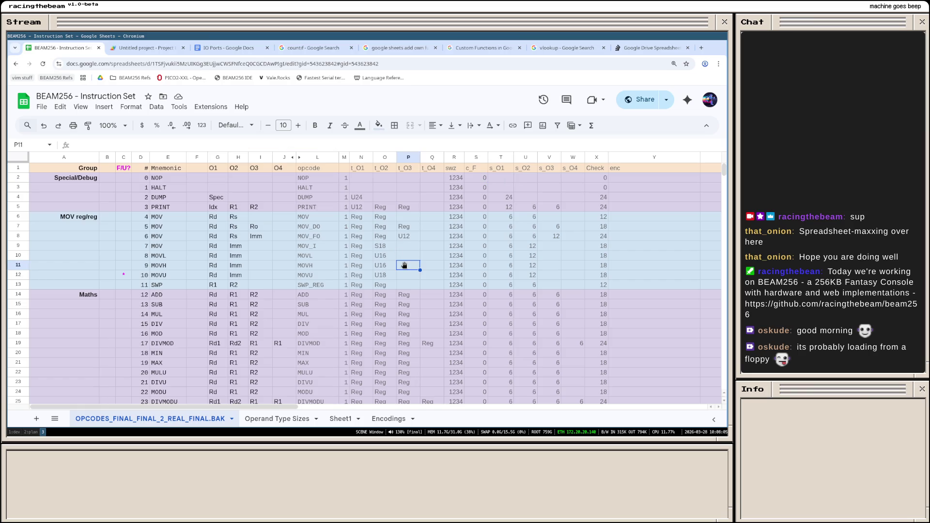
scroll(404, 266, "down", 2)
scroll(402, 268, "down", 2)
scroll(401, 269, "down", 1)
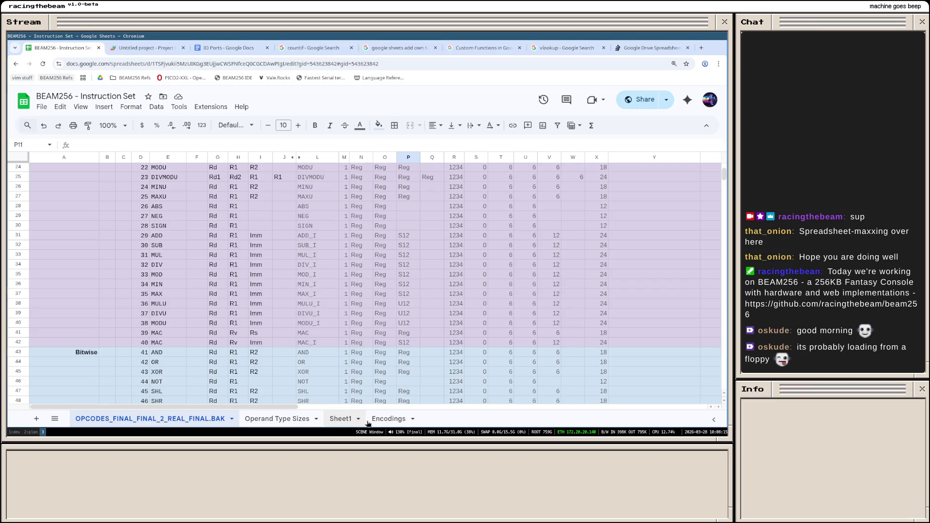
Step: Switch to the Operand Type Sizes sheet and select its type name column
left_click(385, 418)
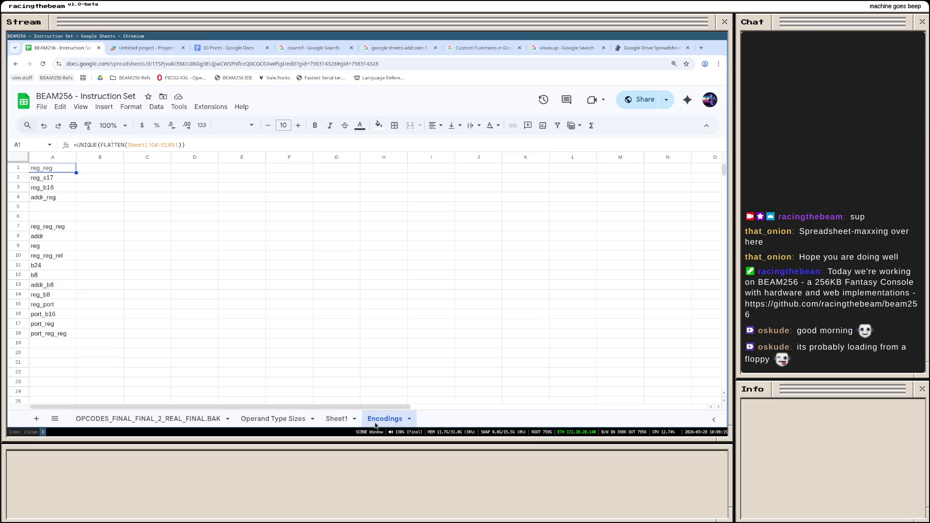
left_click(252, 418)
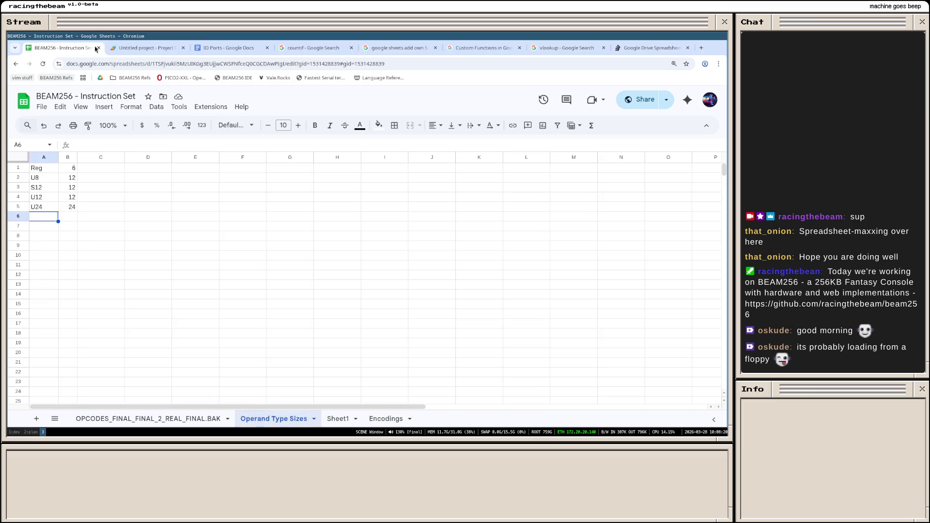
left_click(44, 157)
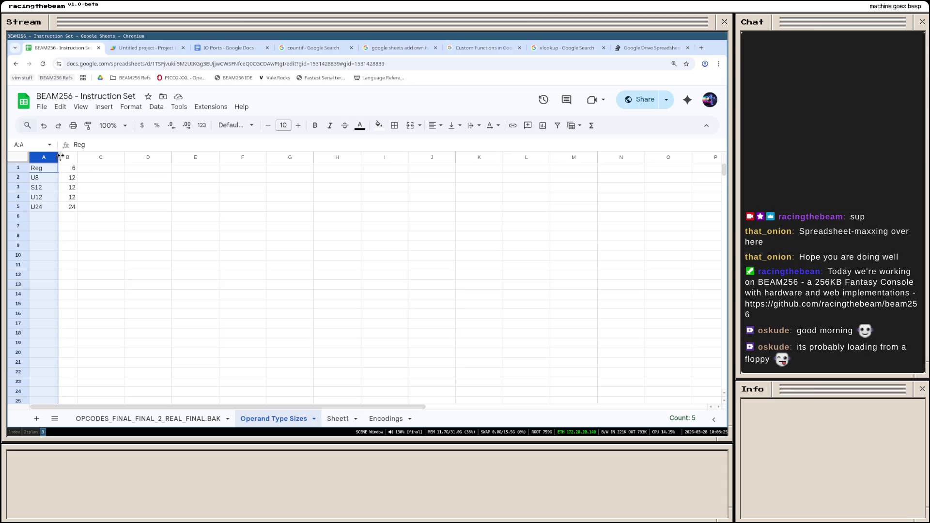
left_click(52, 180)
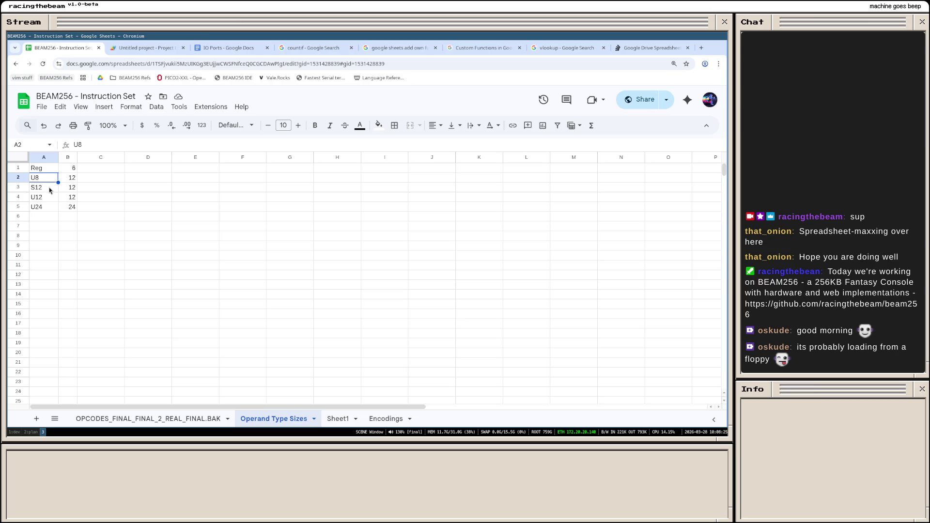
Step: Sort columns A:B of the size table A to Z by type name
left_click(66, 158, "shift")
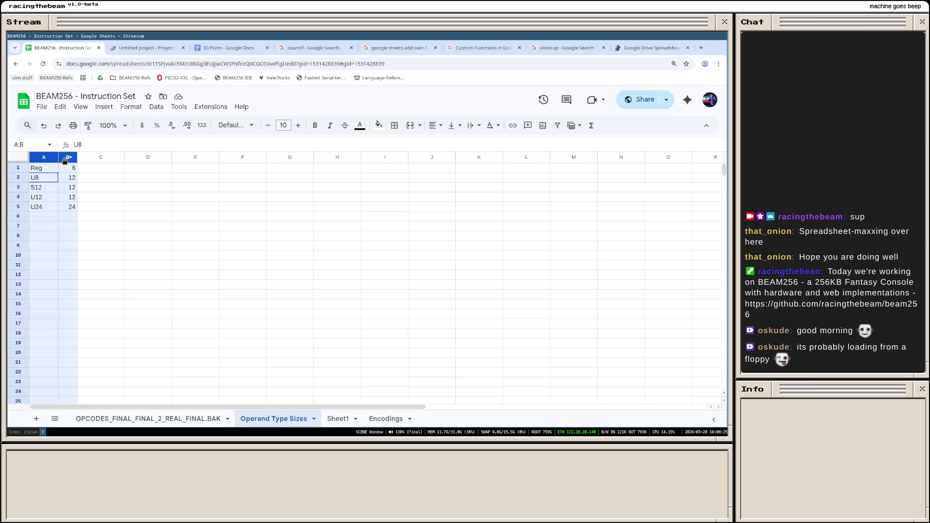
right_click(67, 161)
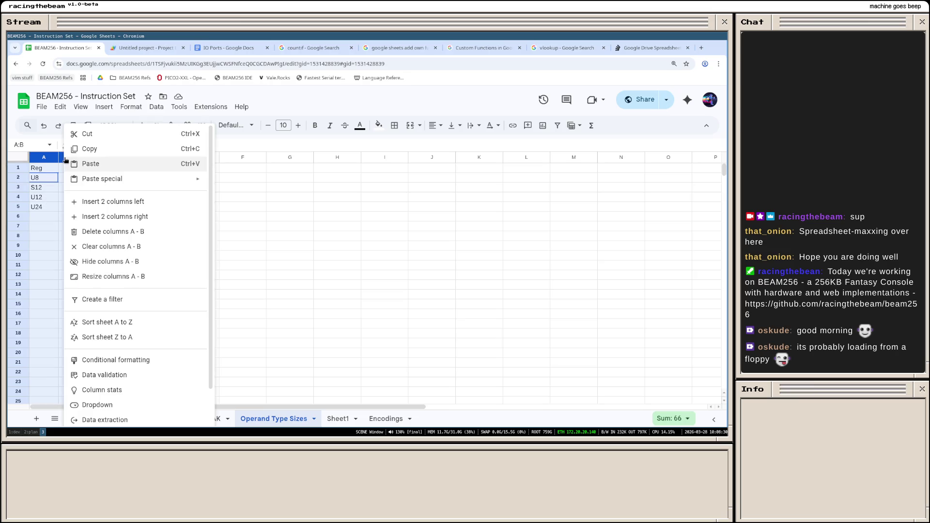
left_click(147, 321)
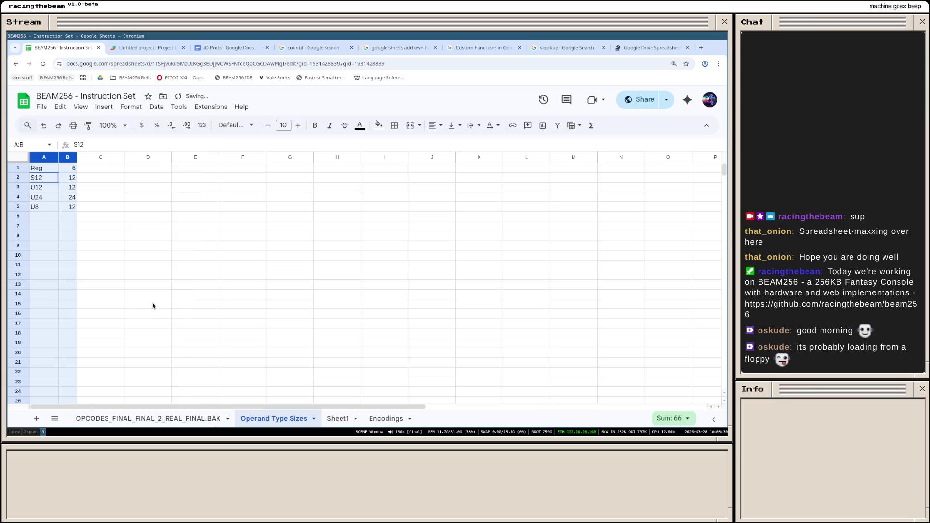
left_click(151, 305)
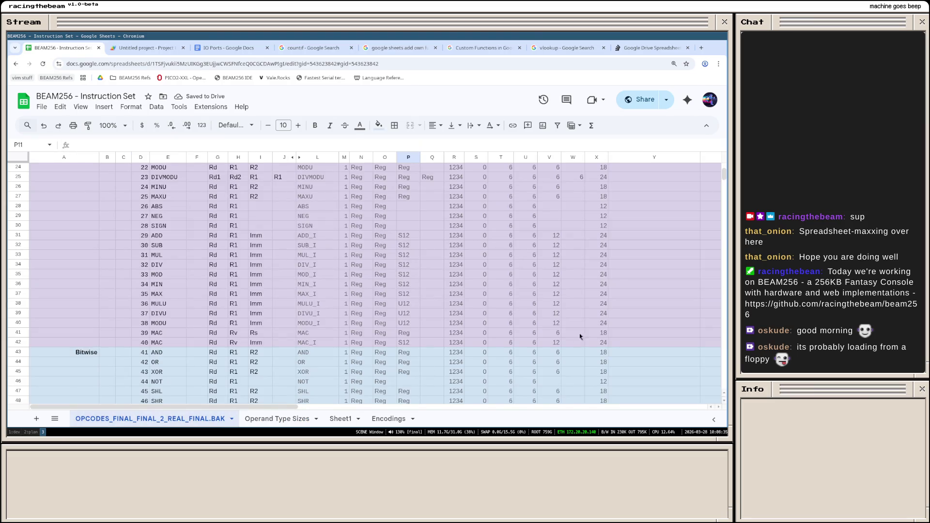
left_click(596, 324)
scroll(569, 297, "up", 3)
scroll(570, 297, "up", 3)
left_click(565, 248)
left_click(519, 229)
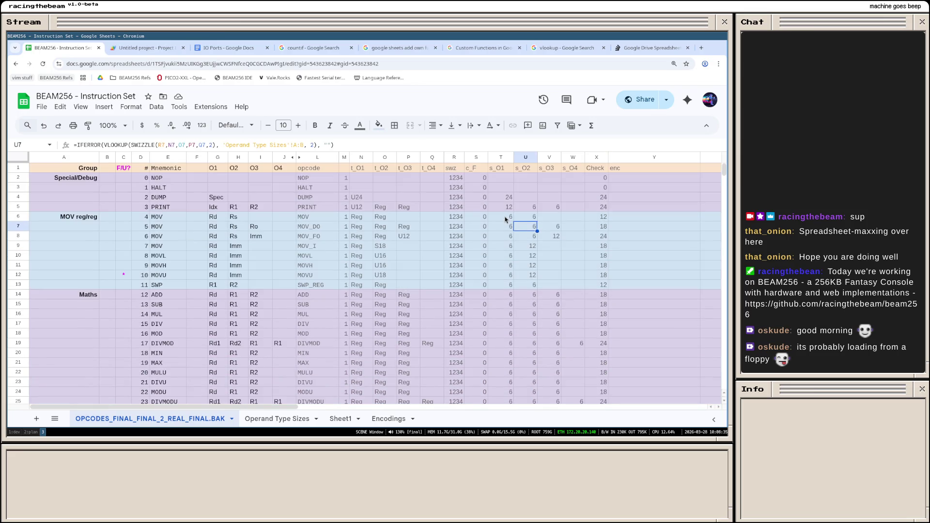
left_click(505, 219)
scroll(506, 220, "down", 2)
scroll(505, 220, "down", 4)
scroll(506, 220, "down", 4)
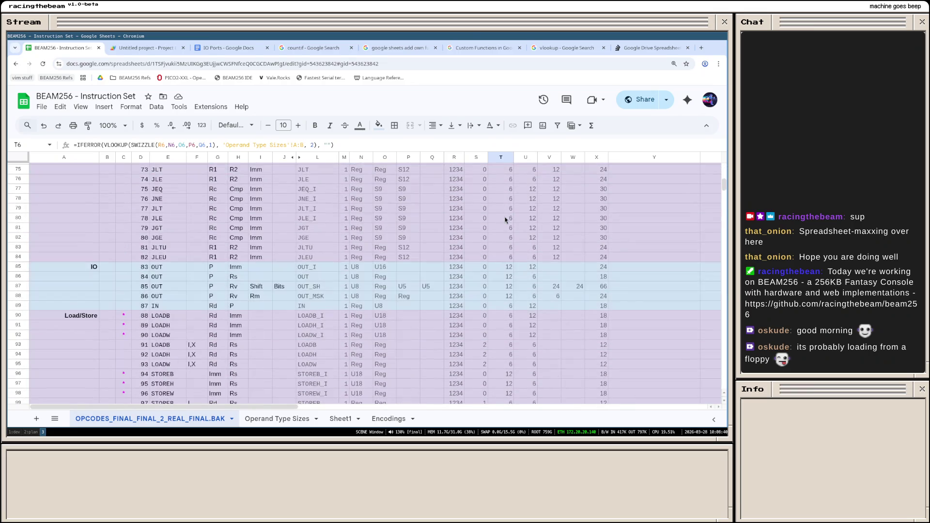
scroll(502, 218, "down", 4)
scroll(502, 218, "down", 4)
scroll(502, 218, "up", 3)
scroll(502, 218, "up", 3)
scroll(566, 314, "up", 3)
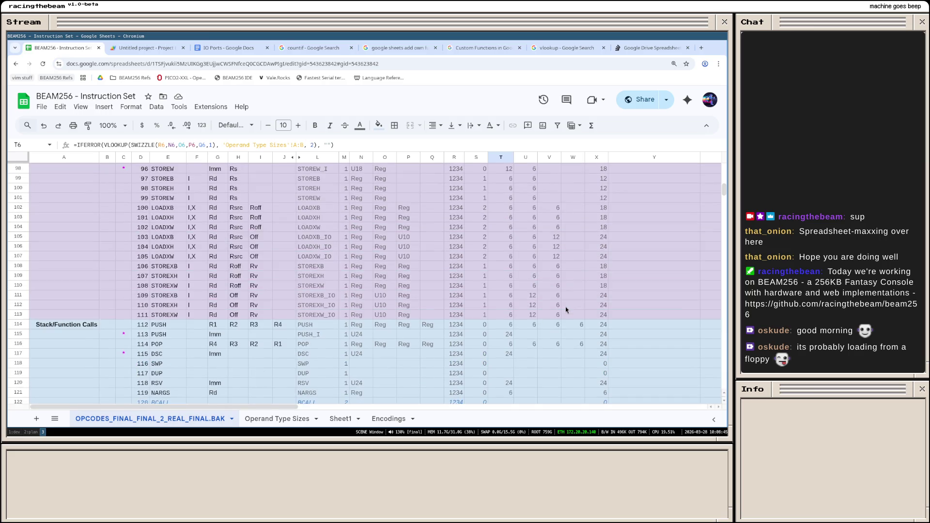
scroll(566, 306, "up", 3)
scroll(566, 306, "down", 3)
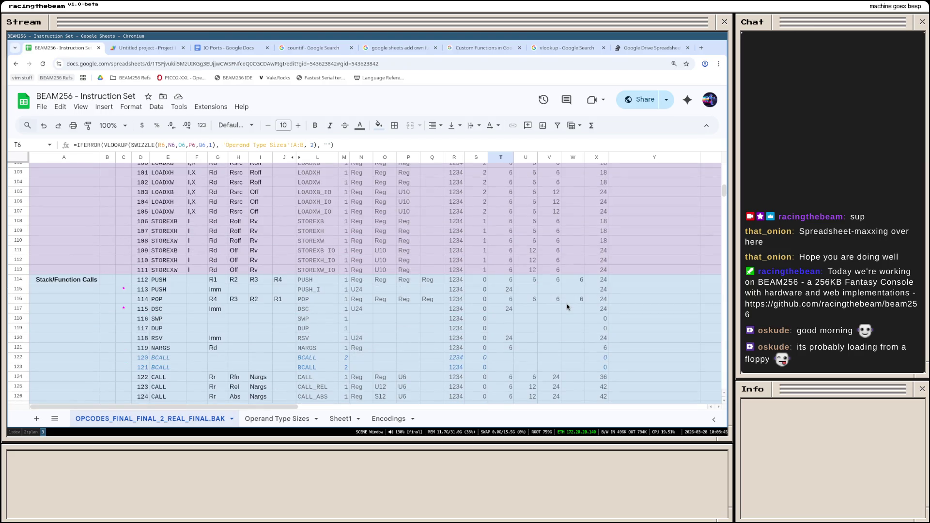
scroll(567, 307, "down", 2)
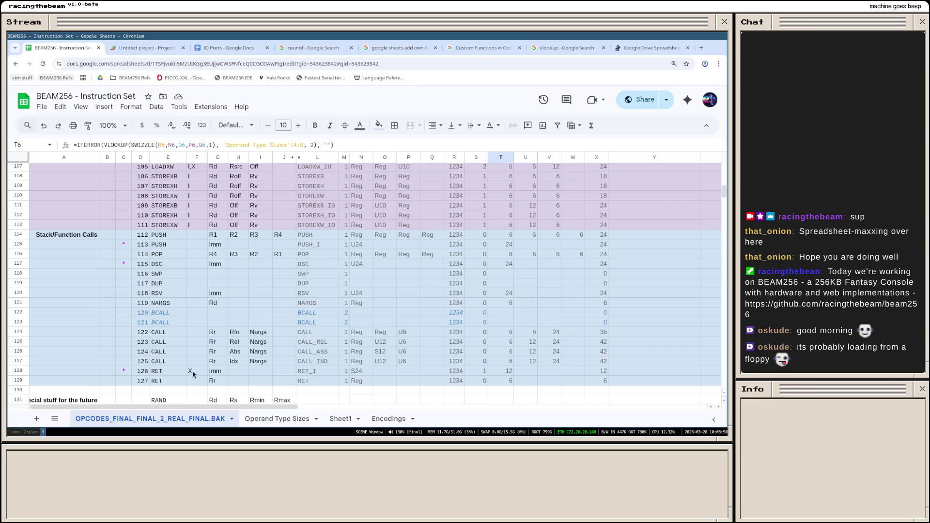
left_click(280, 418)
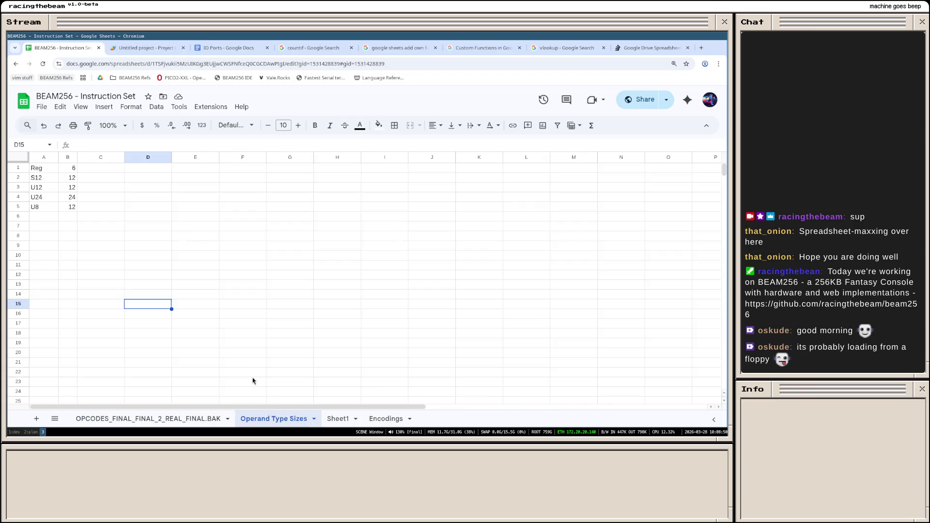
Step: Enter U6 with size 6 below the last type, then check a CALL row's size lookup on OPCODES
left_click(49, 216)
type("U6")
key("Tab")
type("6")
key("Return")
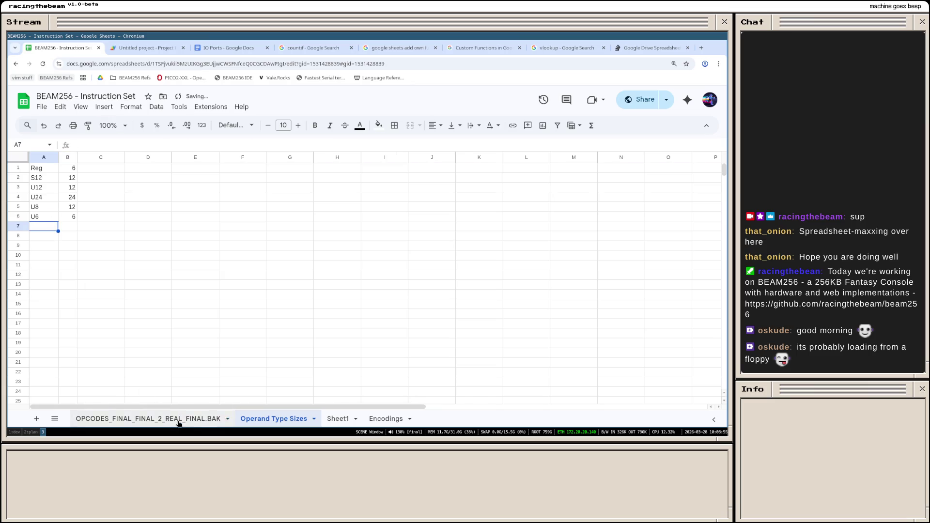
left_click(146, 418)
left_click(542, 357)
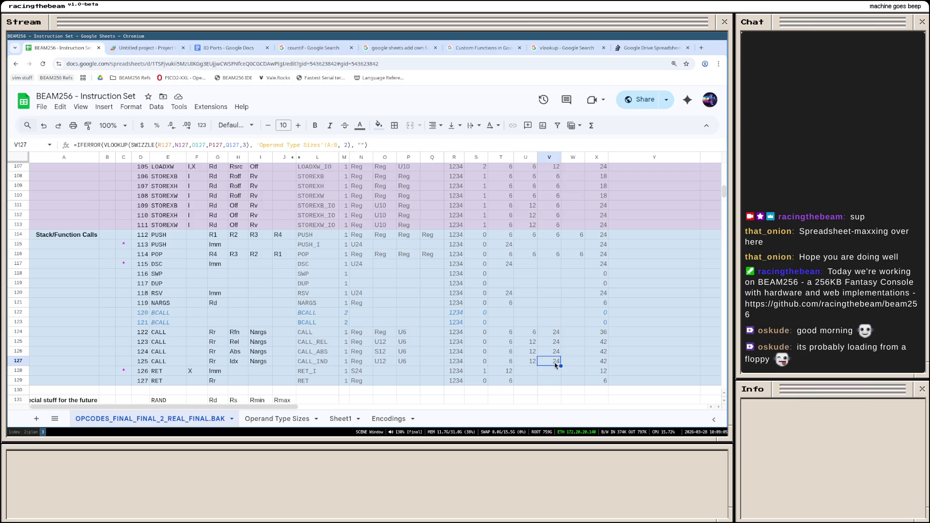
scroll(554, 363, "up", 3)
scroll(554, 363, "up", 3)
scroll(555, 363, "up", 3)
scroll(555, 362, "up", 10)
scroll(554, 362, "down", 3)
scroll(555, 363, "down", 2)
scroll(567, 335, "down", 2)
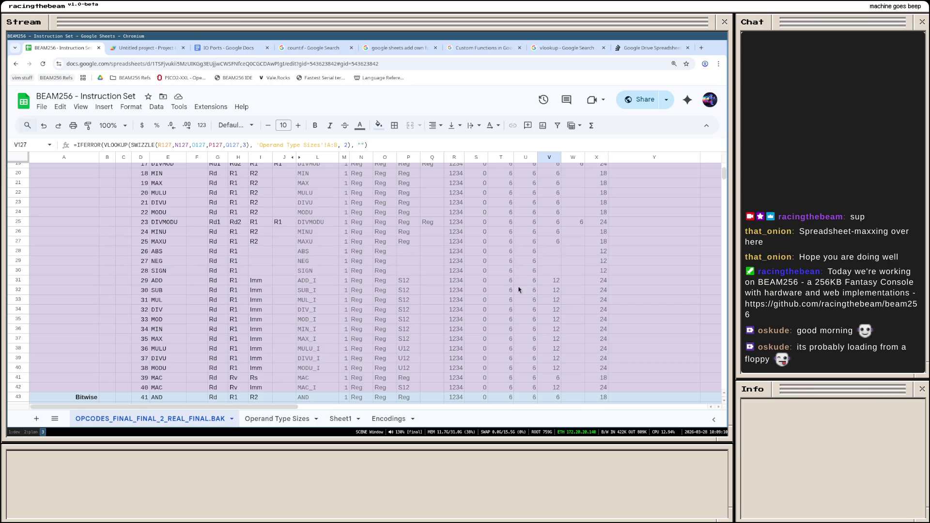
scroll(519, 286, "up", 3)
scroll(517, 281, "down", 1)
scroll(465, 276, "down", 1)
scroll(453, 286, "down", 2)
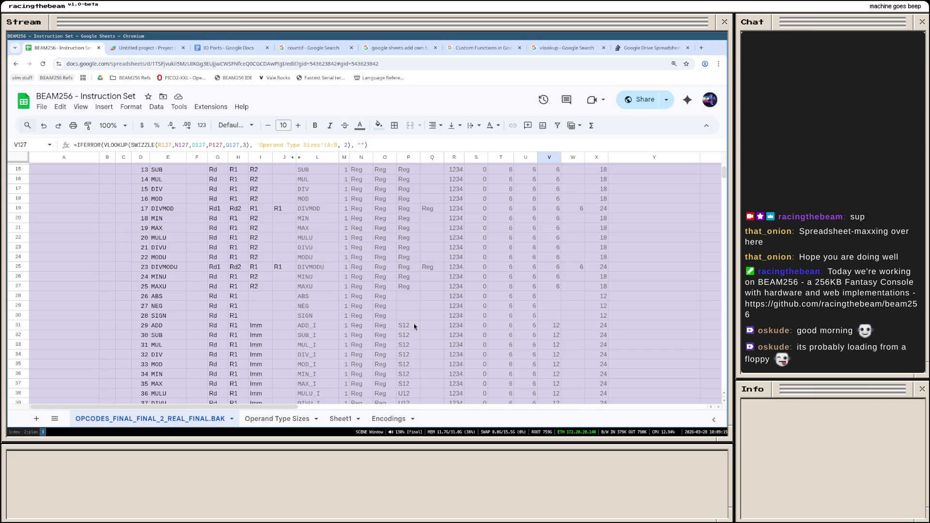
scroll(414, 324, "down", 3)
scroll(393, 309, "down", 2)
scroll(402, 300, "down", 2)
scroll(396, 301, "down", 3)
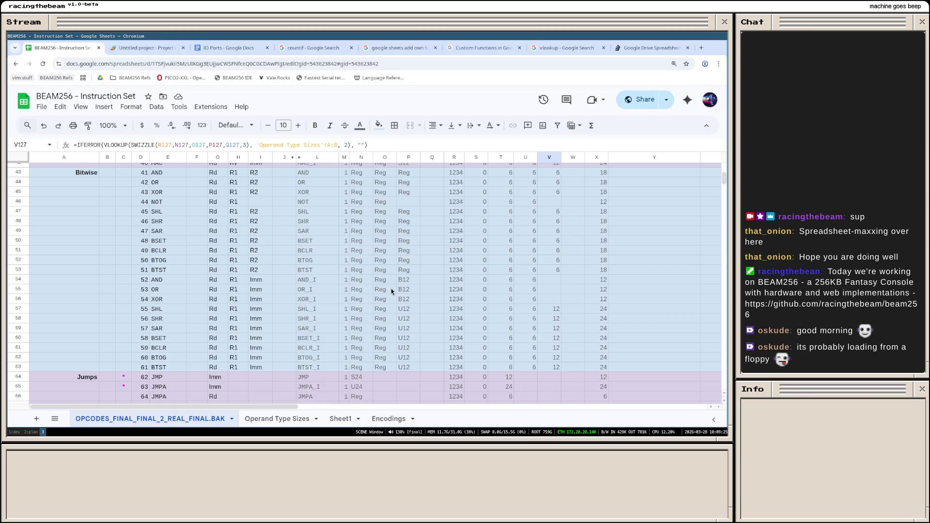
scroll(392, 286, "down", 3)
scroll(393, 287, "down", 5)
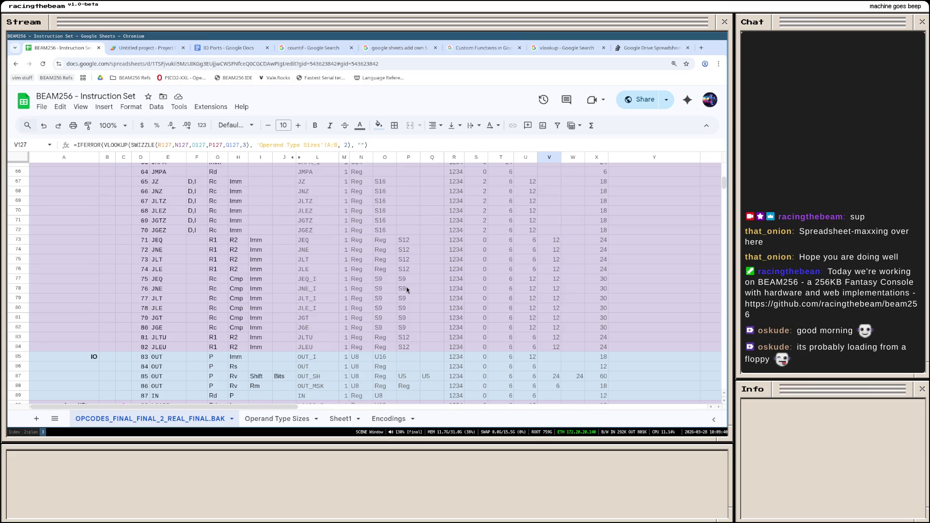
scroll(439, 288, "up", 5)
scroll(438, 288, "up", 5)
left_click(443, 264)
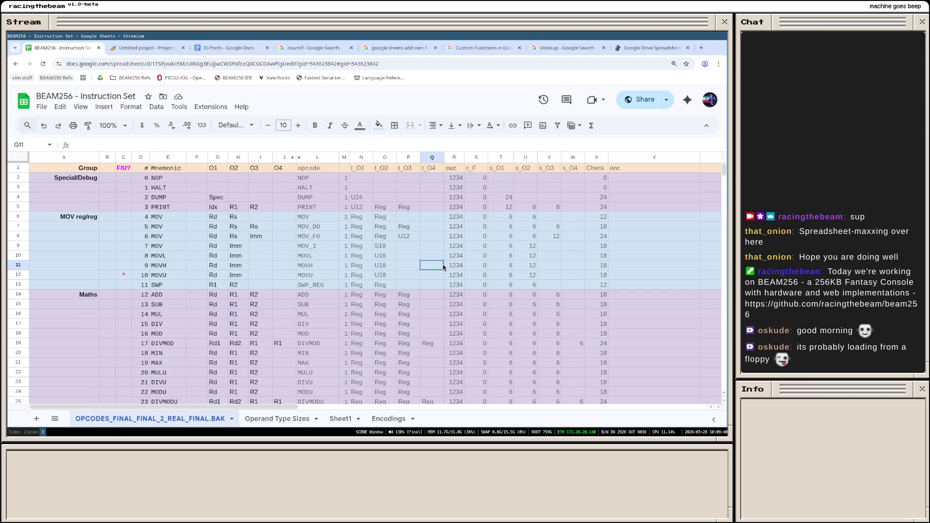
left_click(359, 179)
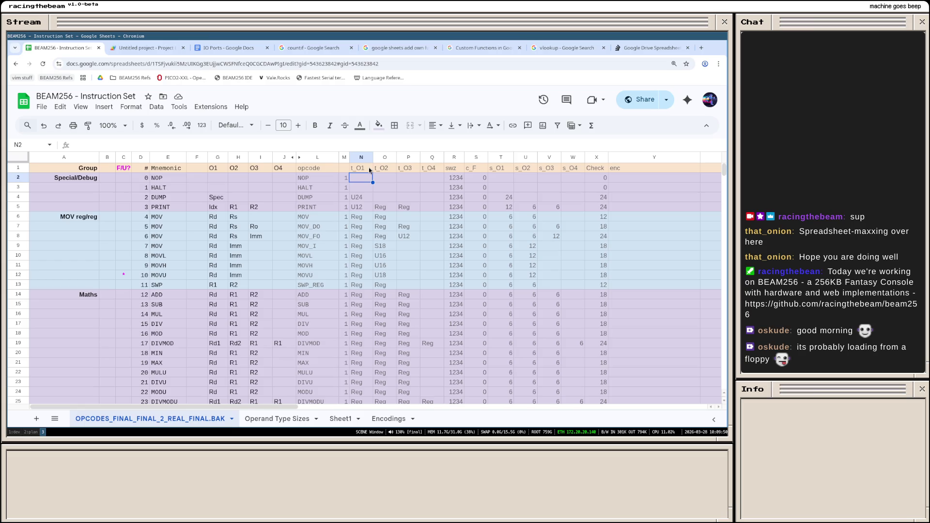
Step: Insert one empty column right of t_O1 and make it narrower
mouse_move(361, 157)
left_click(354, 158)
right_click(354, 157)
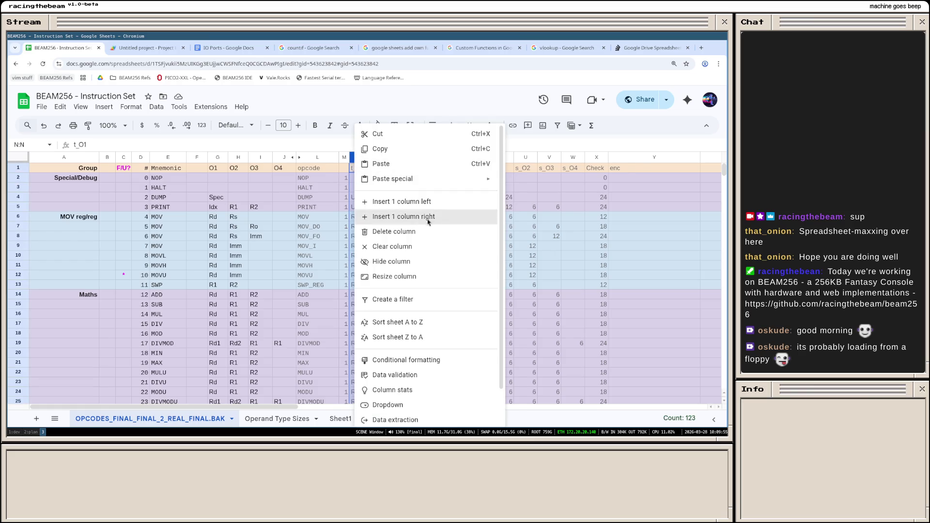
left_click(428, 217)
left_click_drag(395, 157, 386, 158)
Step: Insert one empty column right of t_O2 and make it narrower
left_click(398, 157)
right_click(398, 157)
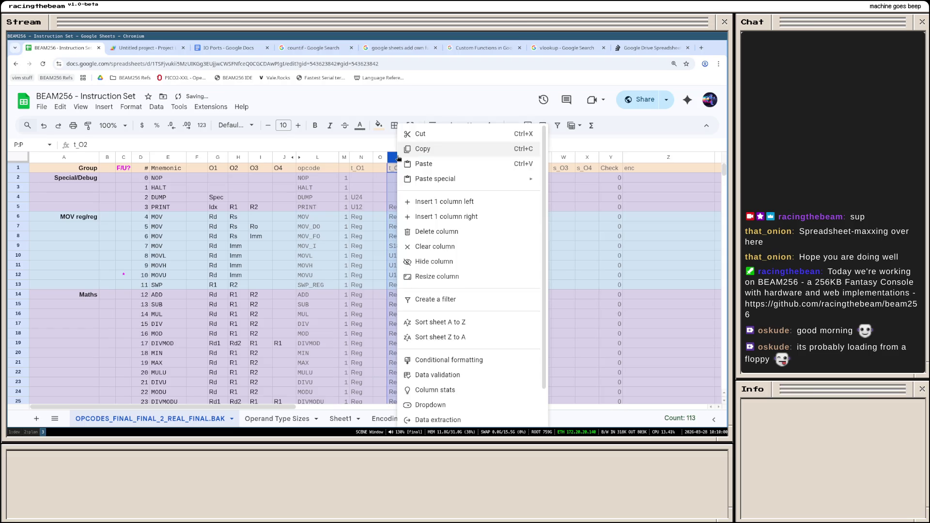
left_click(447, 217)
left_click_drag(434, 157, 427, 157)
Step: Insert one empty column right of t_O3, narrow it, and select O2 for a formula
left_click(439, 158)
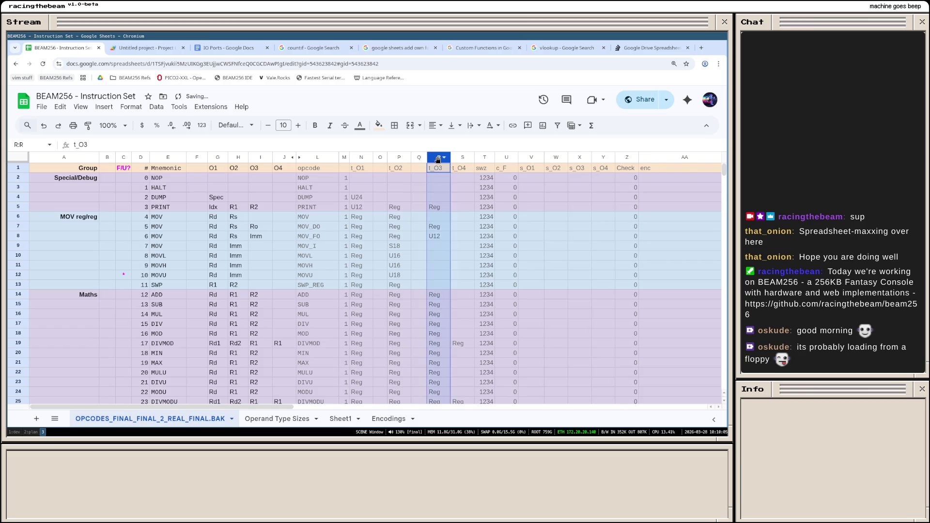
right_click(439, 158)
left_click(486, 216)
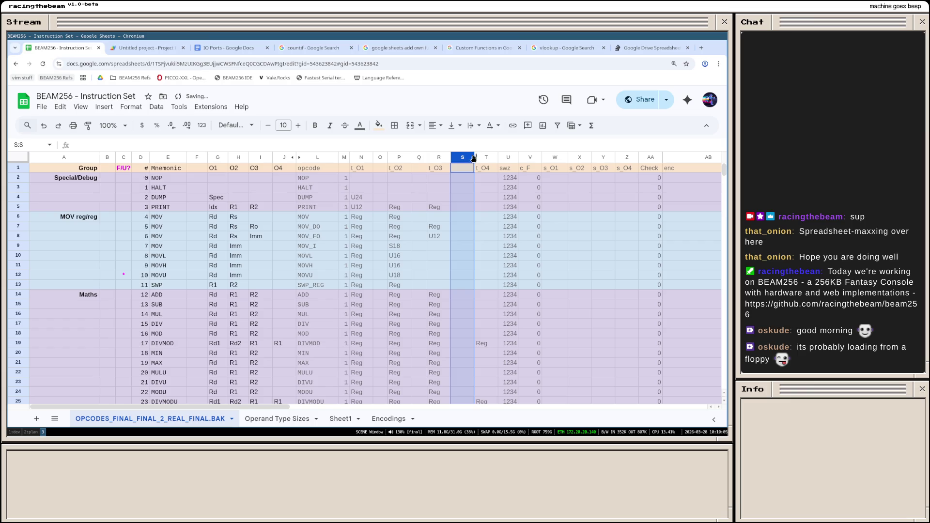
left_click_drag(474, 157, 464, 157)
left_click(377, 208)
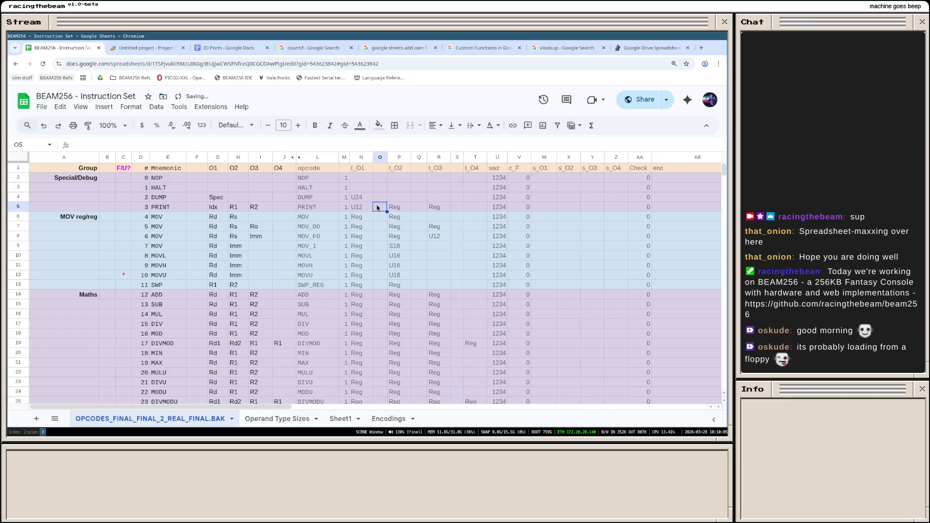
left_click(382, 175)
type("=")
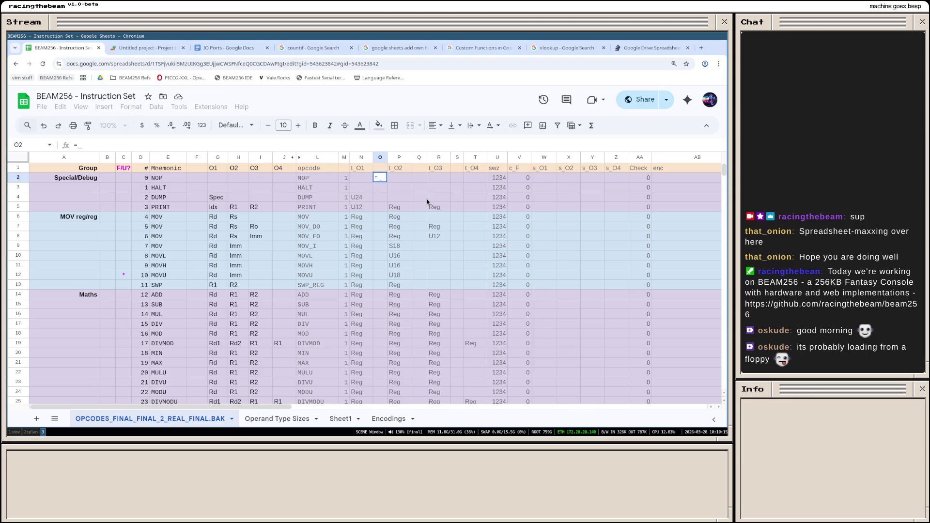
type("IF(")
type("N")
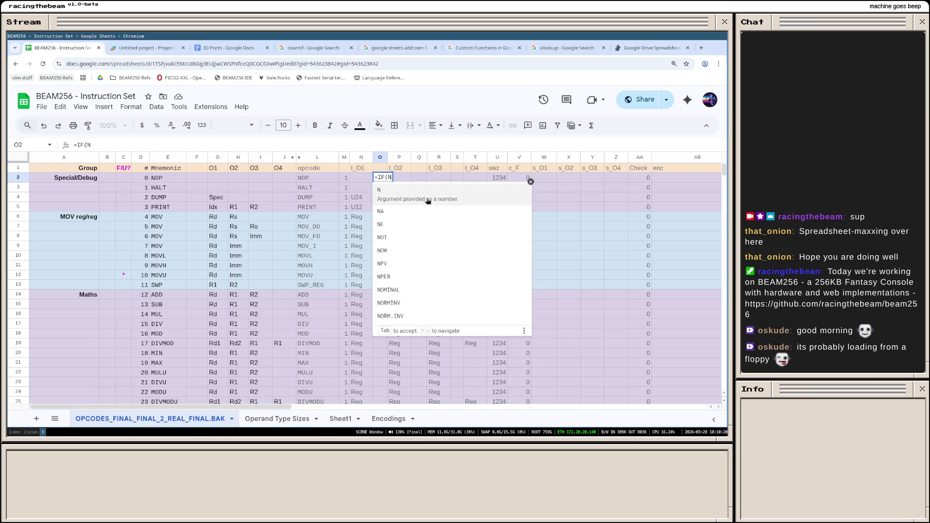
type("2, ")
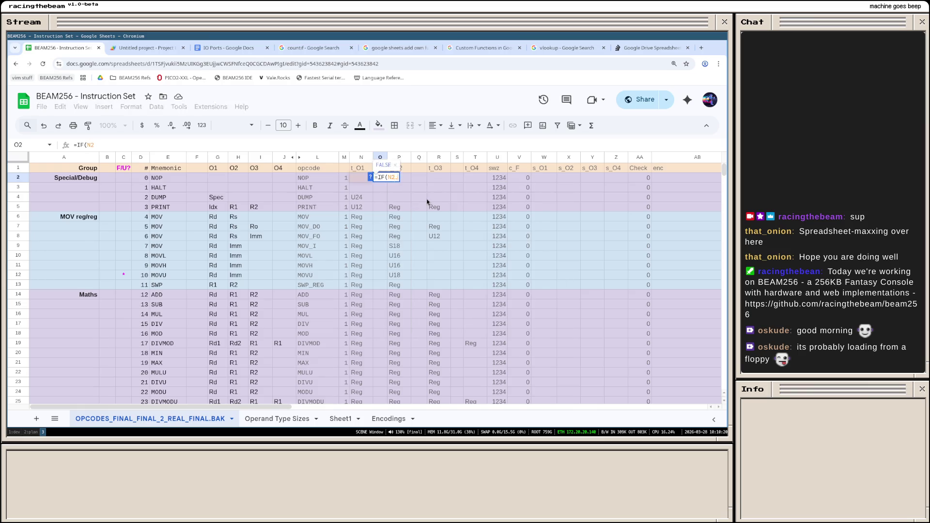
type("\"\",")
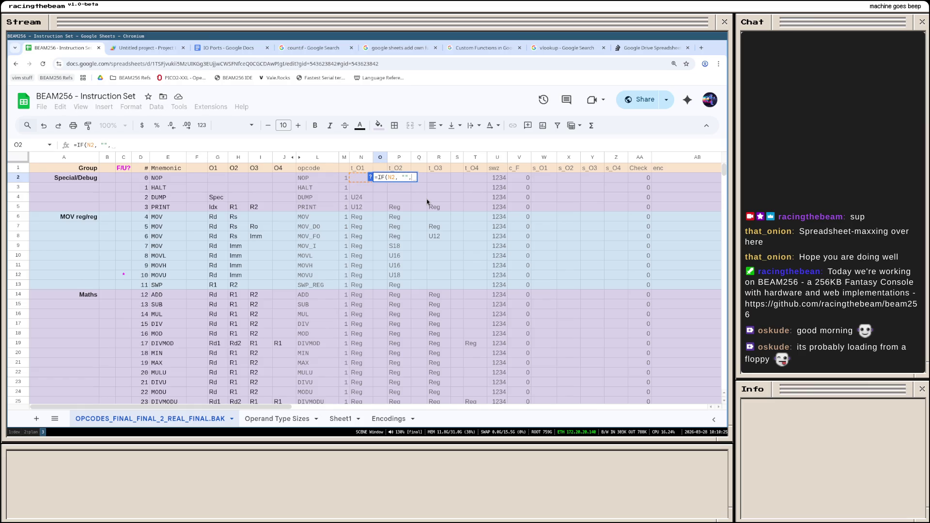
type(" 0,")
type(" VL")
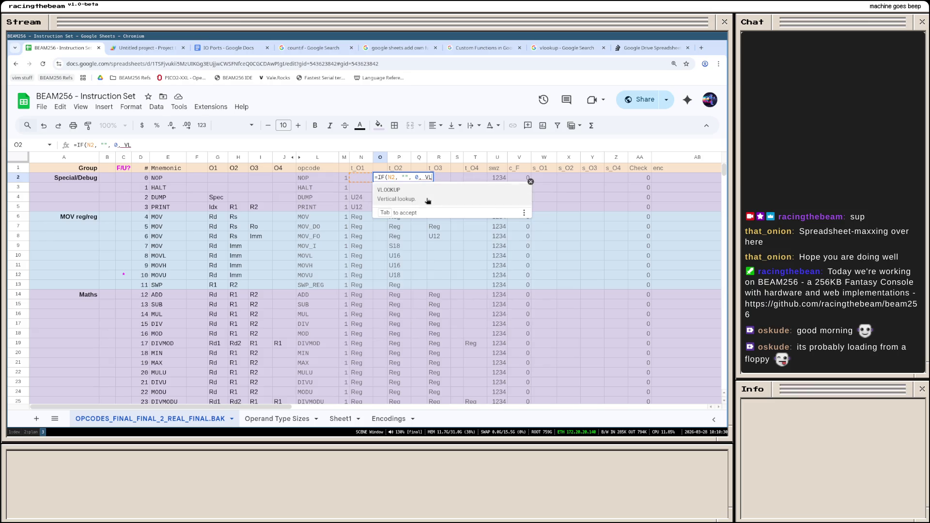